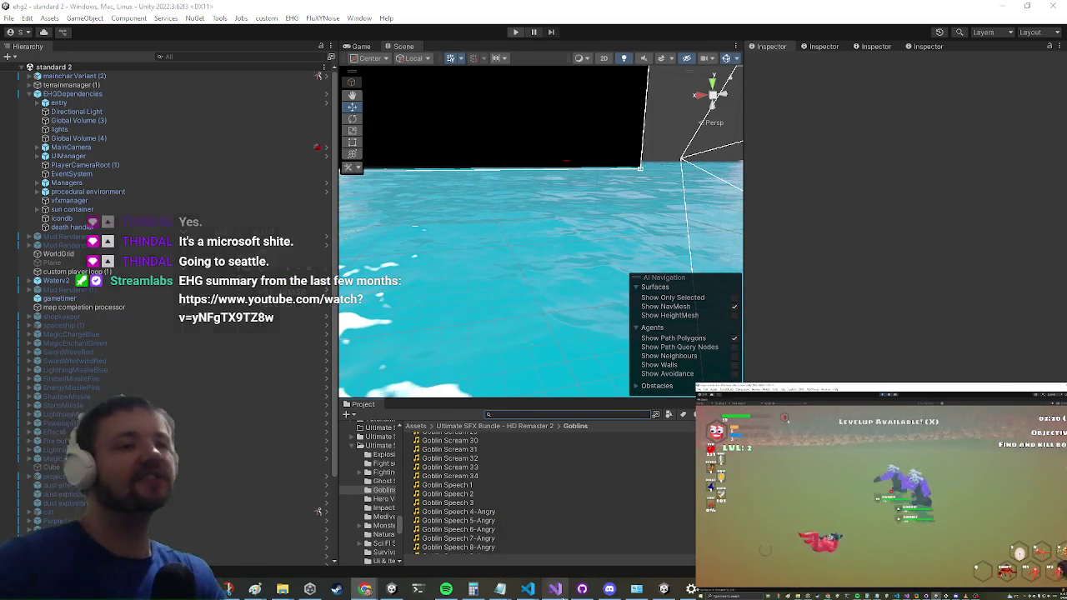
- Glance at AIControl.cs in Visual Studio, then filter the Project window assets by 'ronnie'
click(555, 590)
click(557, 592)
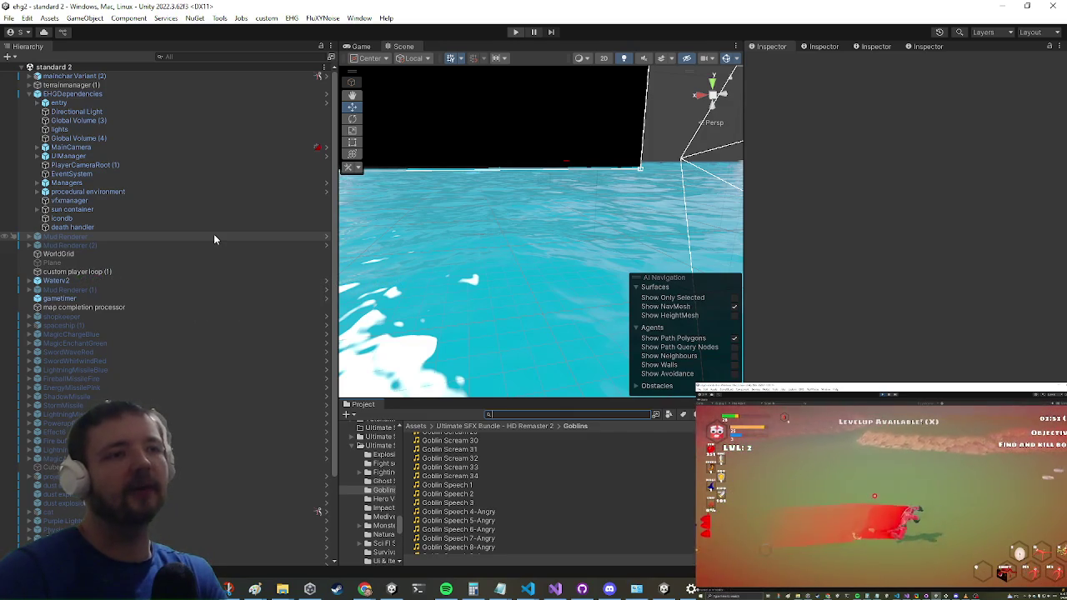
text(ronnie)
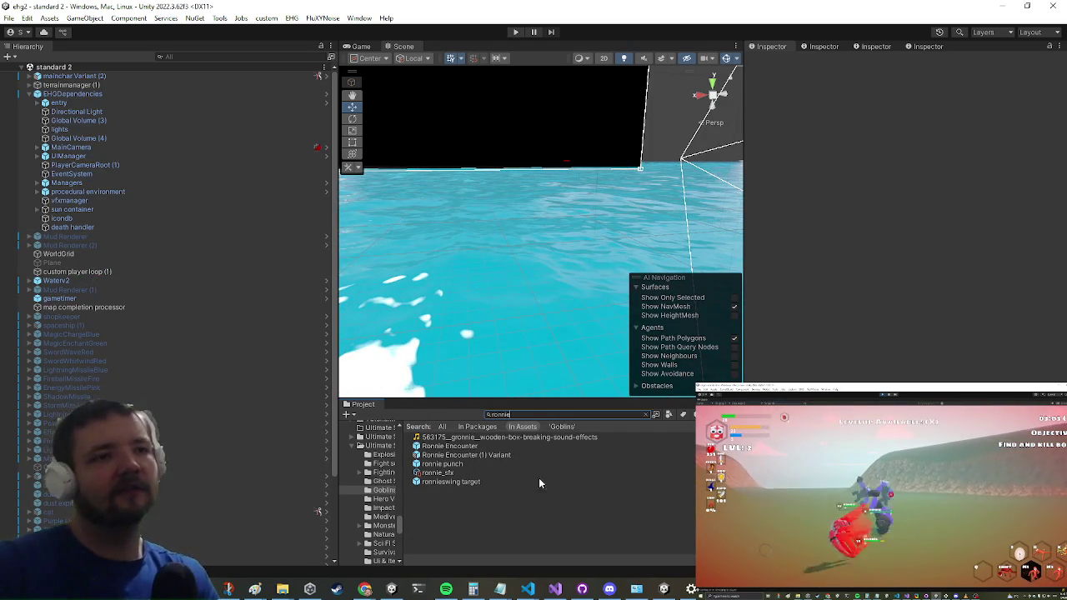
- Open the Ronnie Encounter prefab, turn the orc to face forward, and expand ronnie punch
double_click(440, 446)
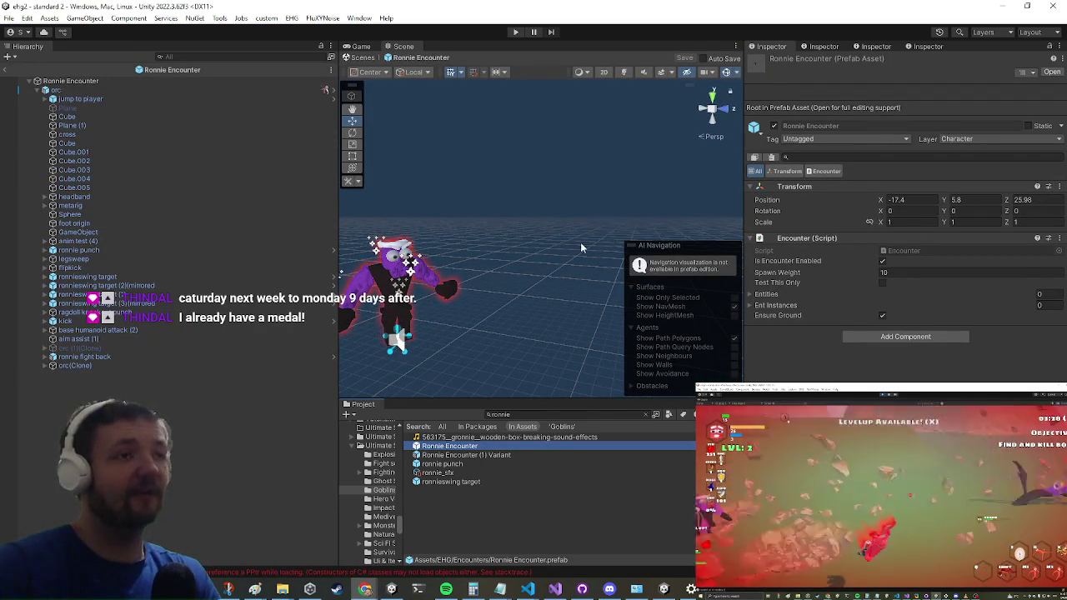
drag(598, 238, 500, 242)
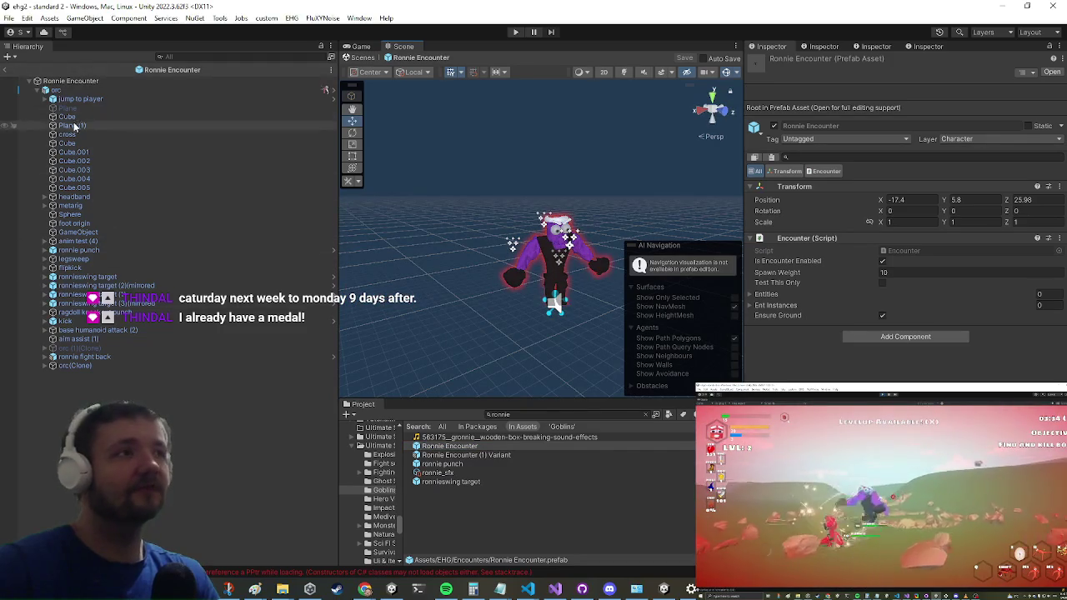
click(70, 268)
click(75, 250)
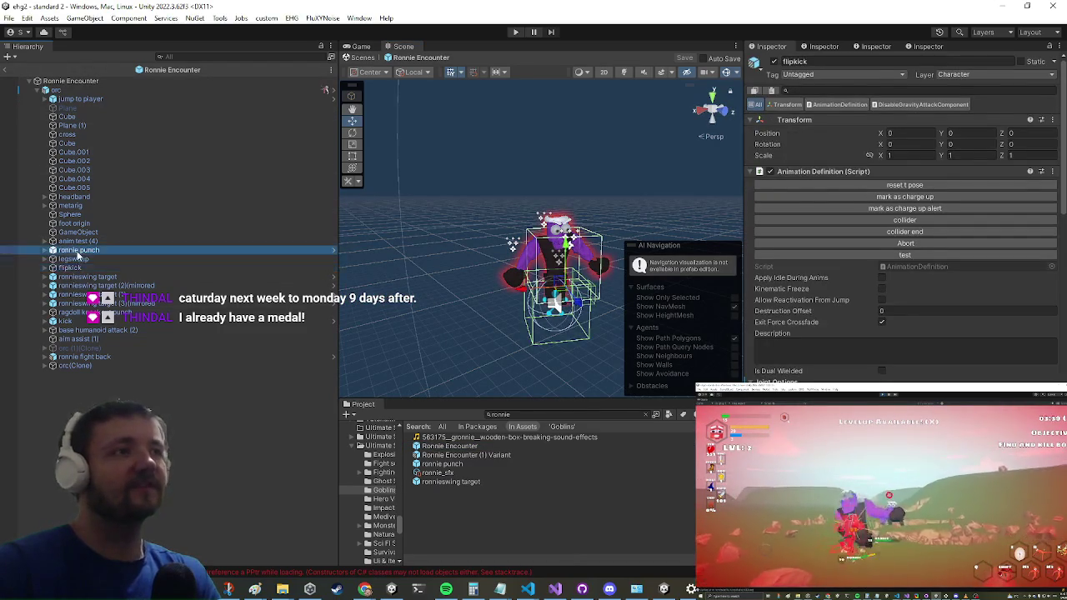
click(46, 250)
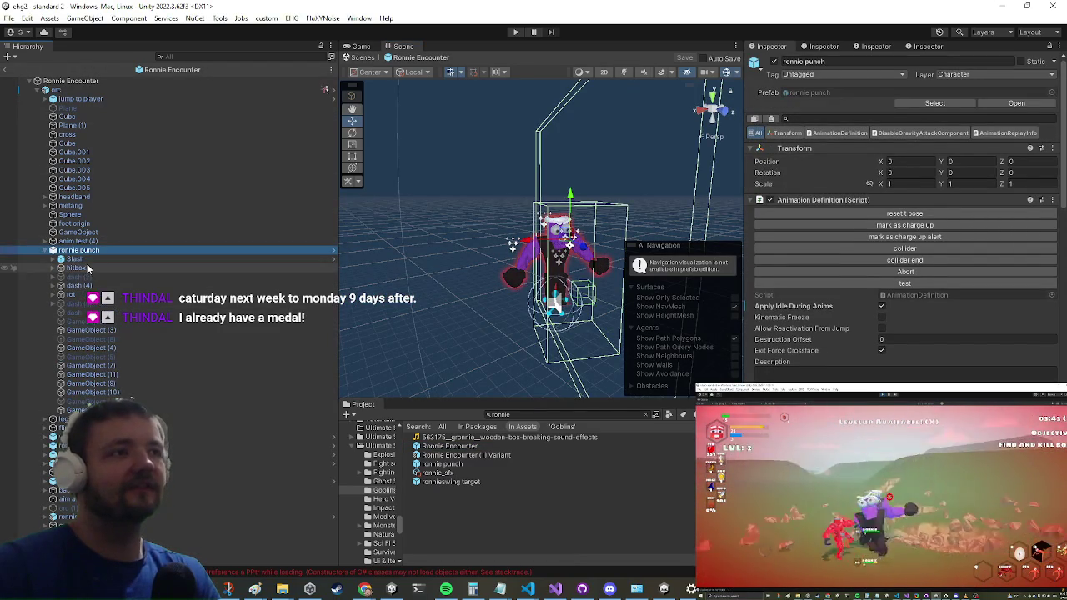
- Inspect GameObject (3) under ronnie punch, revealing its On Release Swing 1–5 sound clips
click(75, 268)
click(95, 287)
click(121, 331)
click(917, 369)
scroll(910, 321, down, 5)
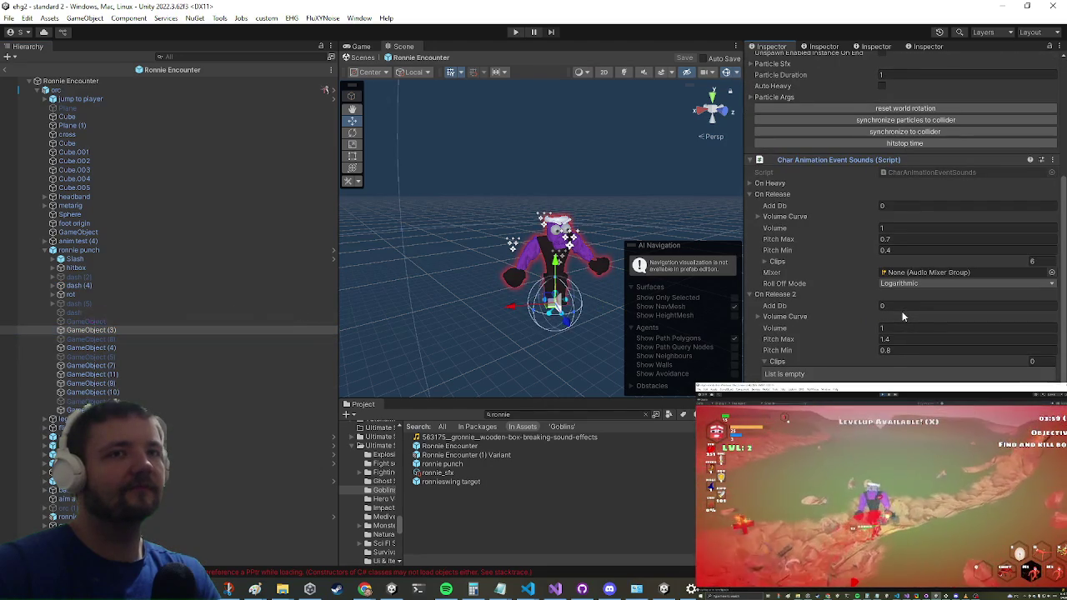
click(780, 262)
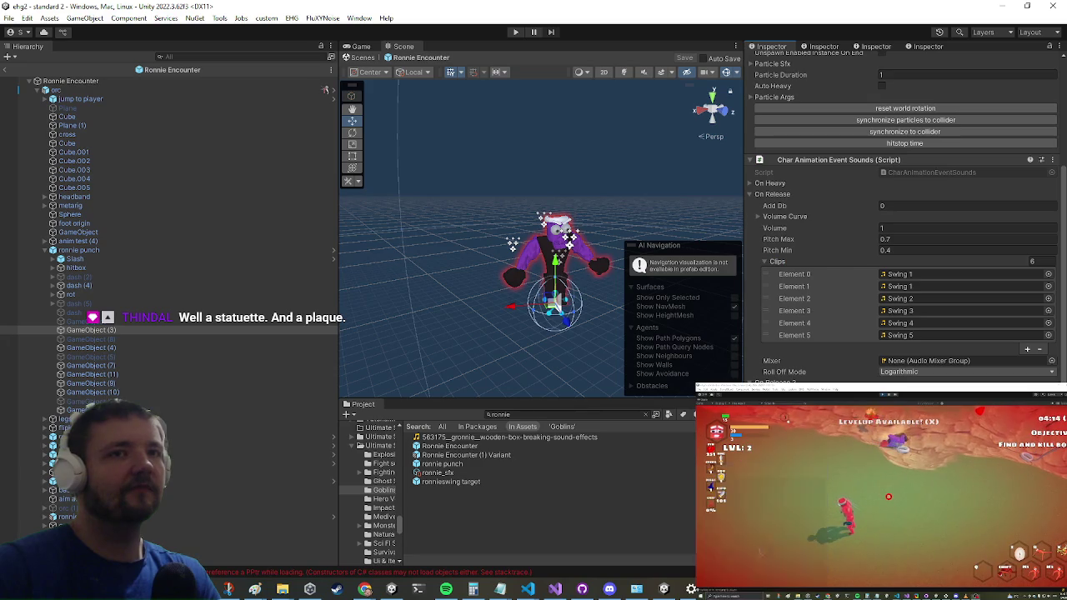
scroll(834, 369, down, 2)
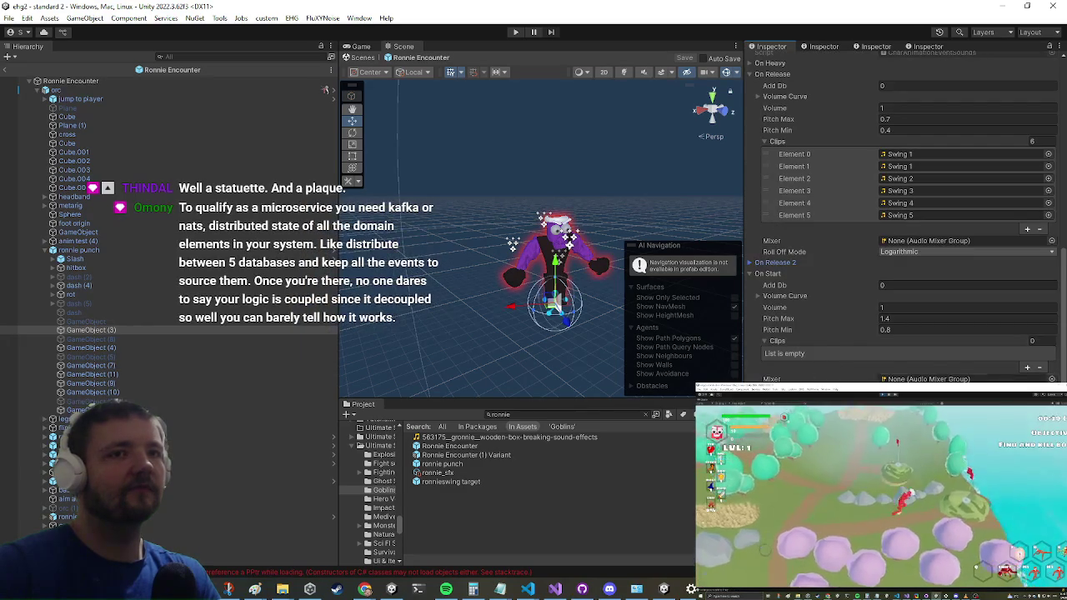
scroll(834, 368, down, 1)
scroll(905, 208, up, 1)
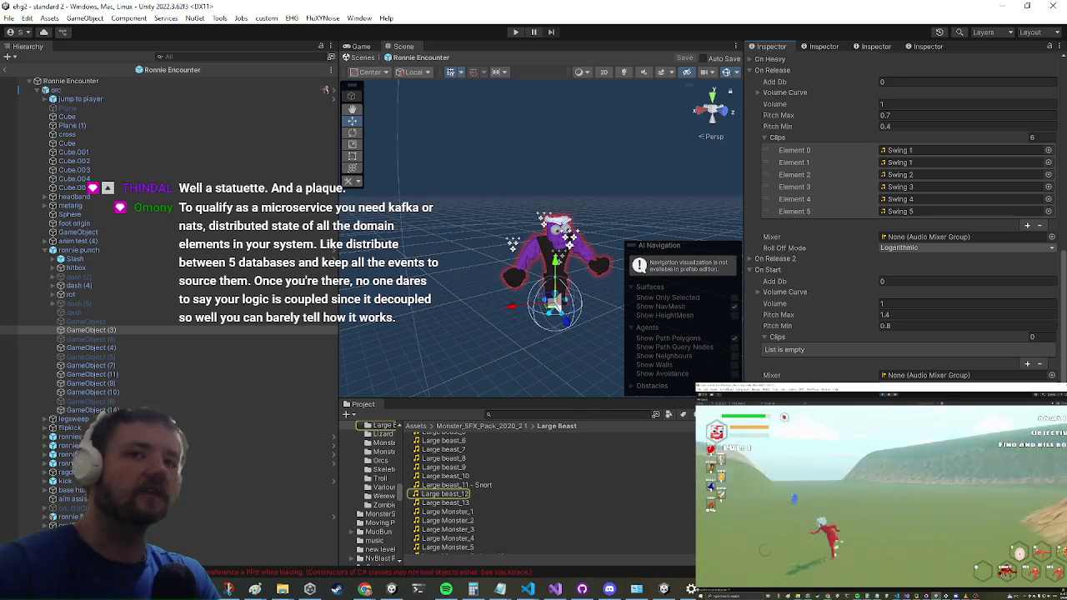
- Cancel the On Start audio clip picker and return the Project browser to Assets
click(915, 359)
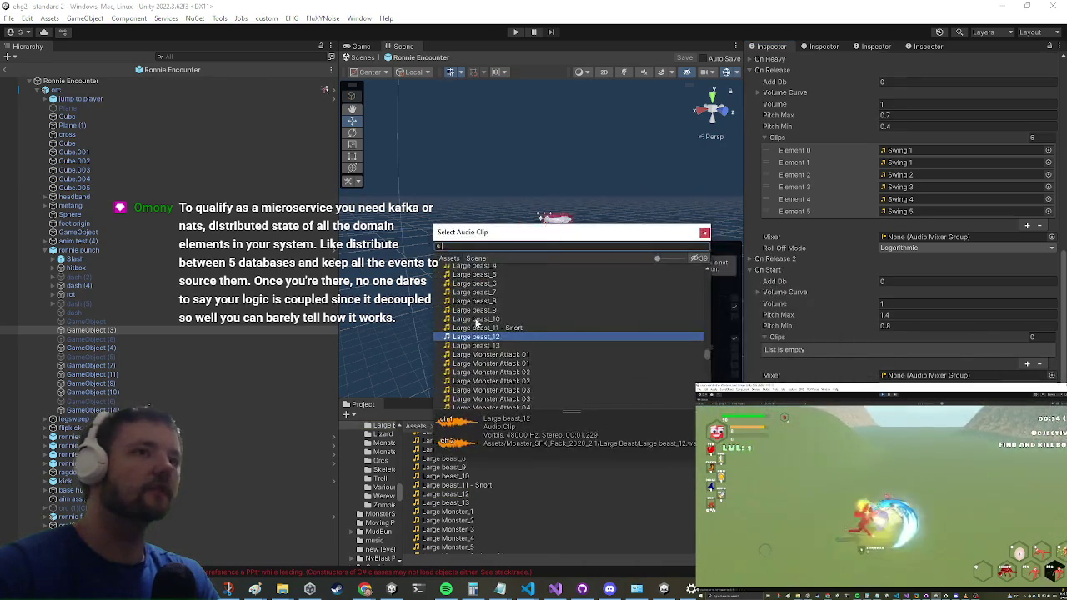
scroll(567, 319, down, 3)
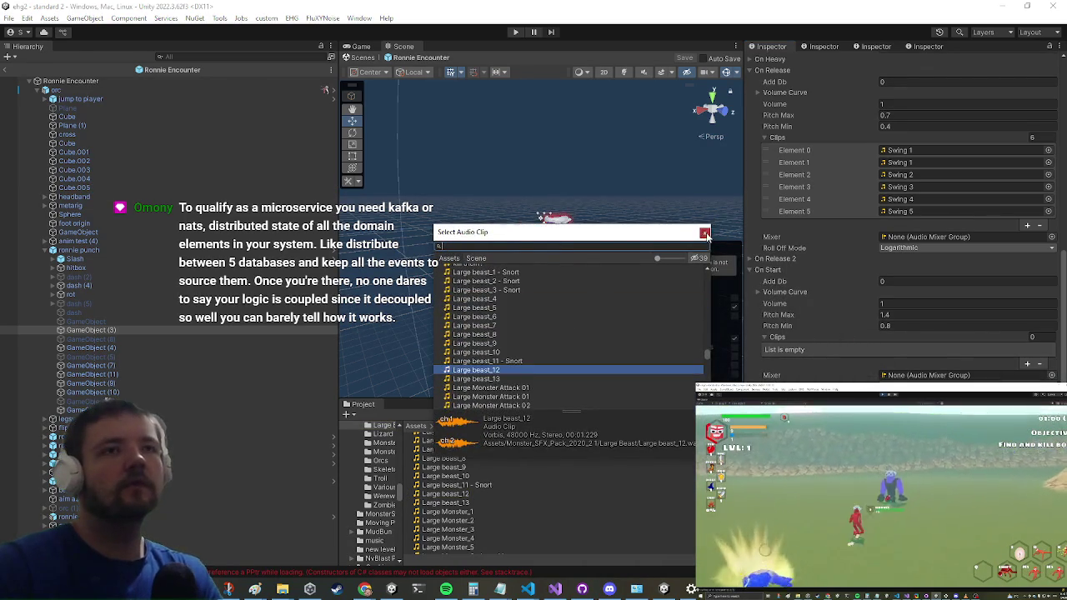
key(Escape)
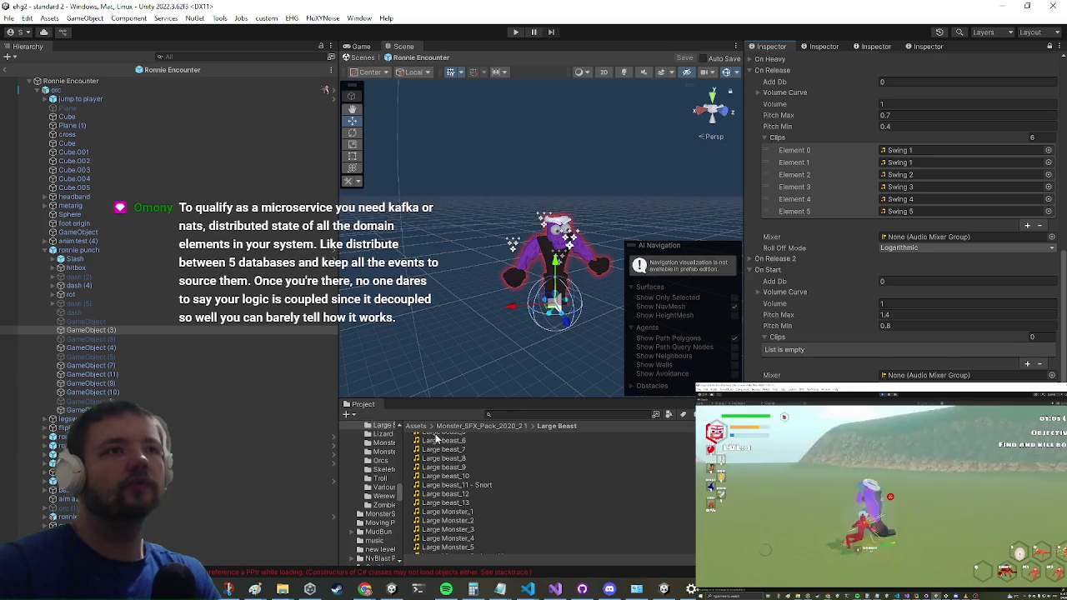
click(422, 427)
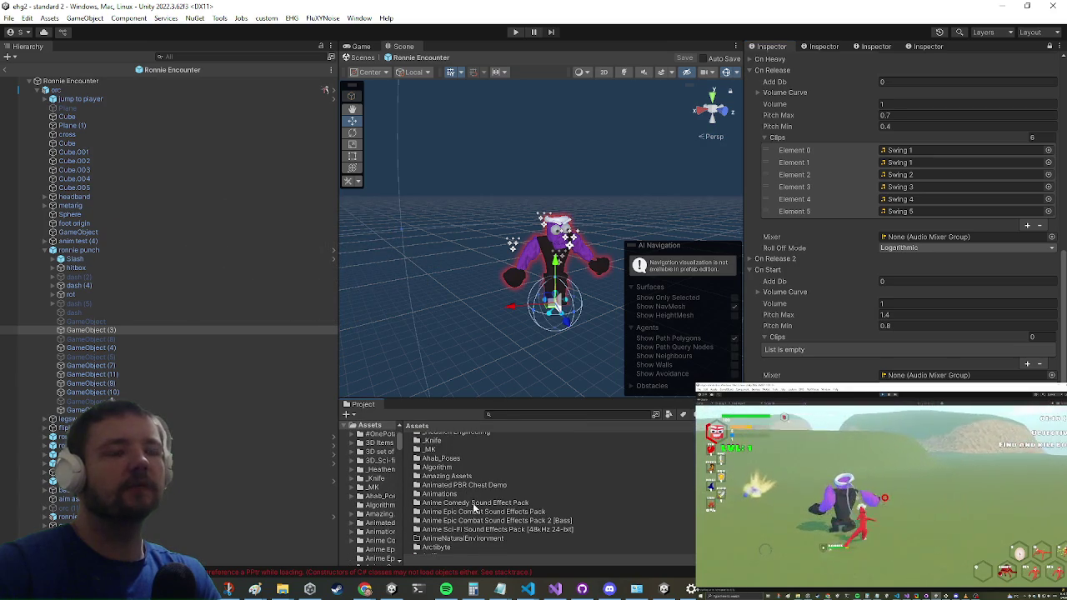
- Look through the Anime Sci-Fi and Anime Epic Combat sound packs, returning to Assets each time
scroll(473, 505, down, 3)
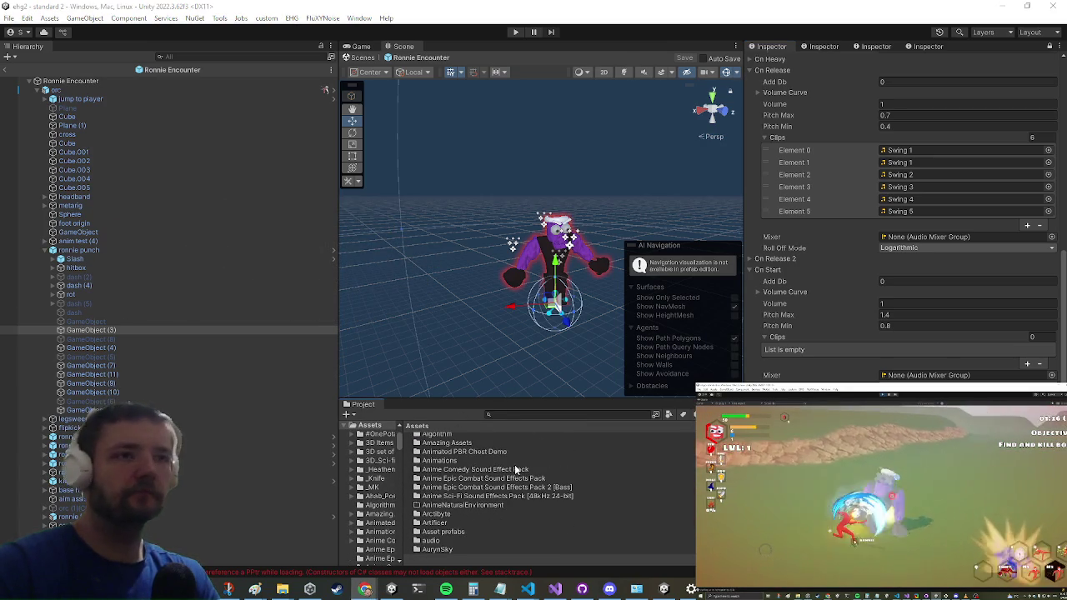
double_click(504, 495)
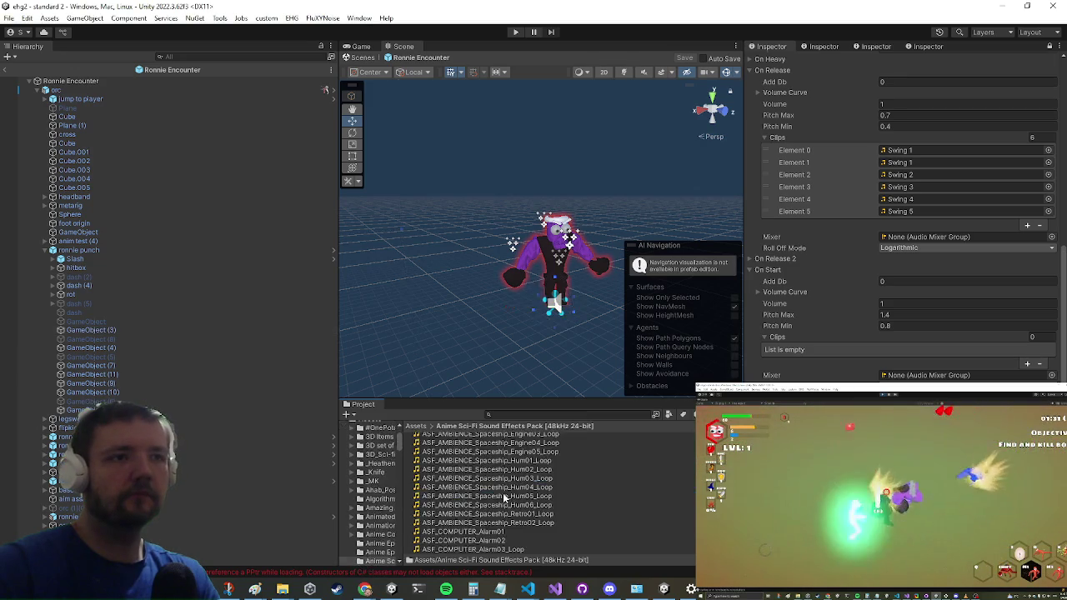
scroll(504, 500, down, 4)
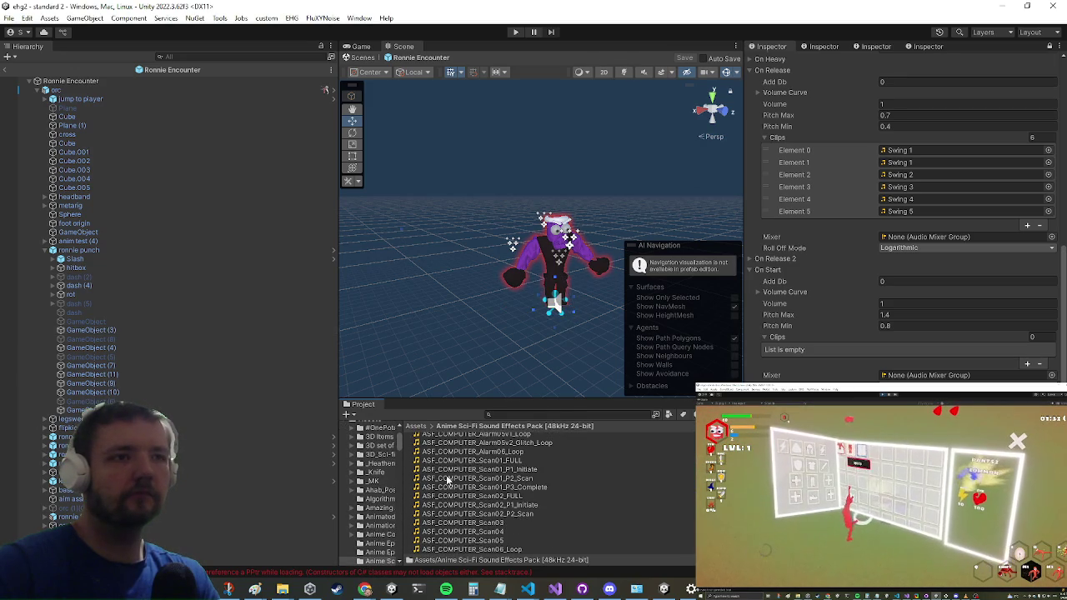
click(415, 427)
scroll(471, 513, up, 3)
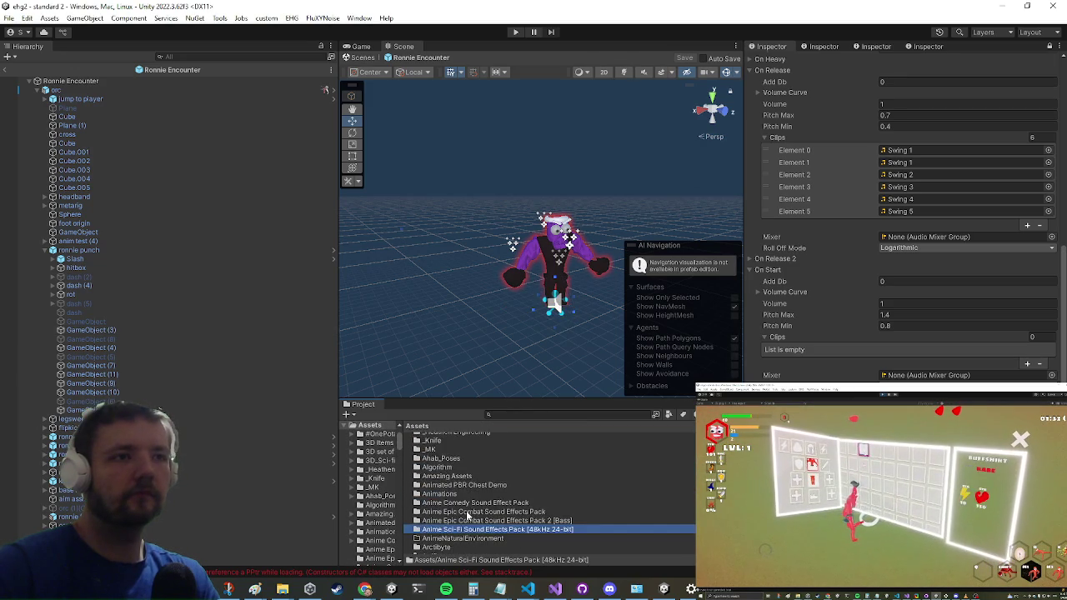
double_click(464, 512)
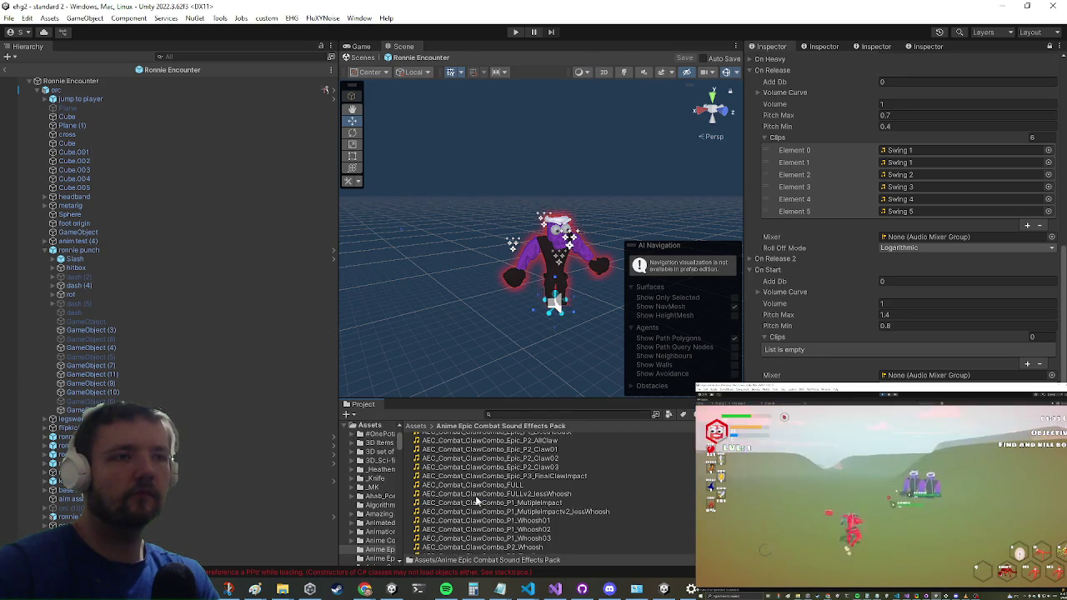
scroll(472, 501, down, 10)
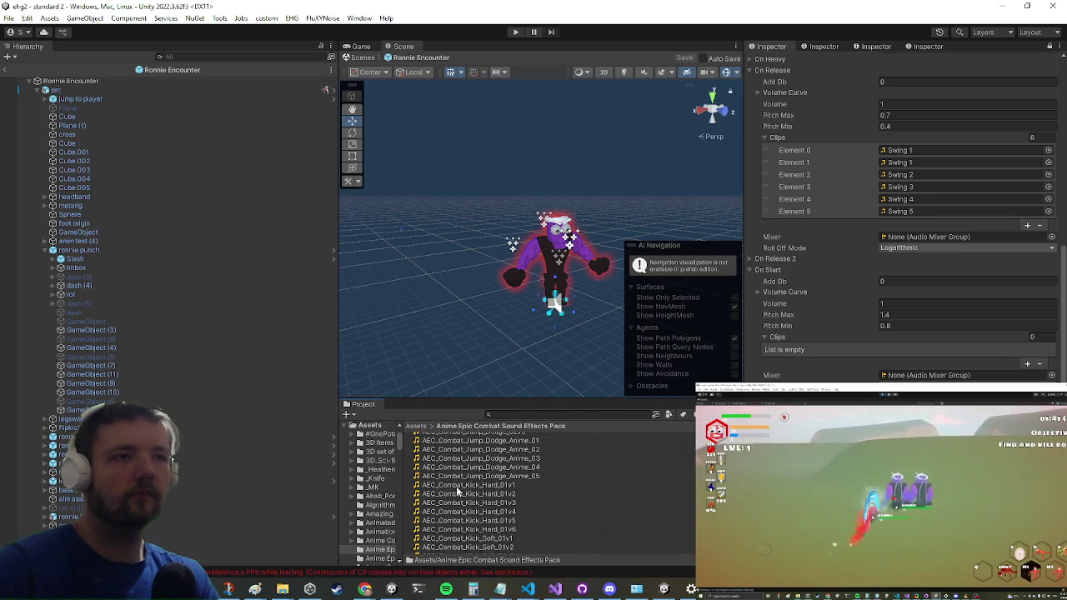
click(417, 427)
- Scroll through Assets and open the Cinematic Fight Sound Effects Pack 48khz 24 bit folder
scroll(481, 496, down, 15)
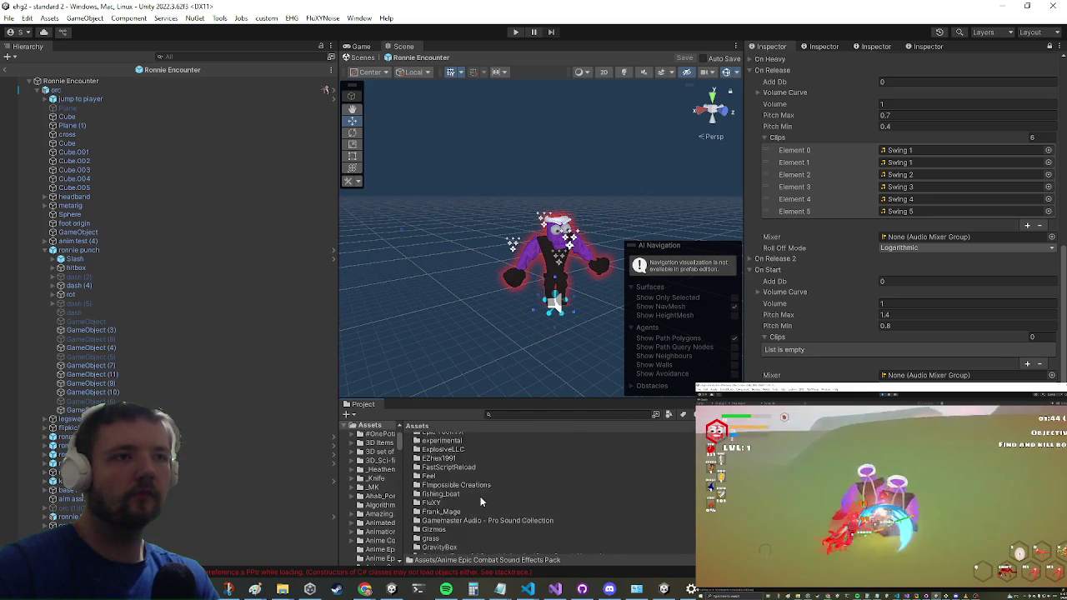
scroll(475, 497, down, 15)
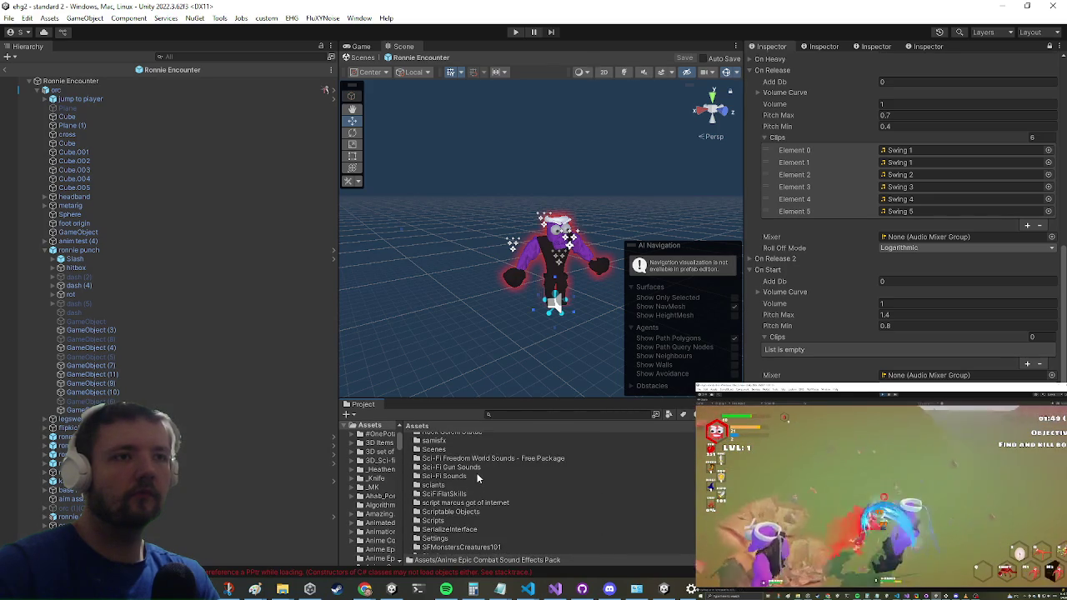
scroll(475, 493, up, 10)
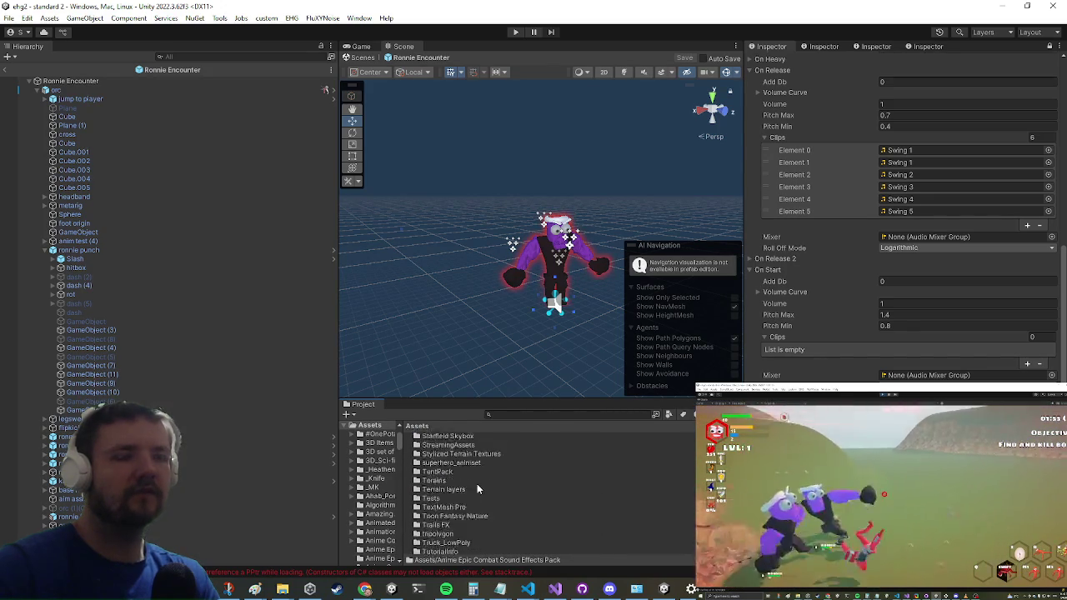
scroll(487, 492, up, 5)
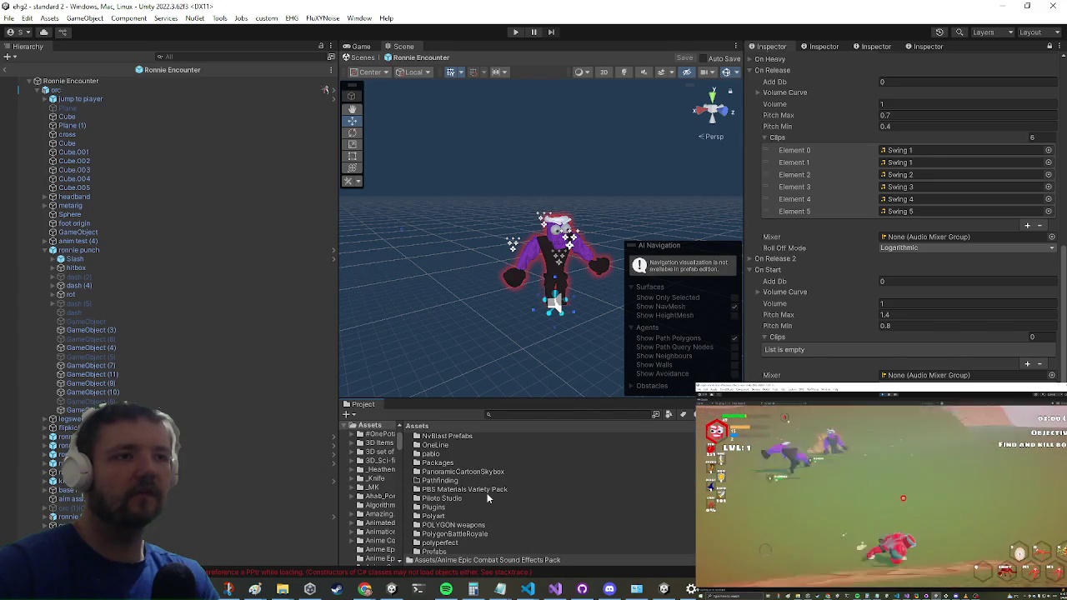
scroll(482, 497, up, 5)
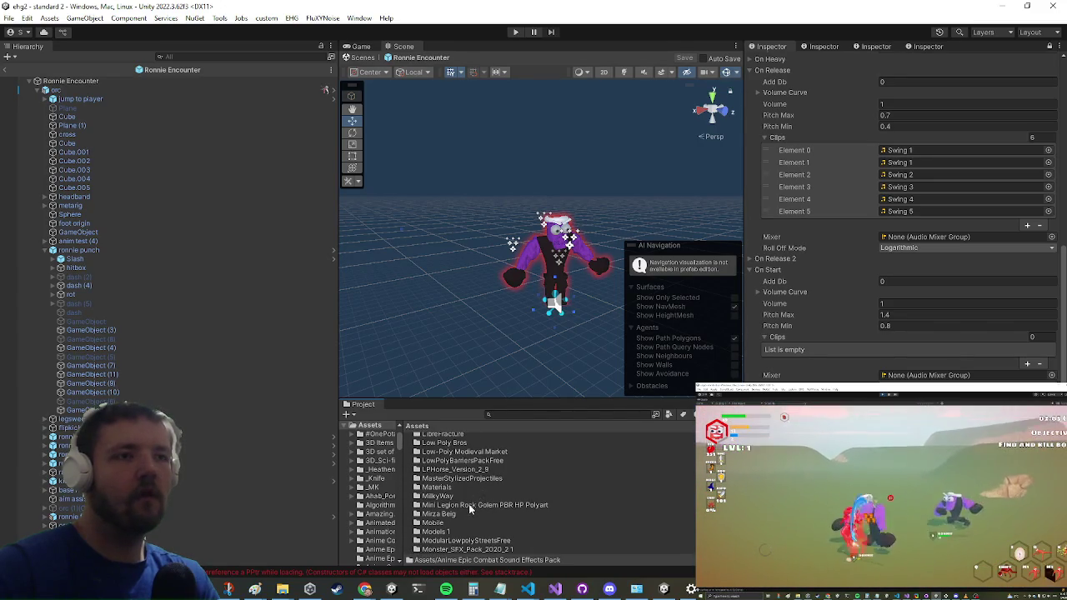
scroll(472, 504, up, 10)
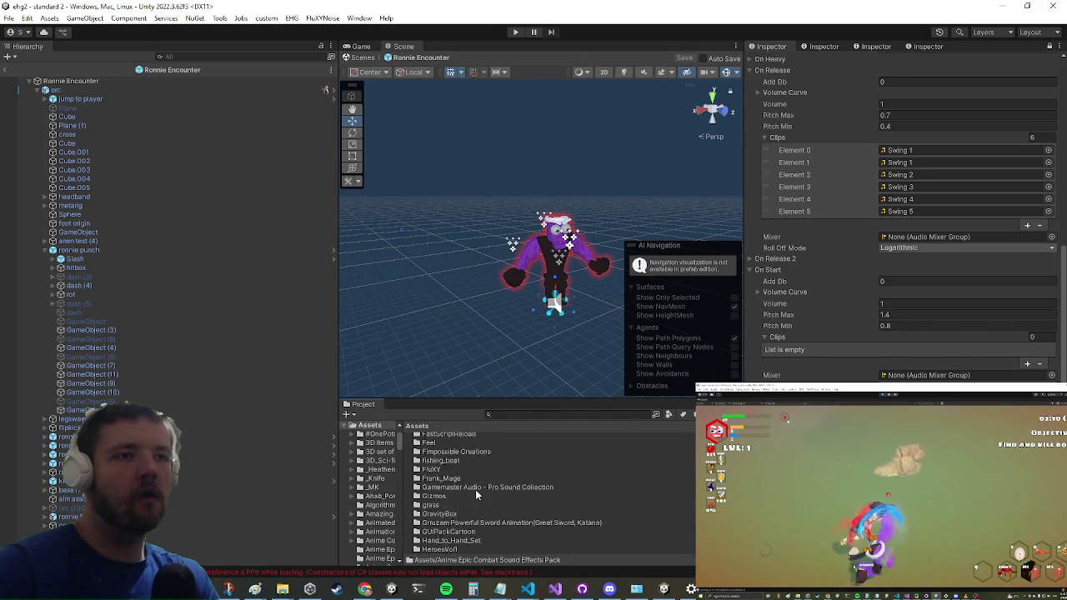
scroll(473, 499, up, 10)
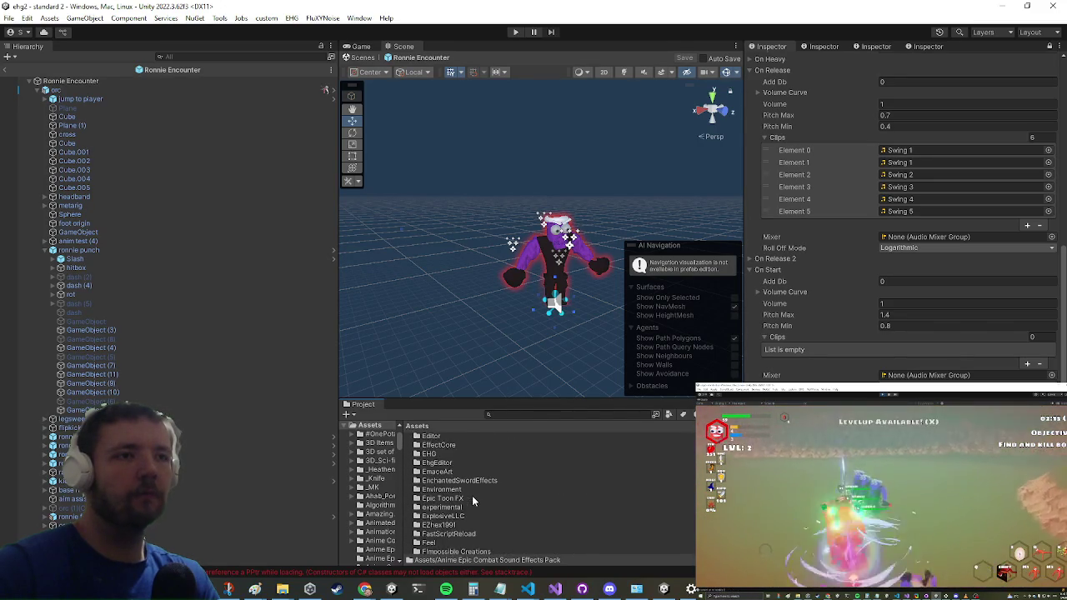
double_click(479, 513)
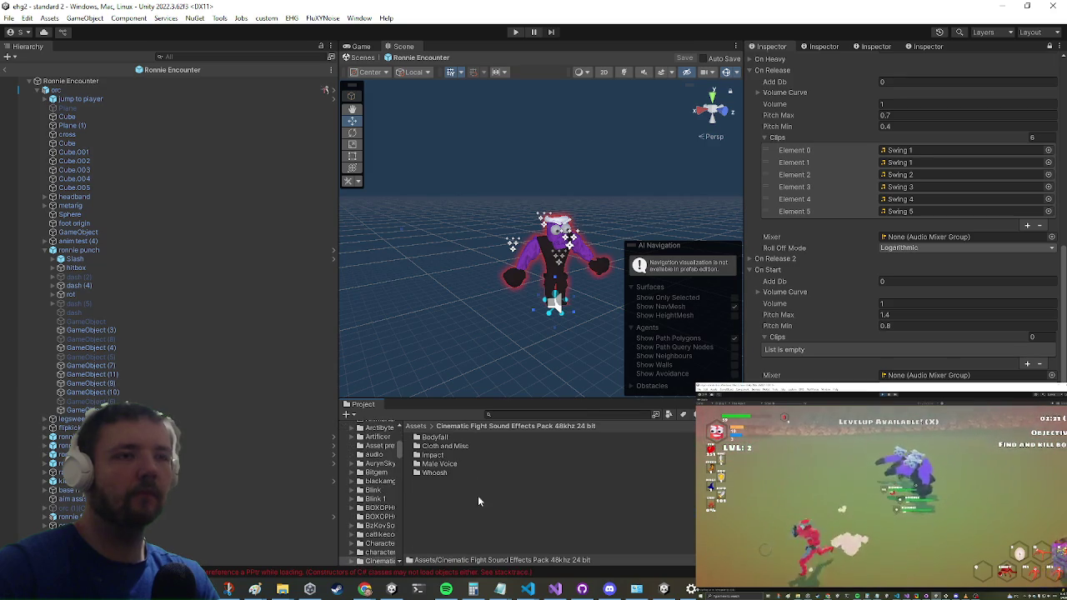
double_click(440, 463)
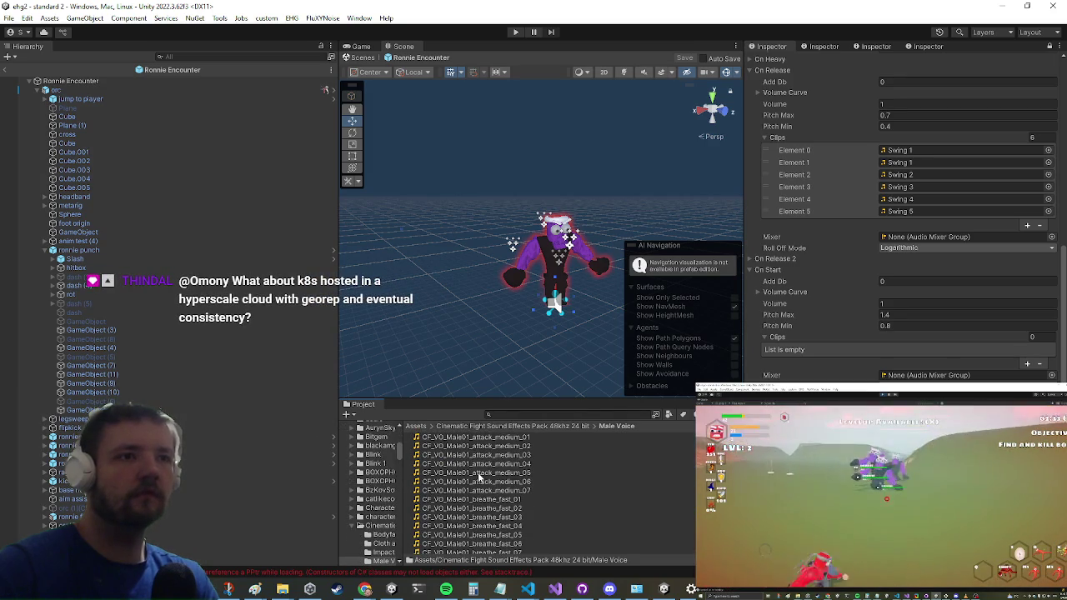
click(473, 475)
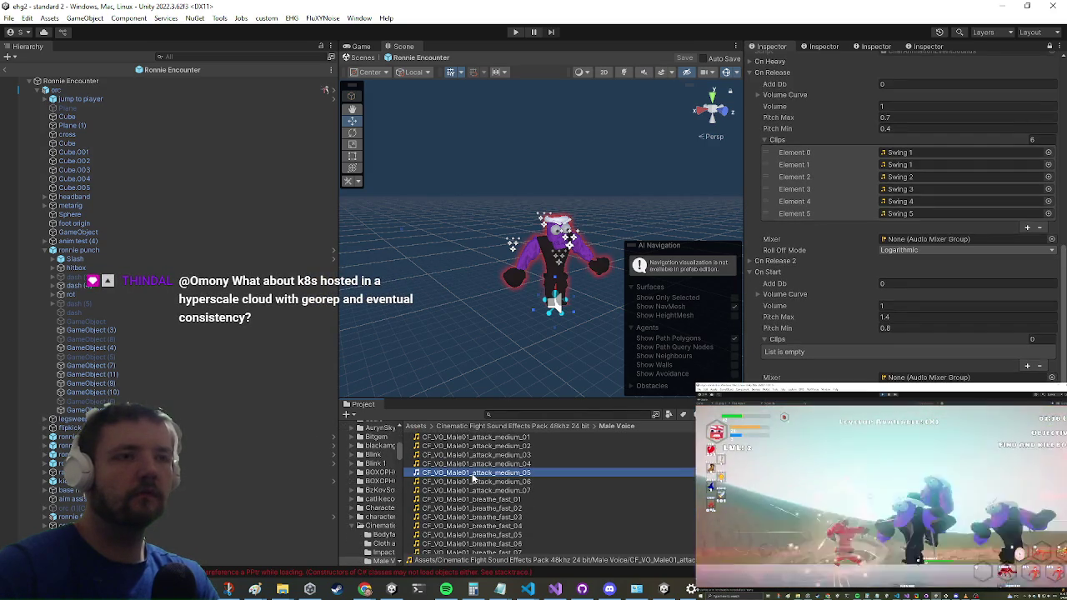
click(476, 495)
scroll(475, 495, up, 3)
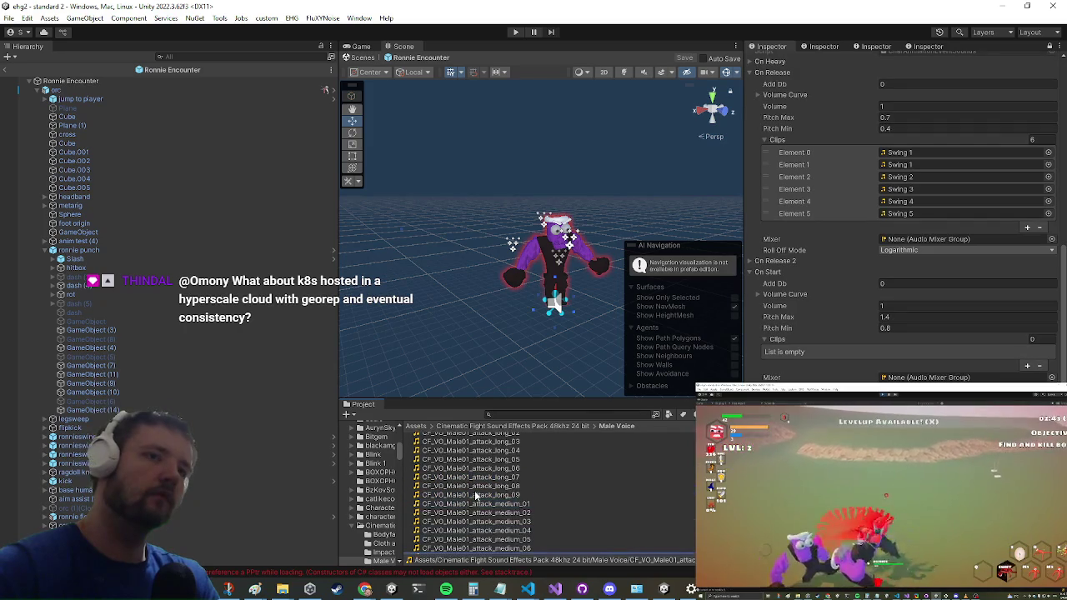
scroll(475, 496, down, 2)
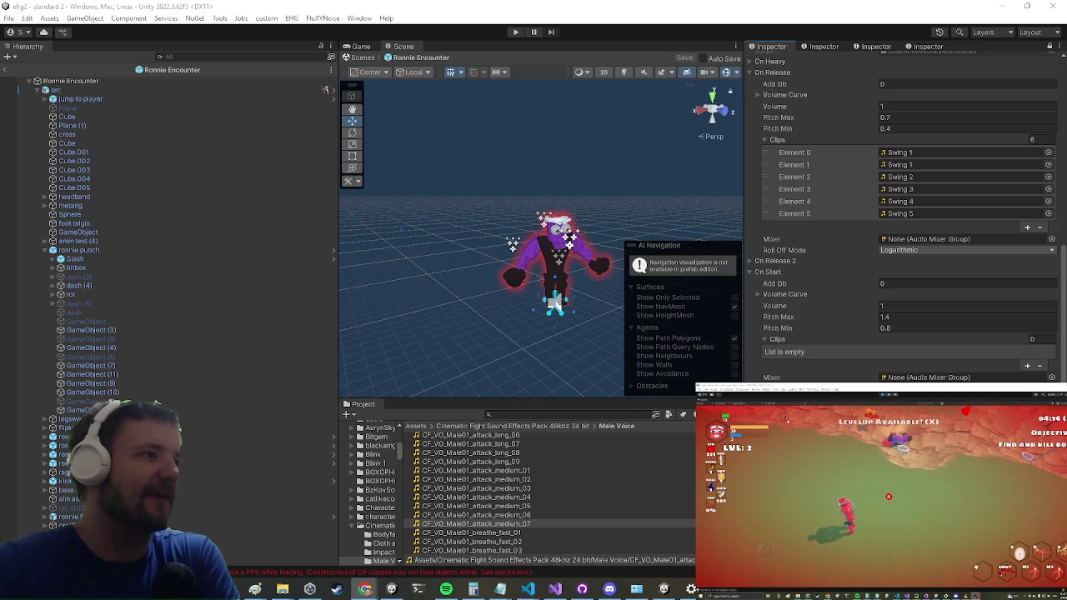
click(958, 306)
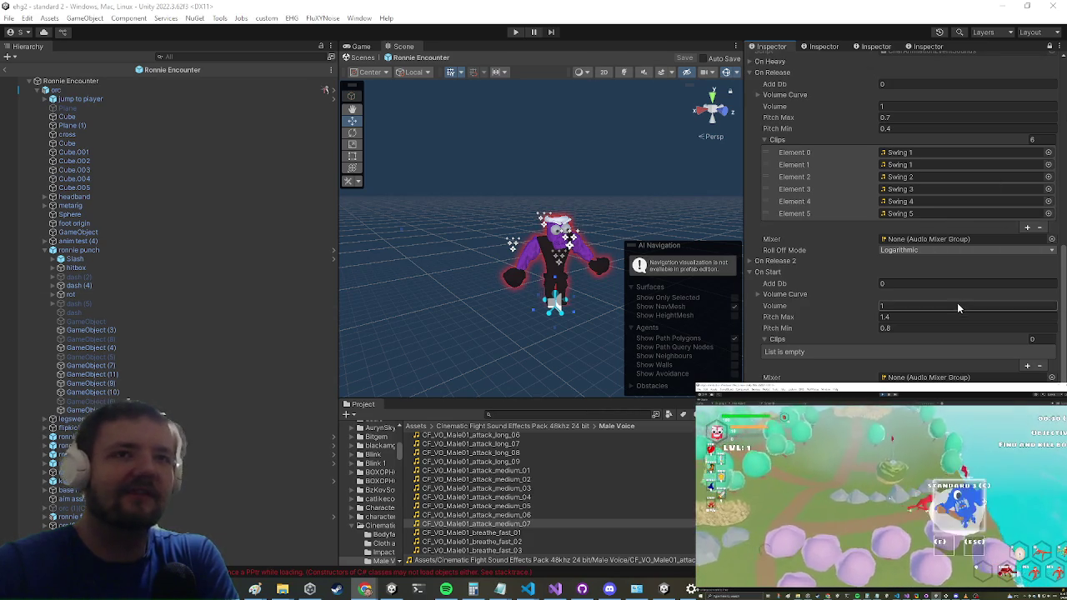
text(1)
key(Tab)
key(Tab)
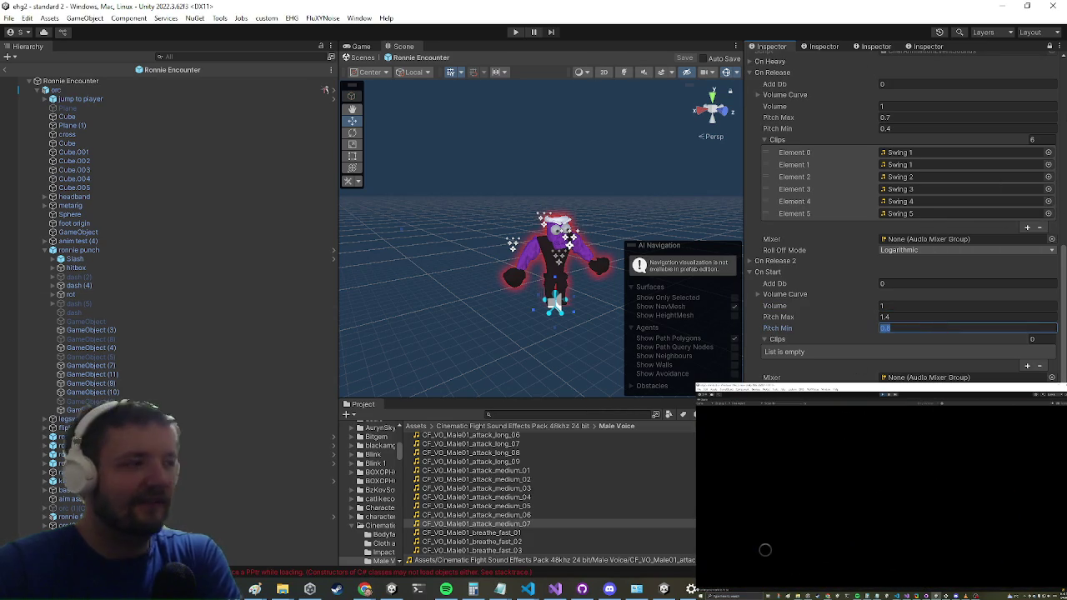
key(Return)
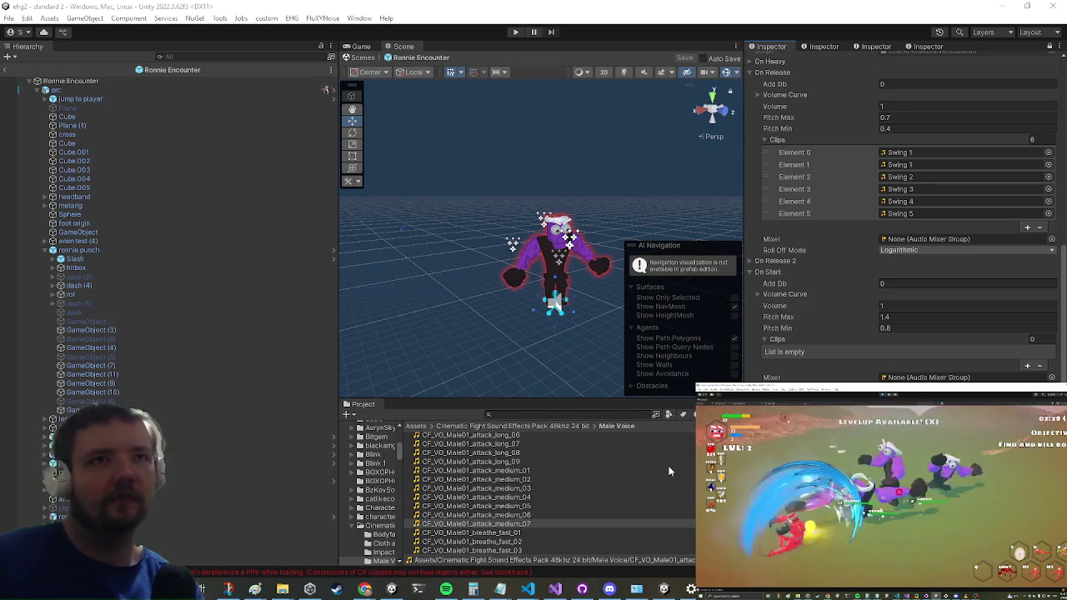
- Leave the On Start pitch max at 1.4 and switch to AIControl.cs in Visual Studio
click(941, 318)
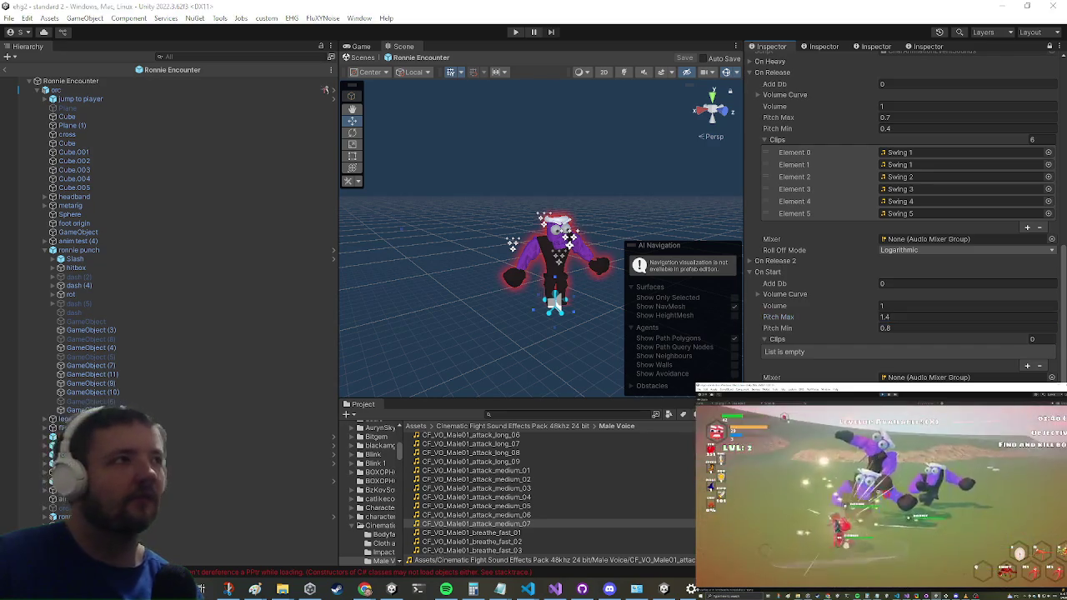
key(Return)
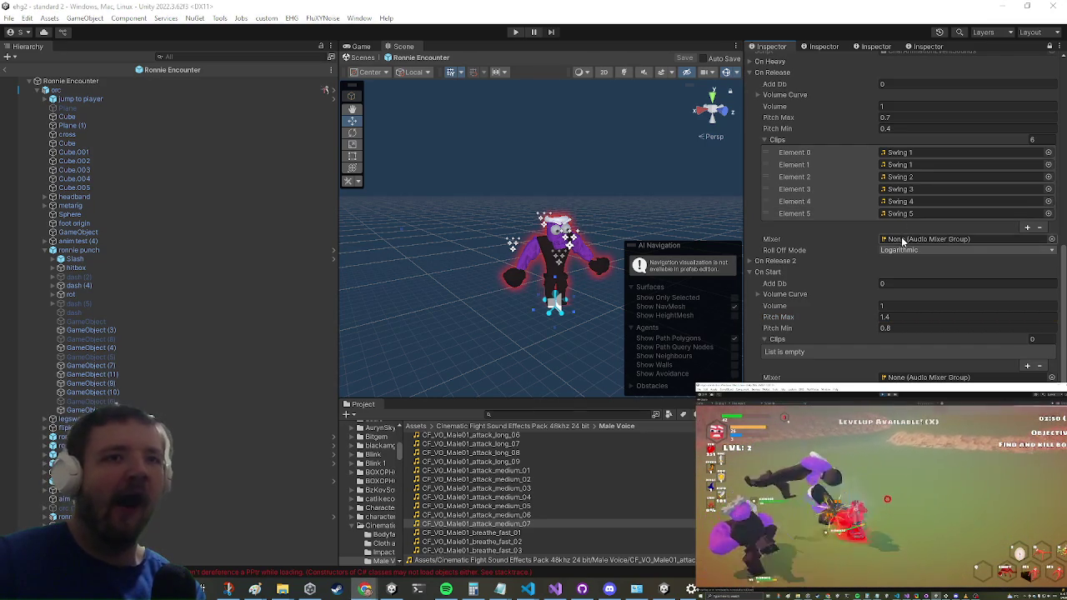
scroll(913, 264, down, 2)
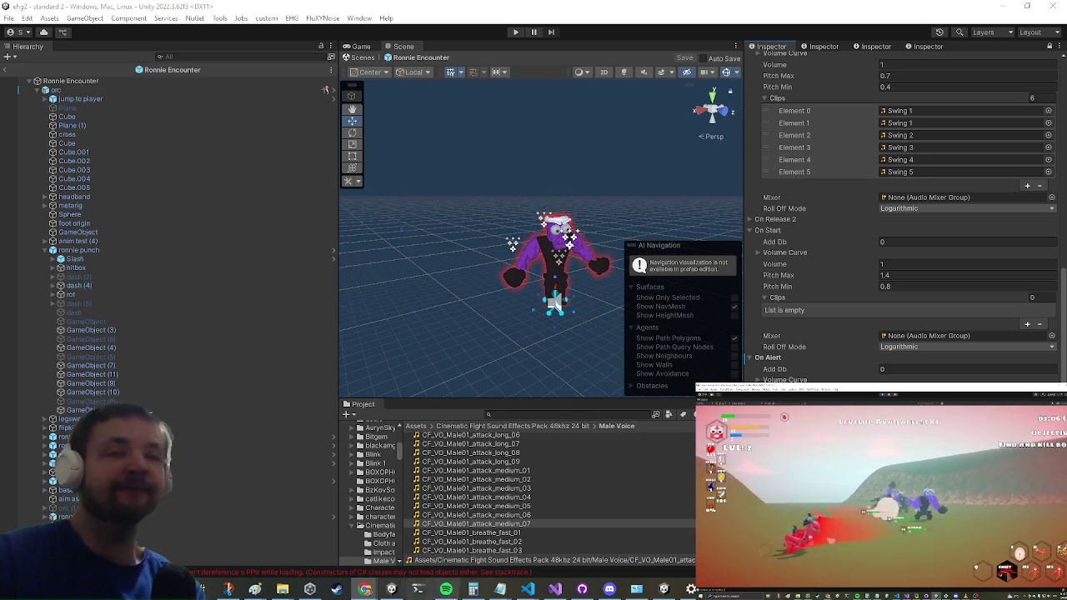
click(553, 590)
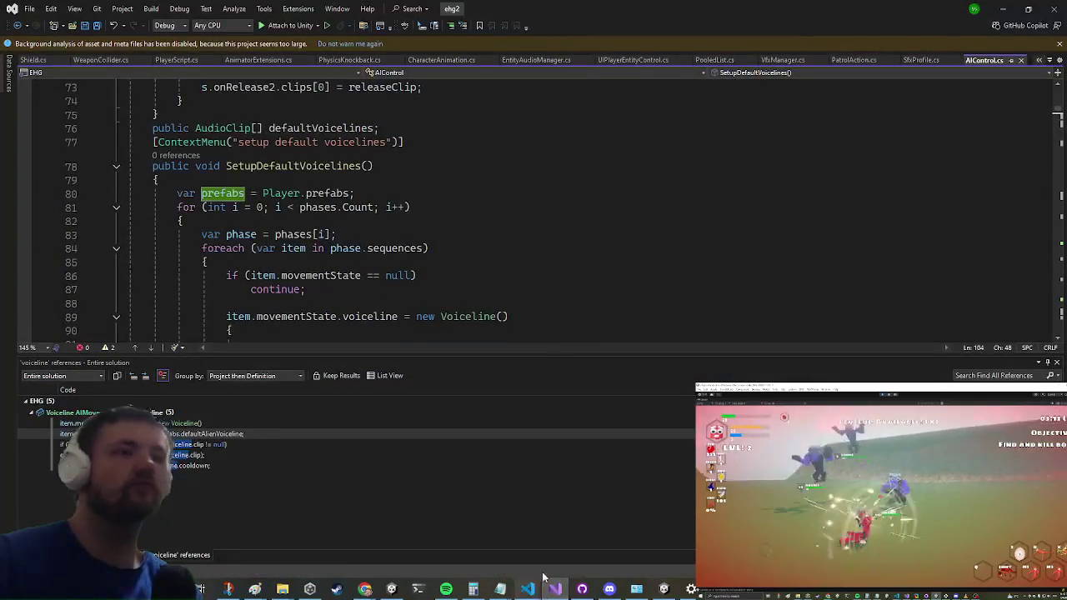
- Check the voiceline setup code near line 88 of AIControl.cs, then minimize Visual Studio
click(562, 302)
click(998, 7)
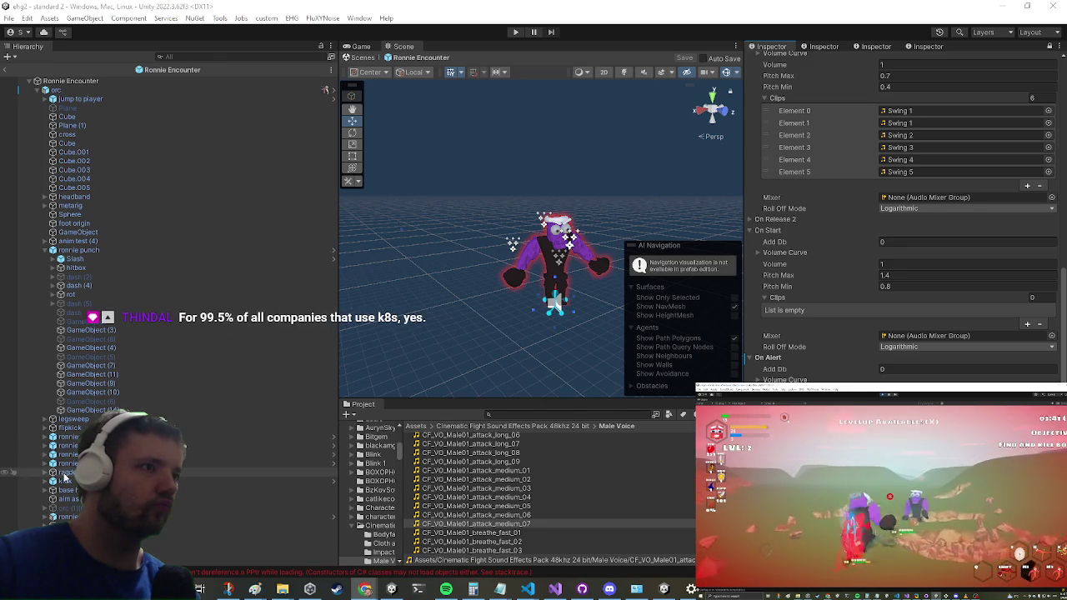
- Expand anim test (4) and show its GameObject (12) step in an unlocked Inspector
click(41, 482)
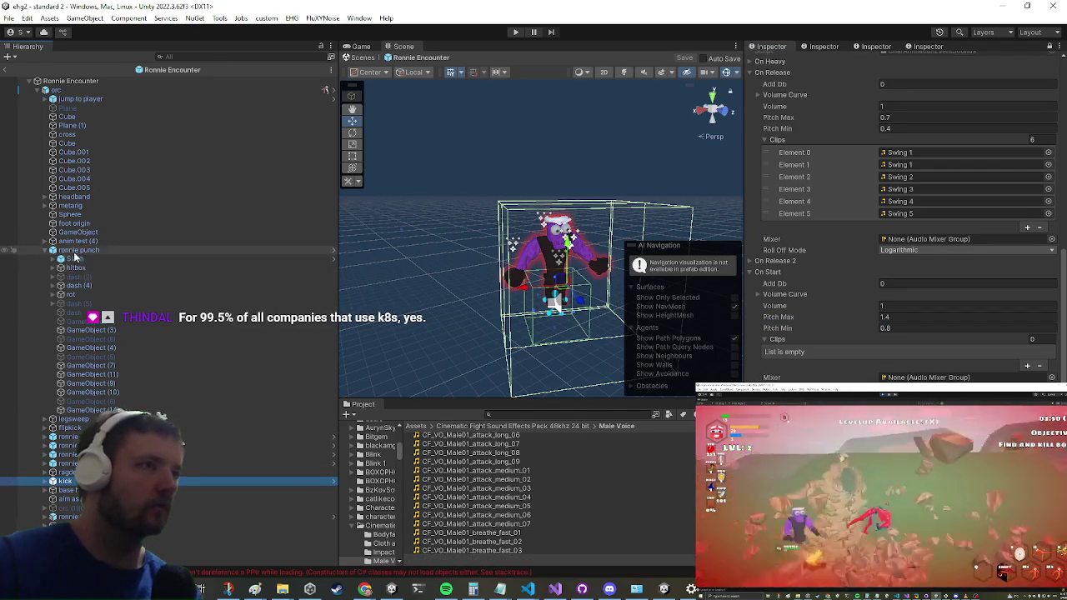
click(75, 242)
click(45, 242)
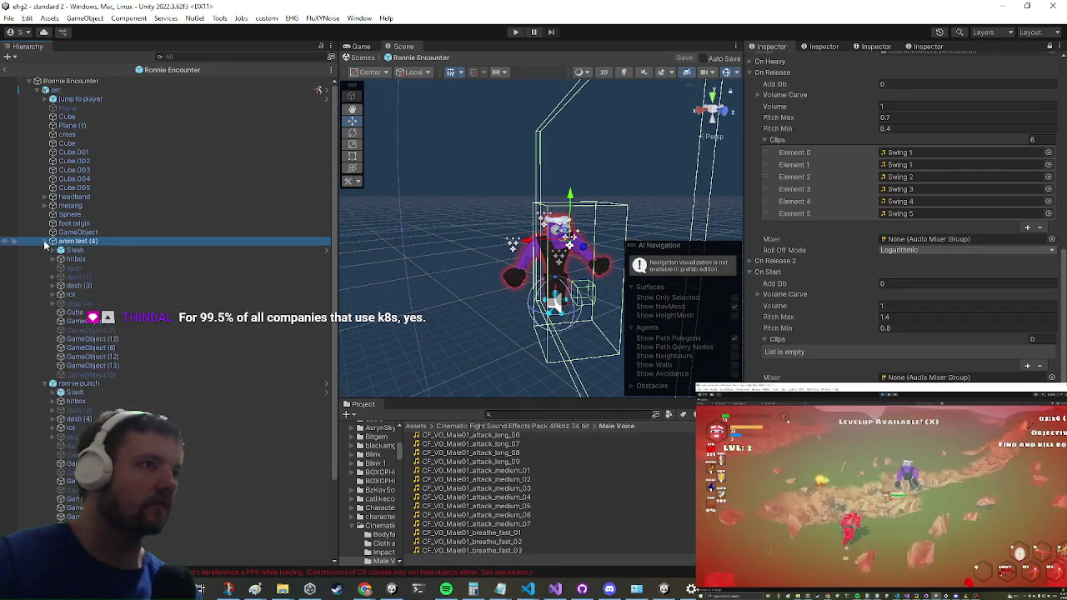
click(114, 340)
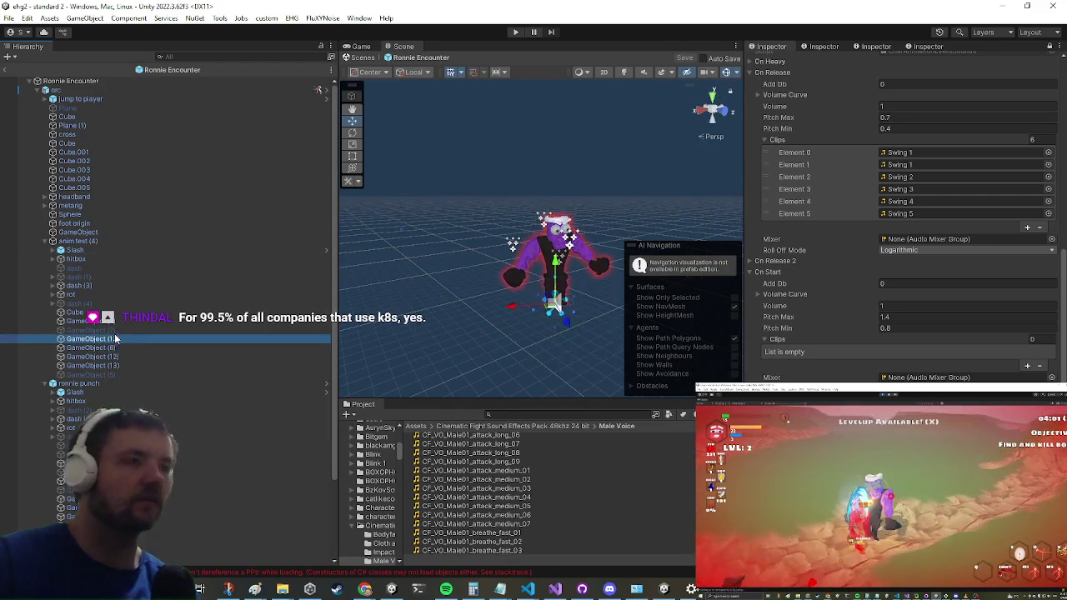
click(1049, 47)
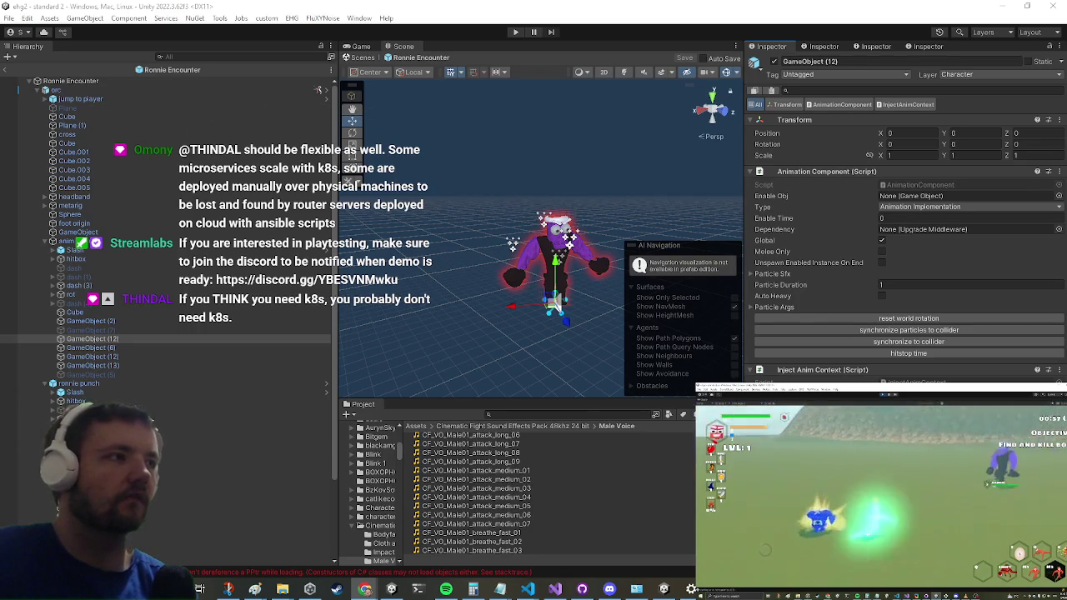
- Check anim test (4) steps GameObject (12), (6), (13) and (2), finding Swing 1–5 on (2)
click(150, 353)
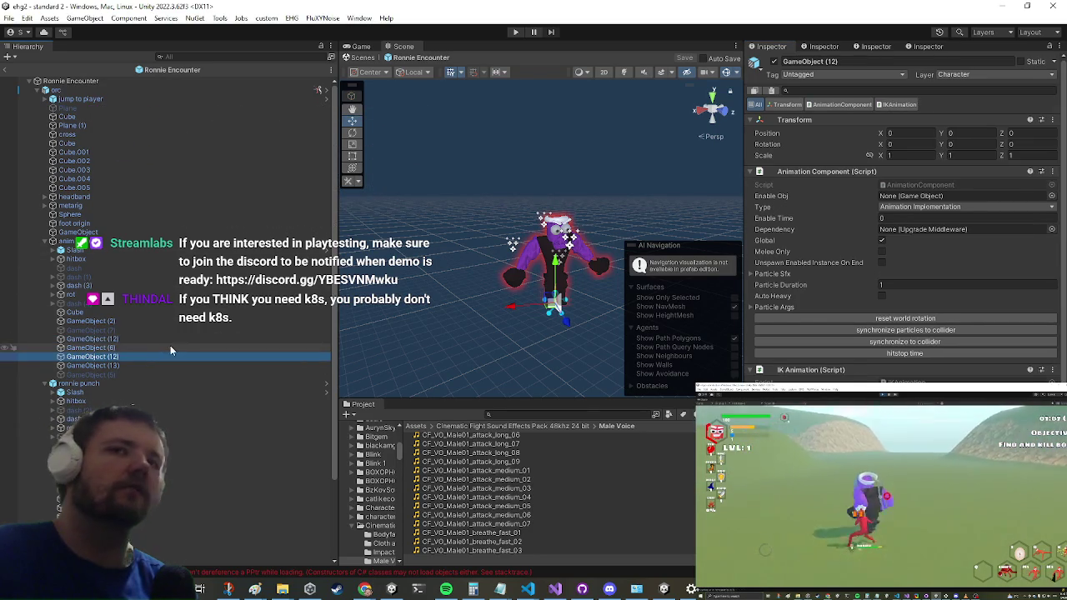
click(169, 346)
click(133, 366)
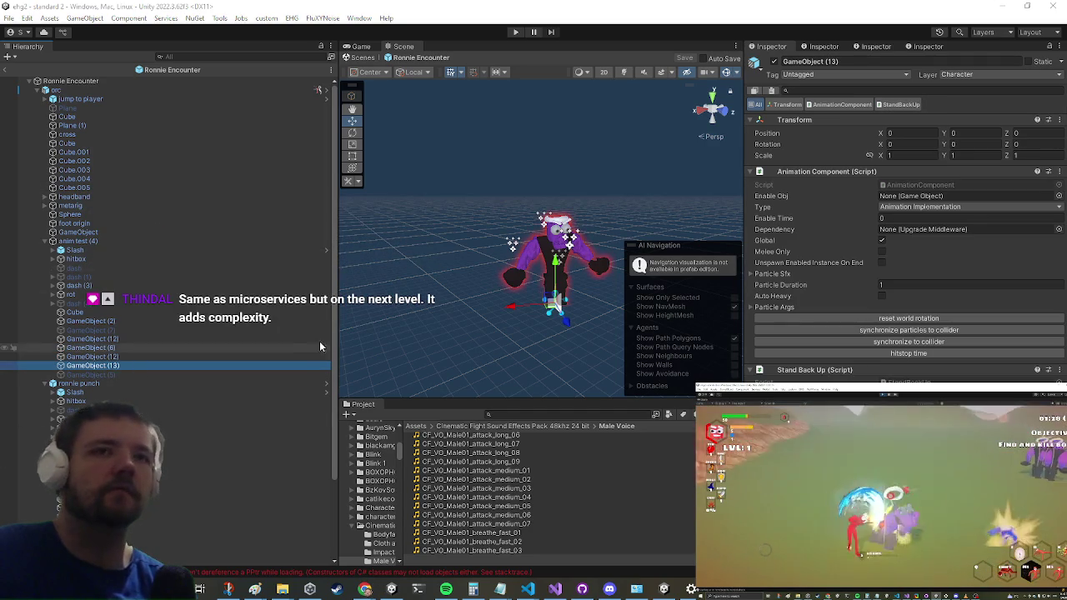
click(298, 321)
scroll(813, 262, down, 10)
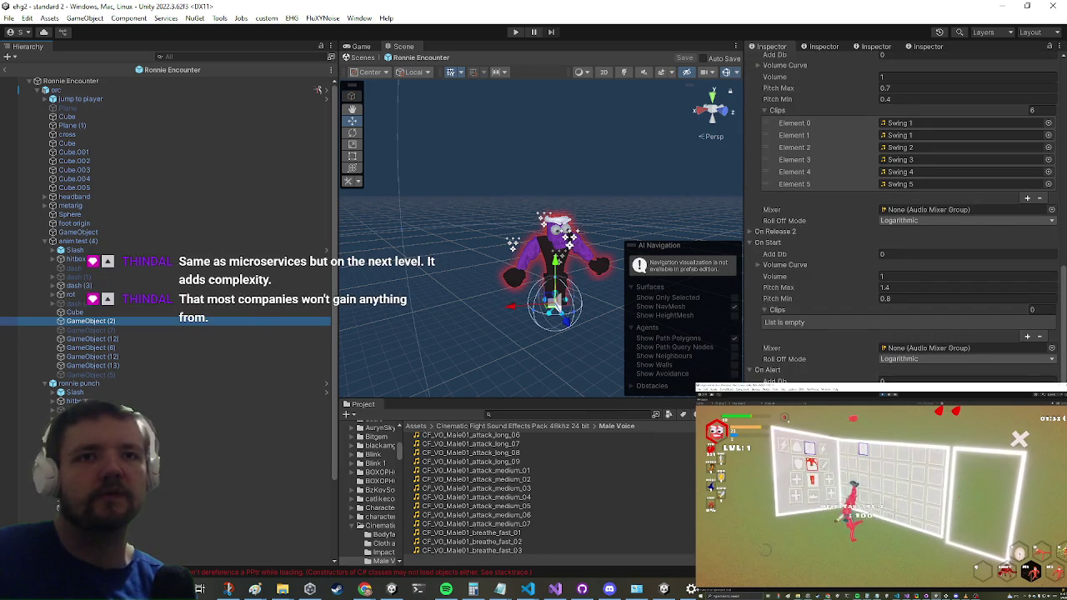
key(Escape)
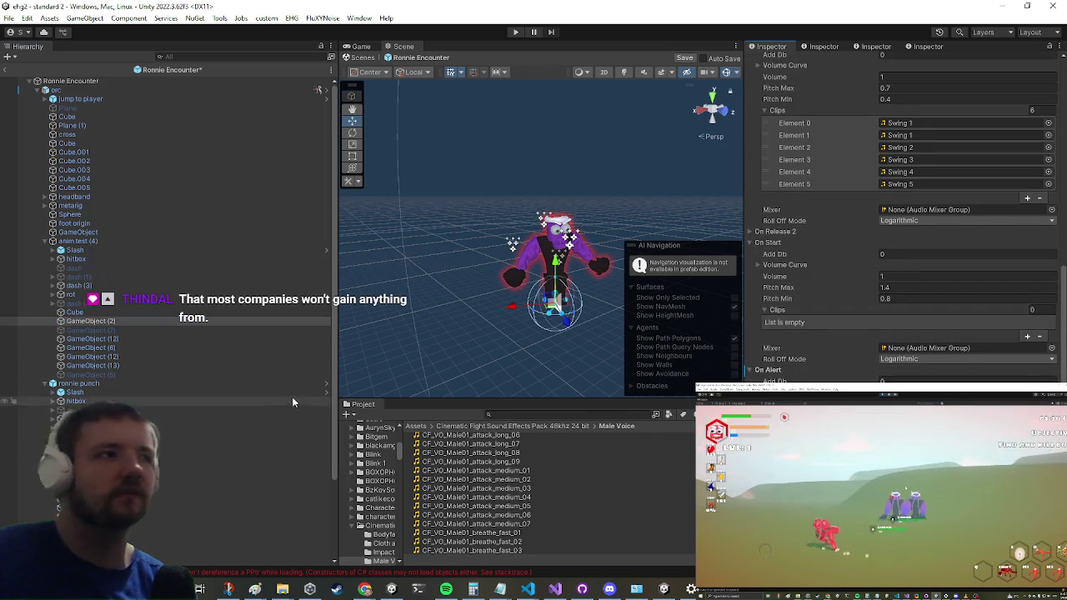
scroll(1003, 316, up, 15)
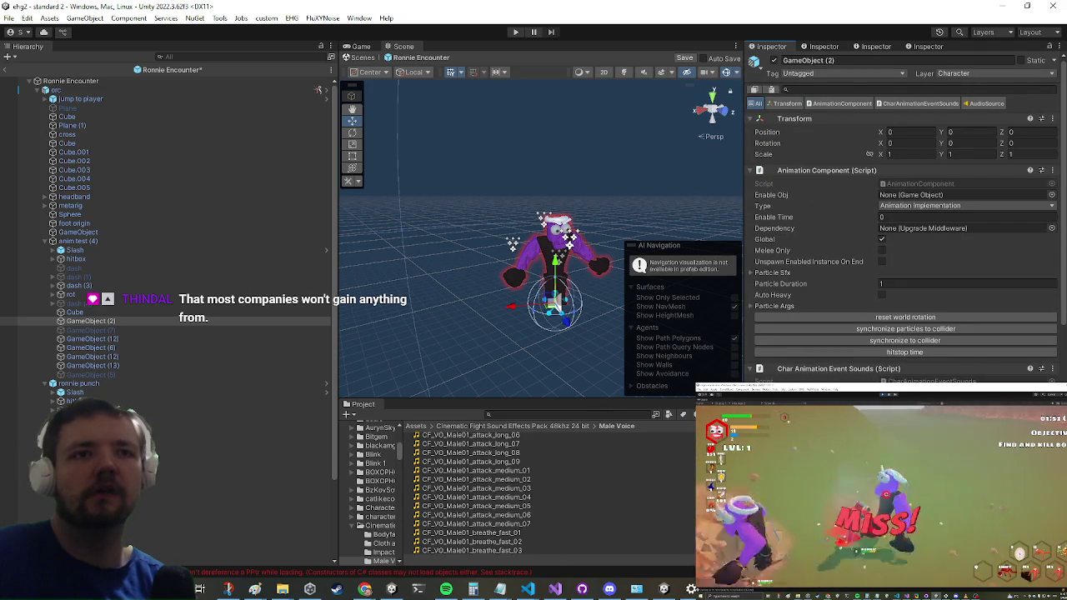
scroll(807, 380, down, 15)
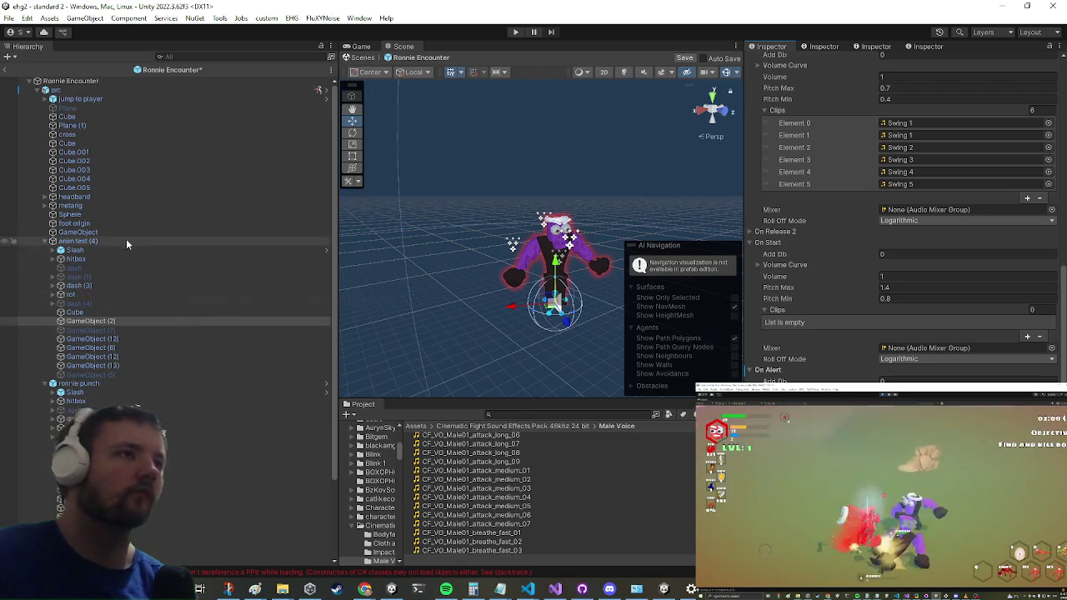
click(80, 99)
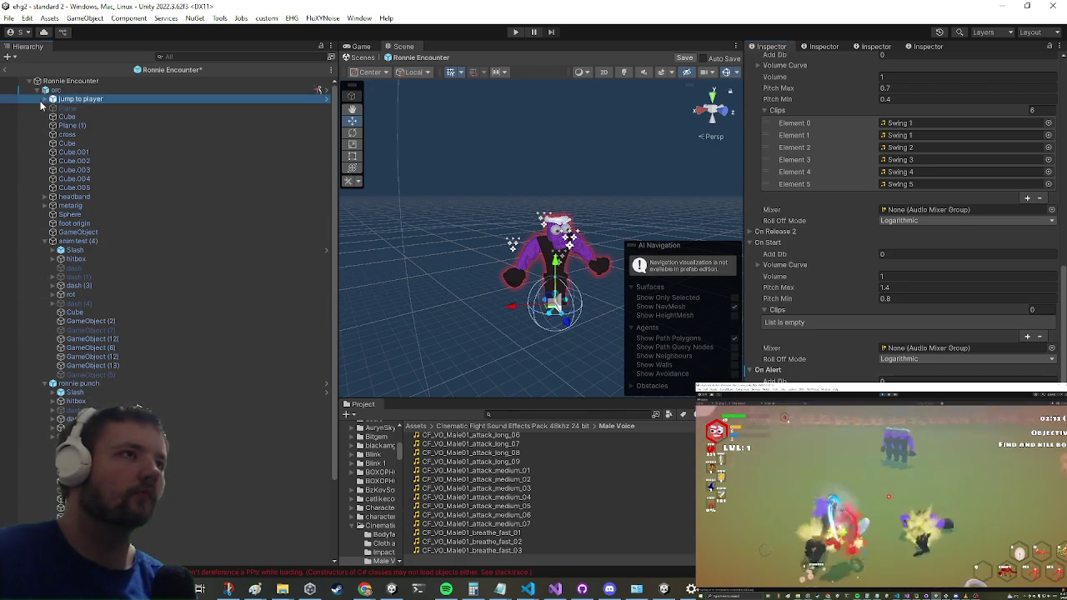
- Expand jump to player and inspect its dash (3), dash (2), hitbox (5) and dash (4) steps
click(45, 98)
click(104, 122)
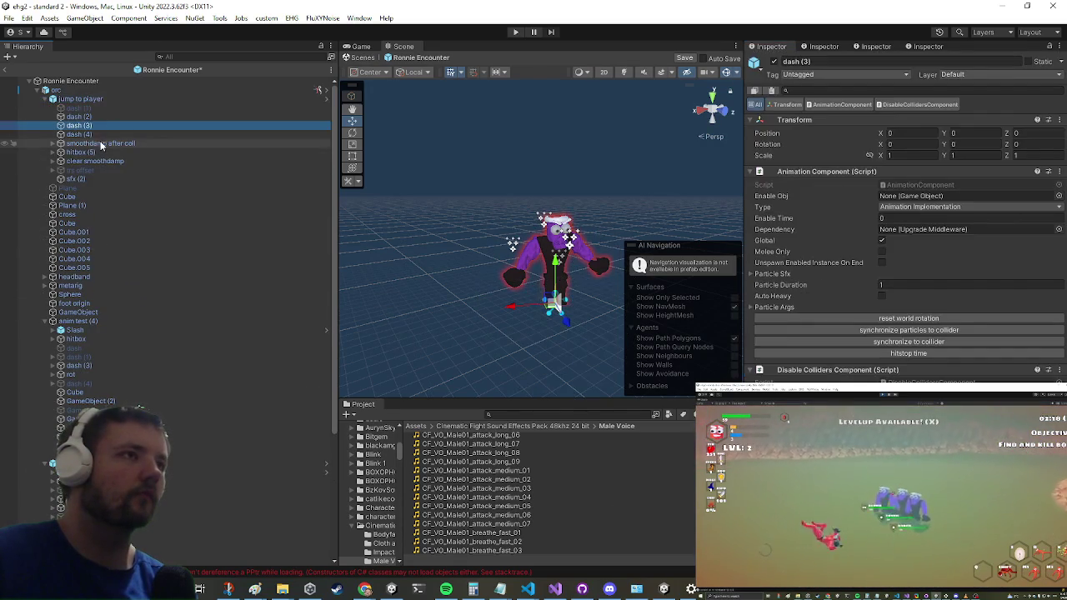
click(118, 118)
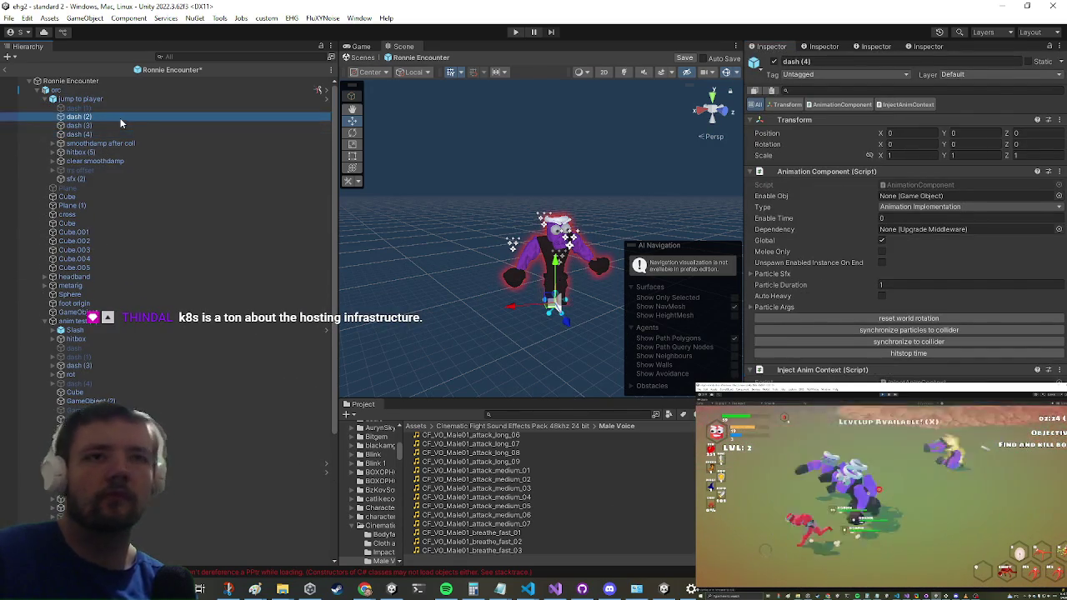
scroll(976, 233, down, 15)
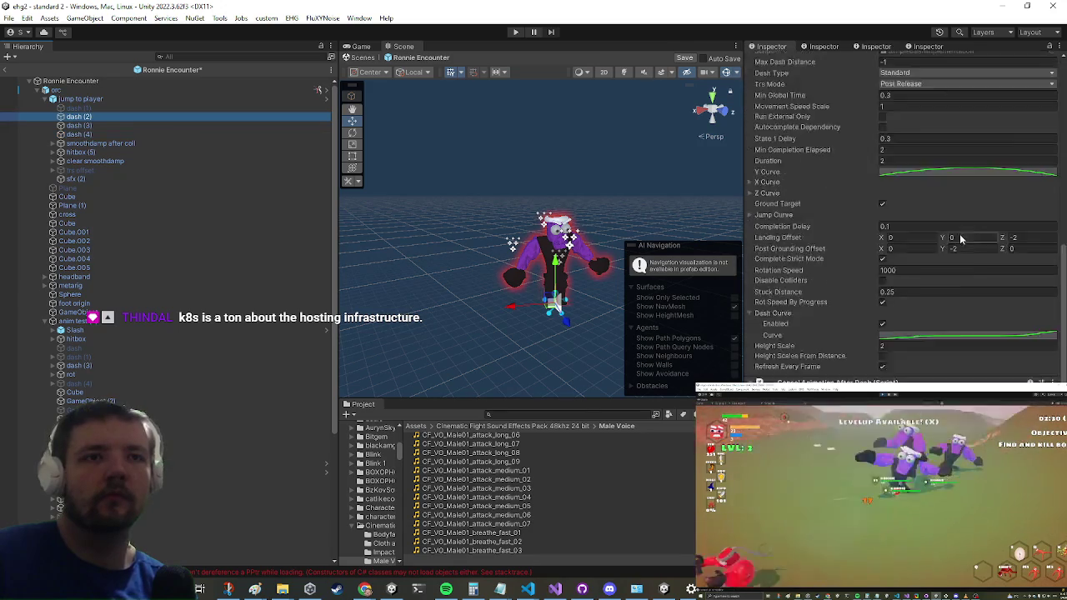
scroll(878, 252, down, 1)
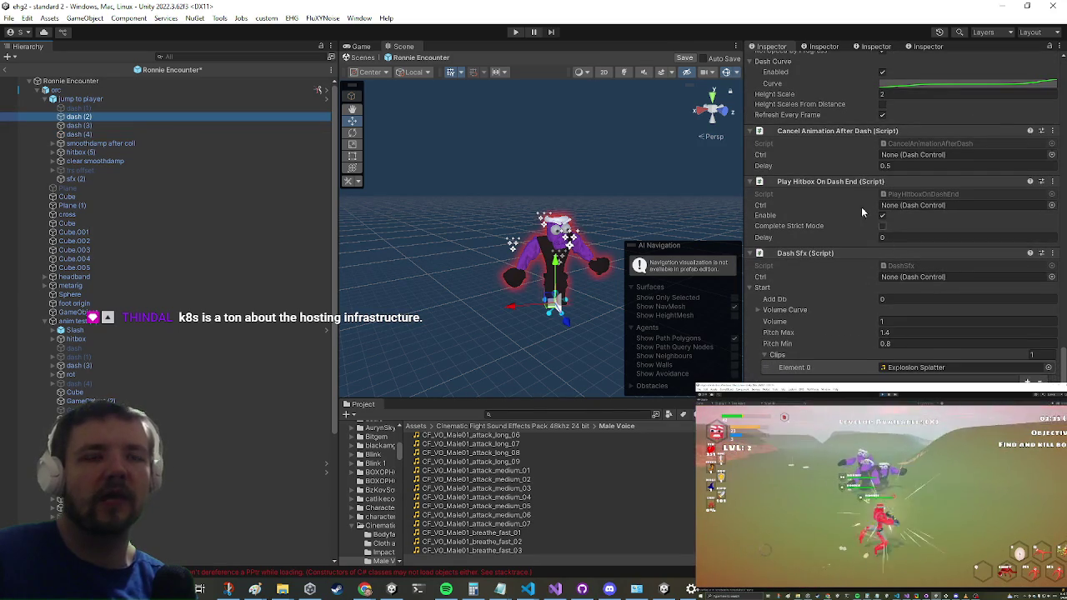
click(110, 153)
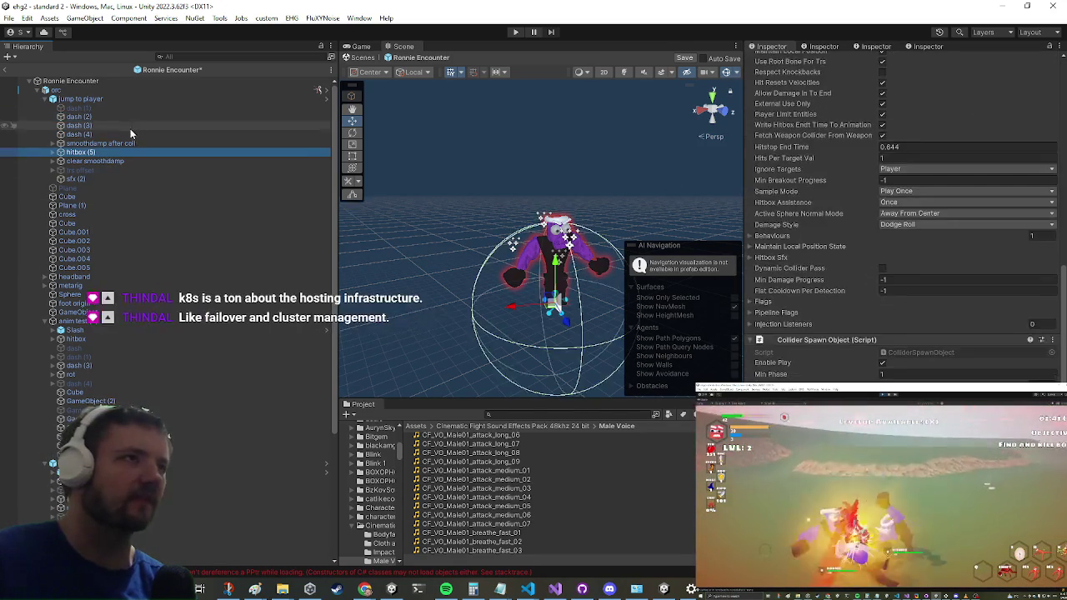
click(129, 134)
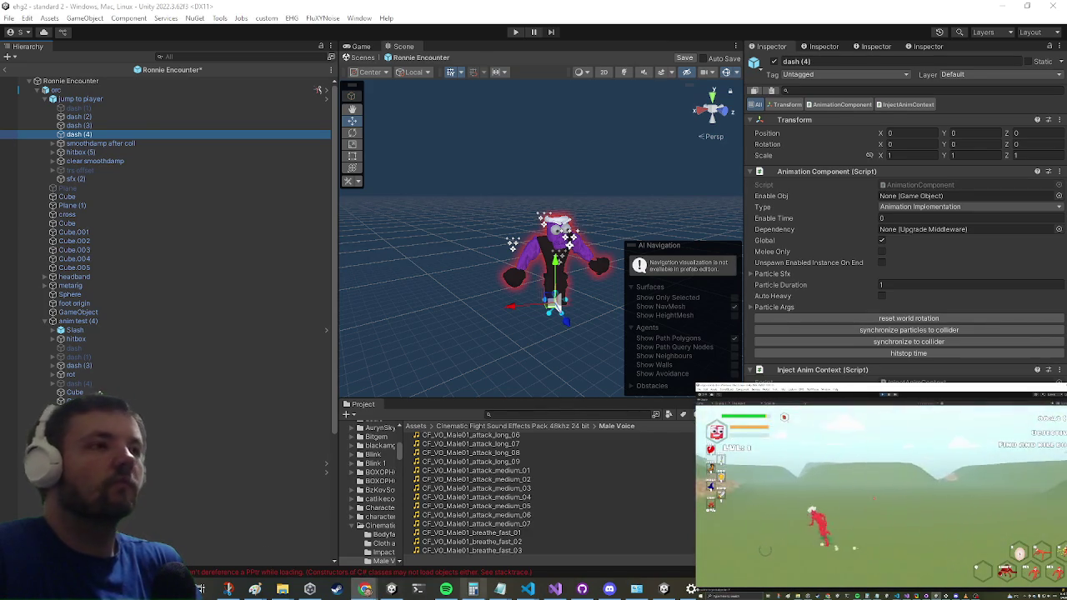
- Inspect GameObject (2) in Ronnie Encounter and check the Swing clips in Char Animation Event Sounds
scroll(125, 225, down, 5)
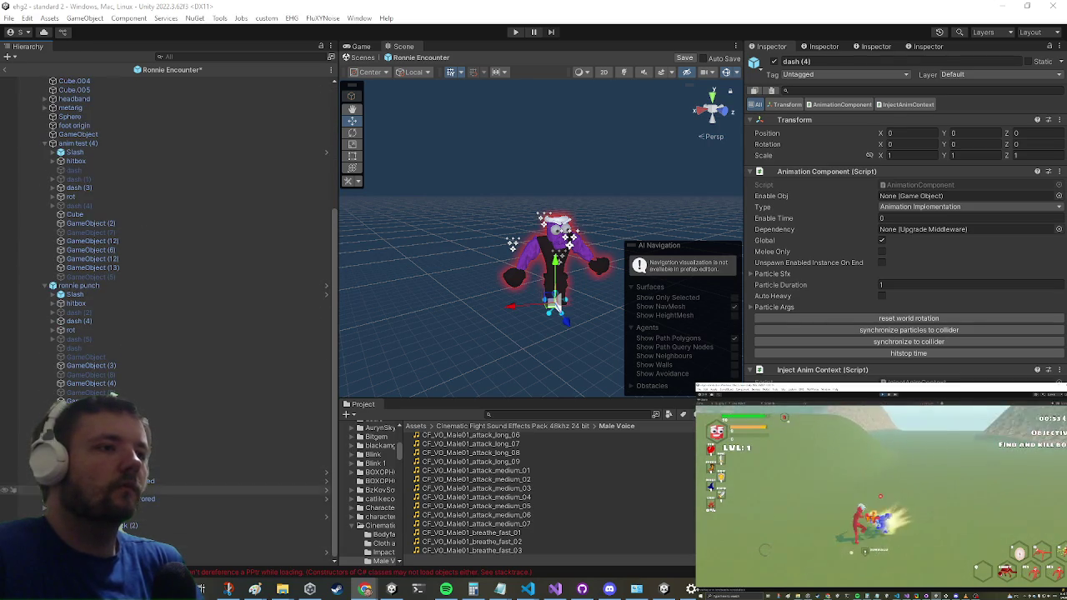
click(250, 552)
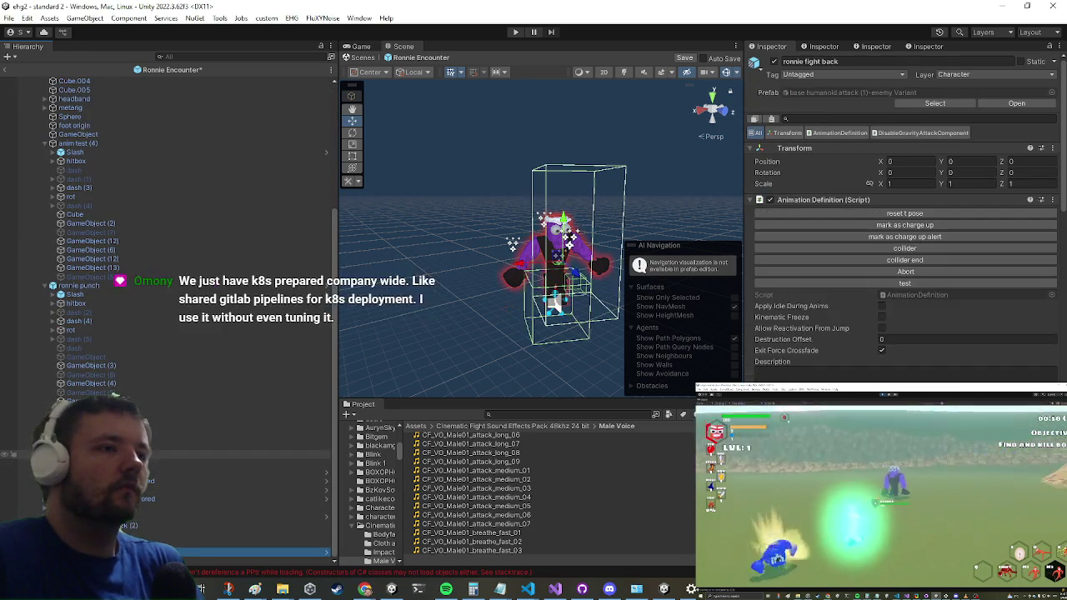
scroll(250, 533, down, 4)
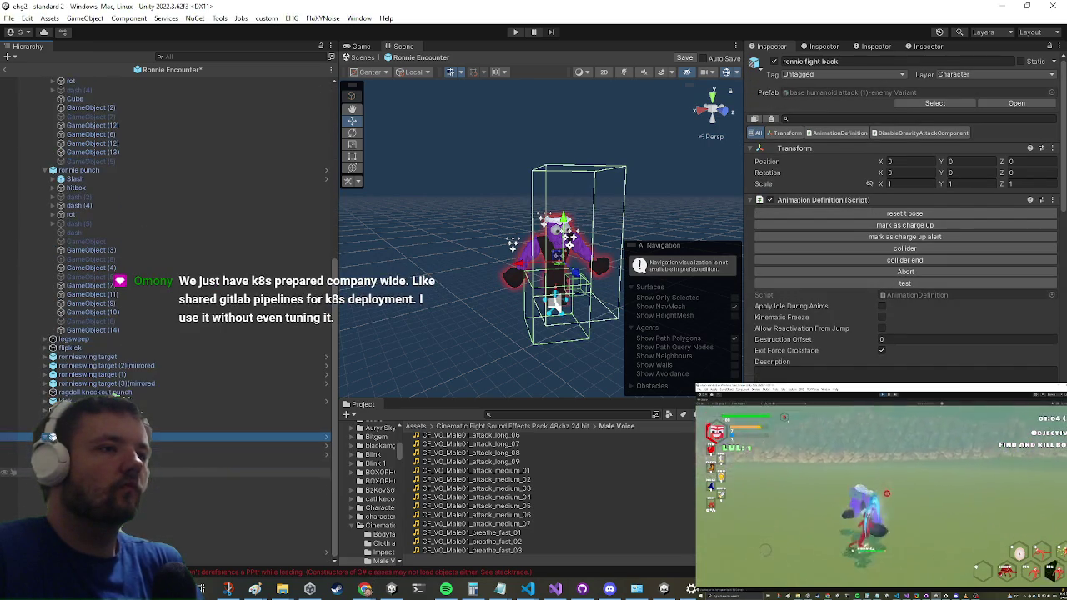
click(250, 526)
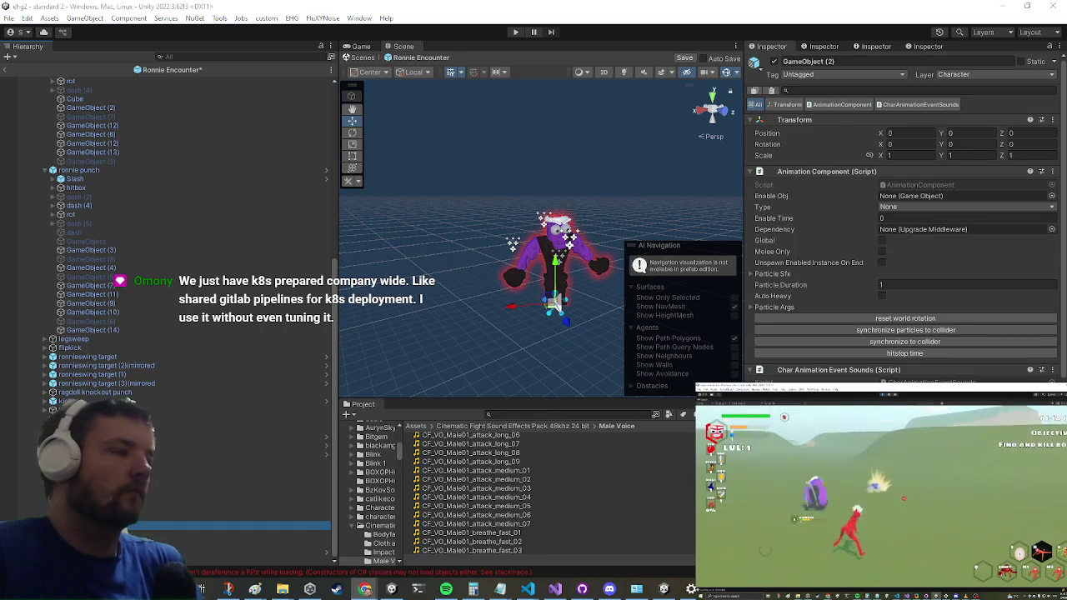
scroll(901, 250, down, 5)
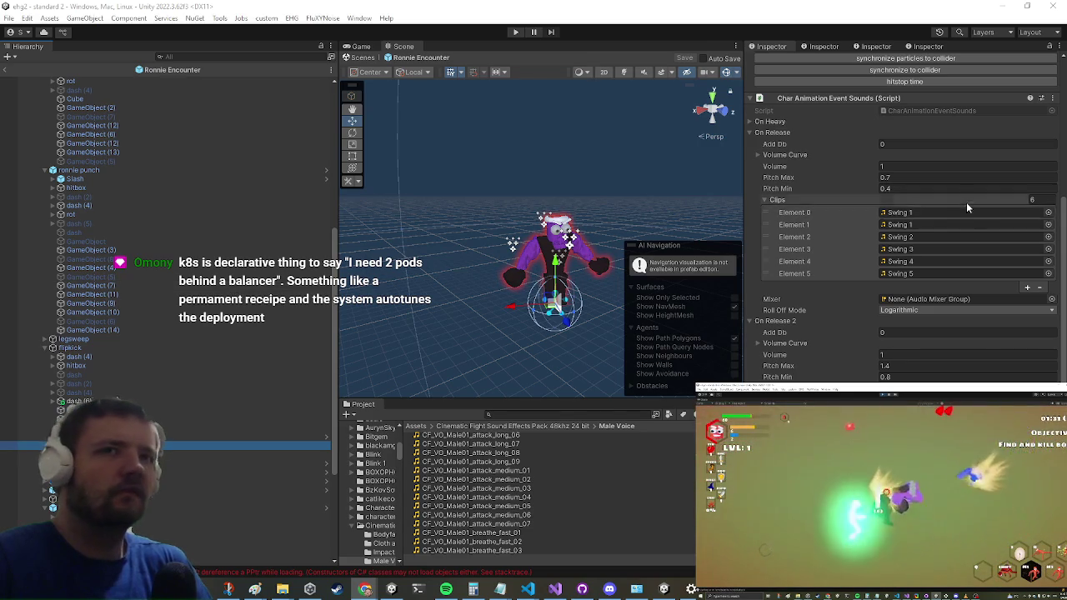
scroll(962, 212, down, 4)
scroll(939, 329, down, 1)
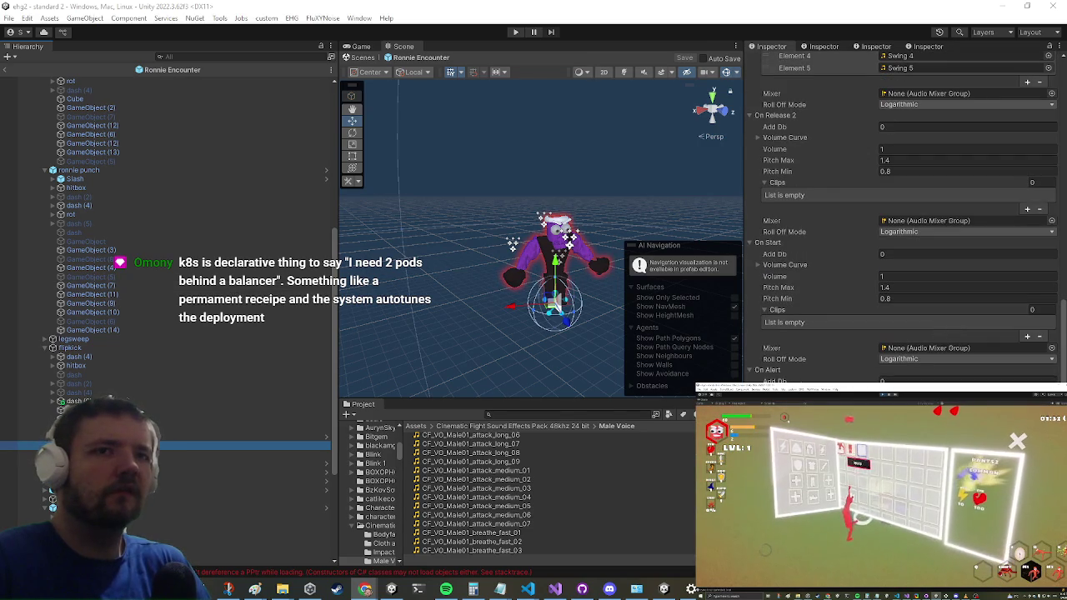
drag(435, 249, 452, 264)
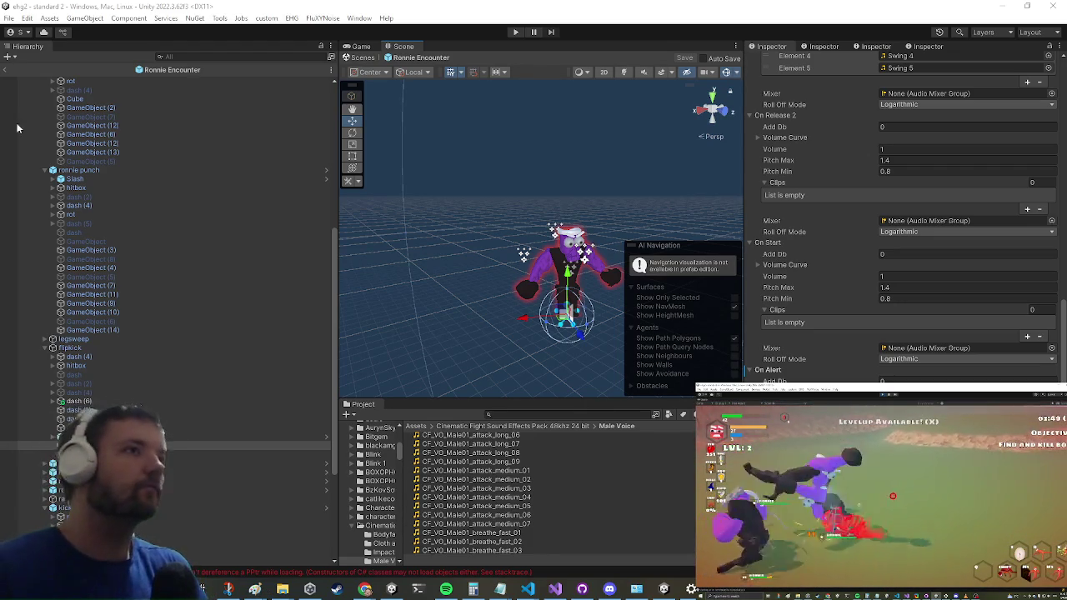
- Exit prefab mode to the standard 2 scene, start Play mode and maximize the Game view
click(5, 71)
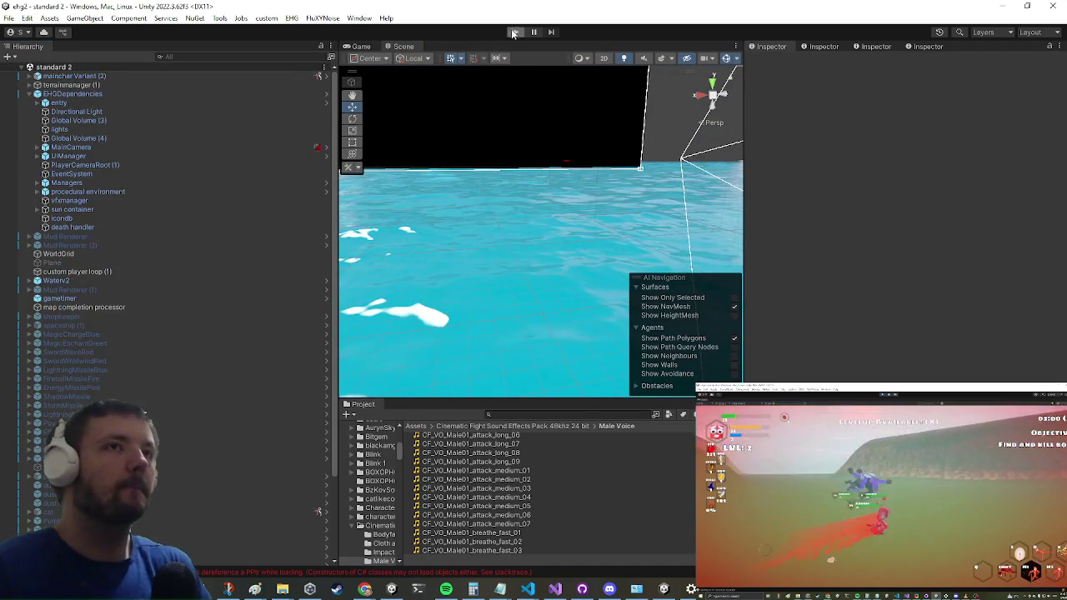
click(515, 32)
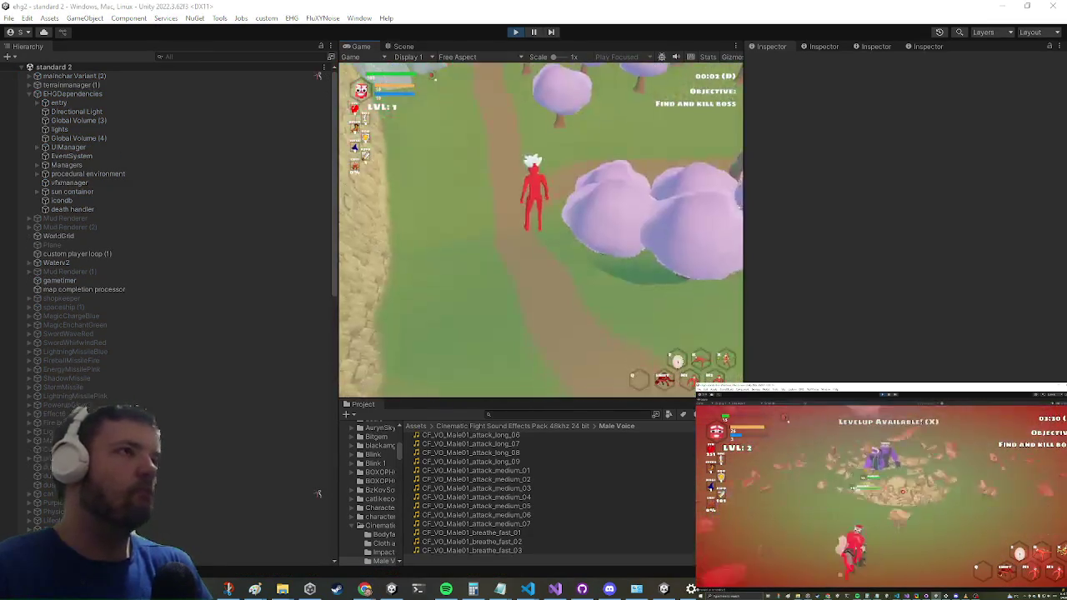
key(shift+space)
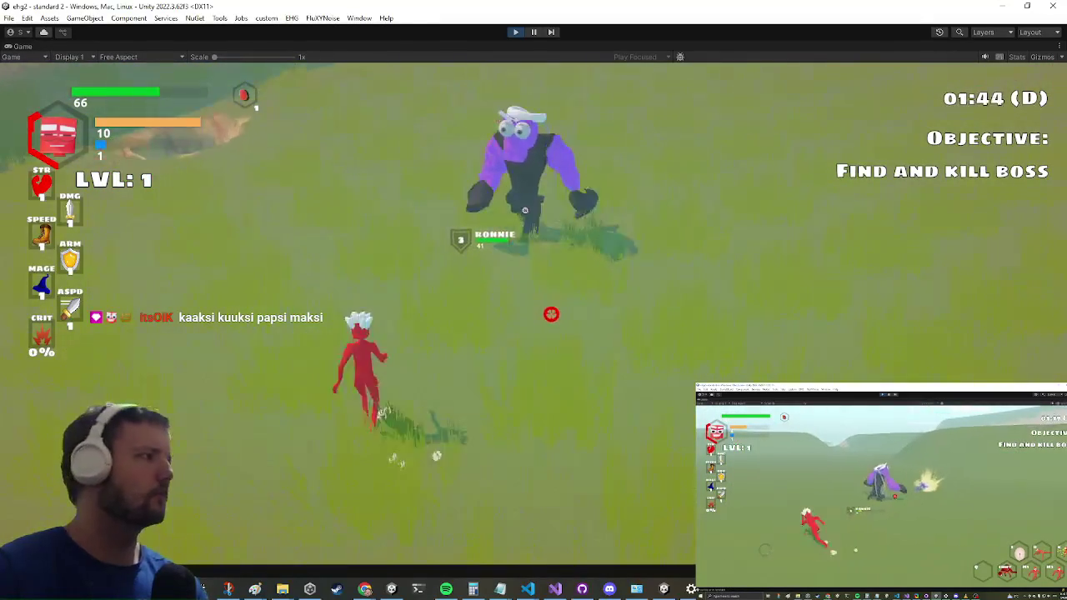
- Bring up the in-game Settings menu and browse toggles like Enable Ground Destruction and Turn Off Slopes
key(Escape)
scroll(607, 351, down, 3)
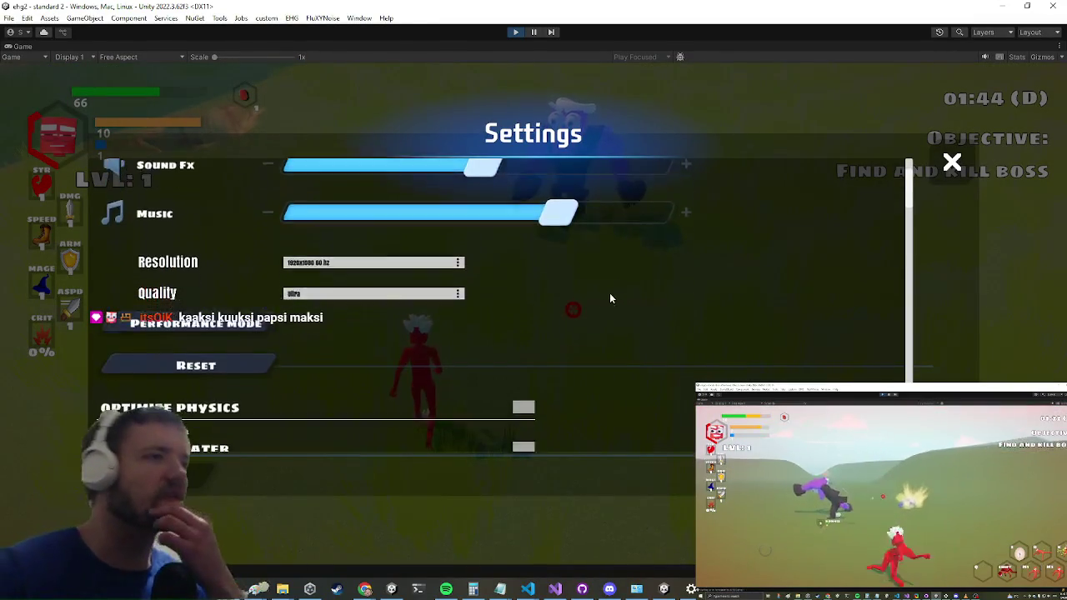
scroll(656, 333, down, 10)
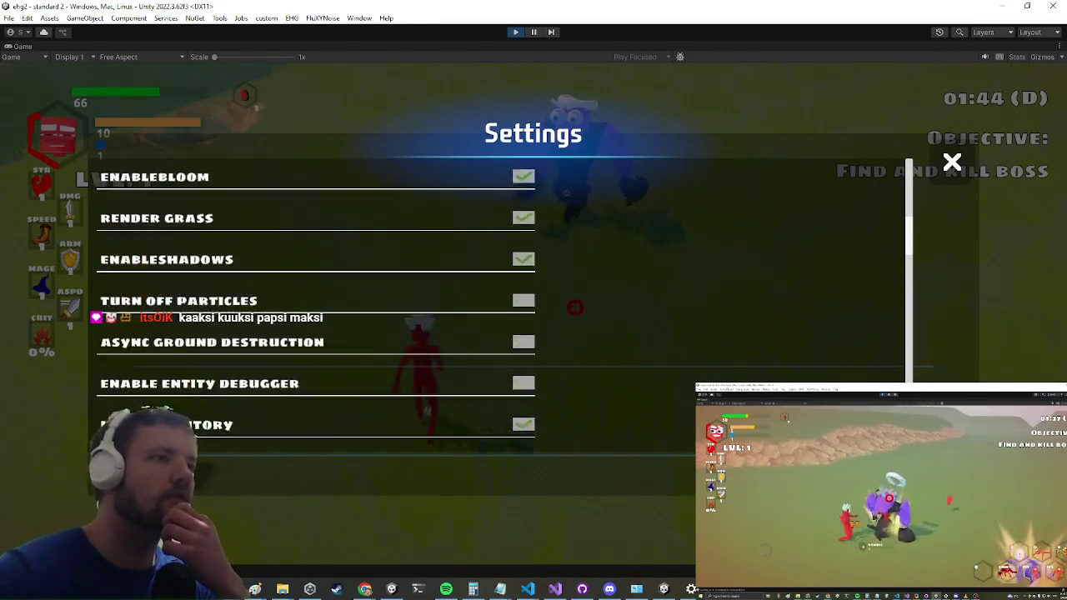
scroll(531, 256, down, 1)
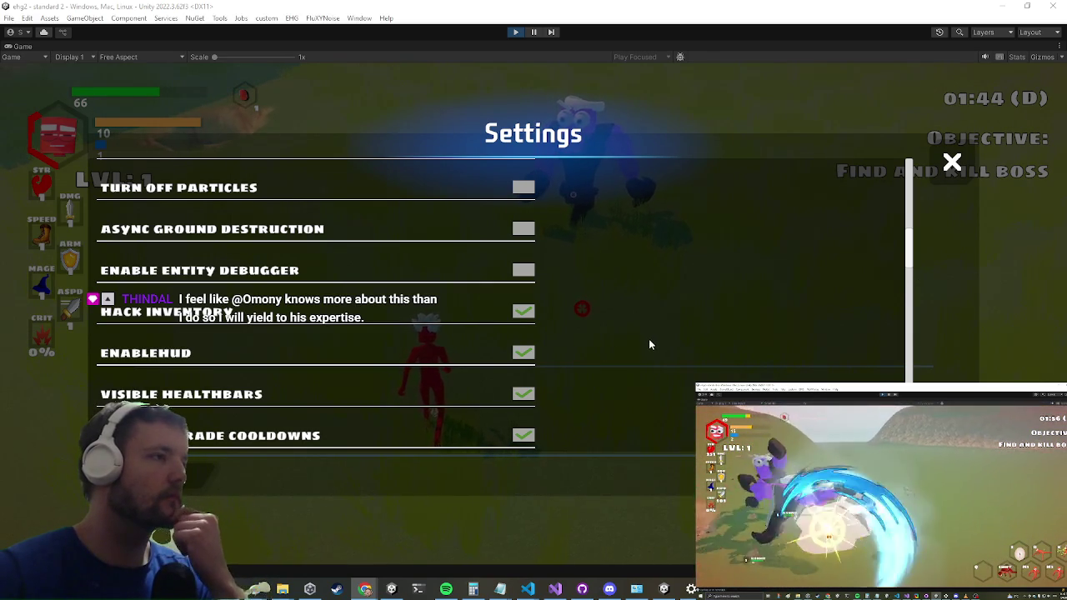
scroll(649, 324, down, 2)
scroll(317, 317, down, 1)
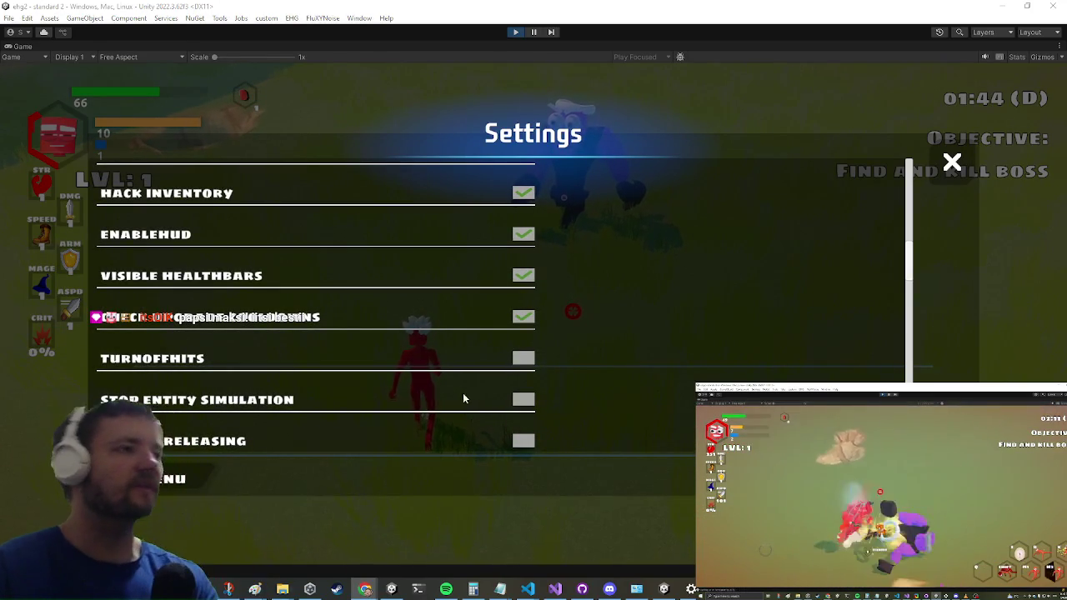
scroll(488, 351, down, 1)
scroll(501, 348, down, 2)
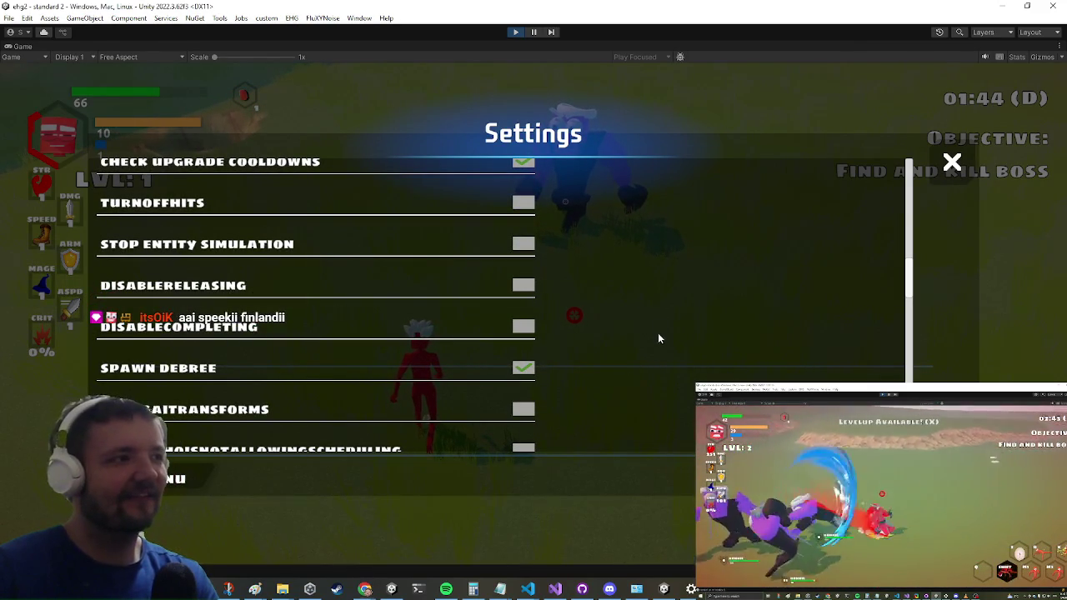
scroll(648, 289, up, 4)
scroll(639, 319, up, 2)
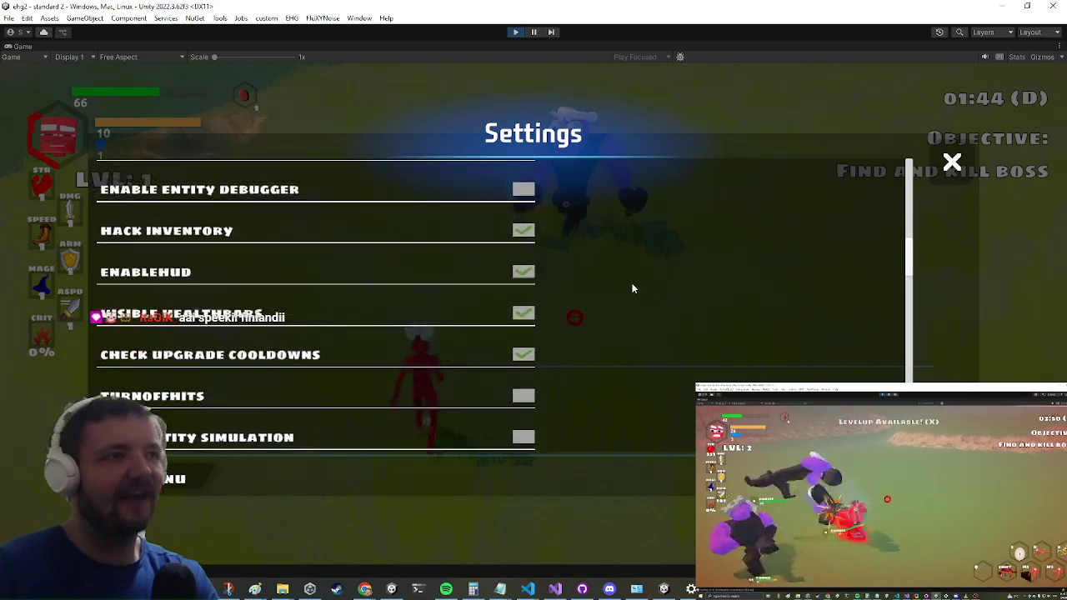
scroll(677, 365, down, 3)
scroll(700, 330, down, 2)
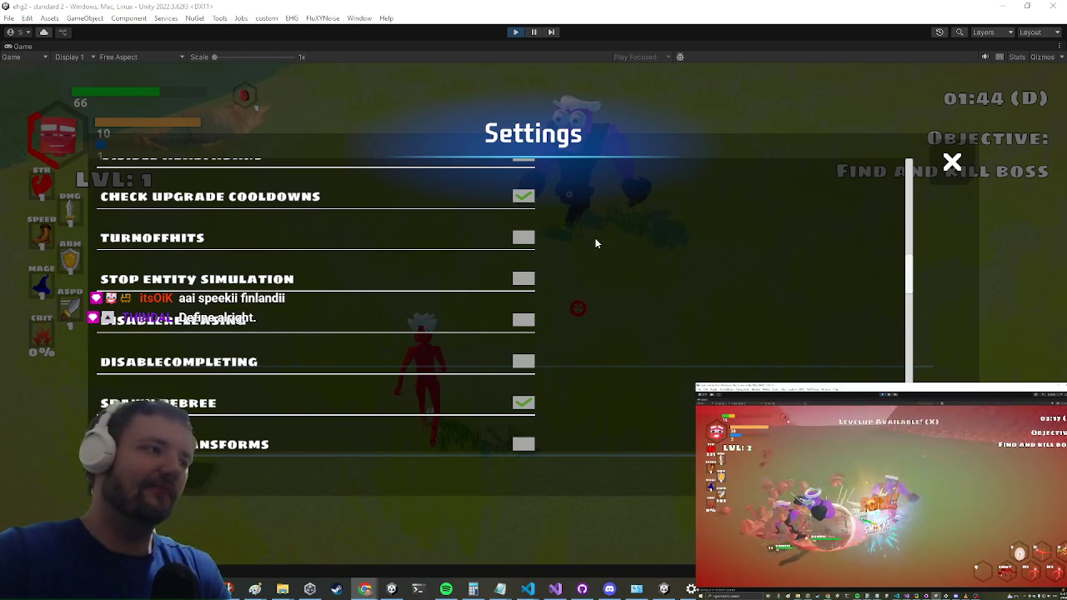
scroll(583, 325, down, 6)
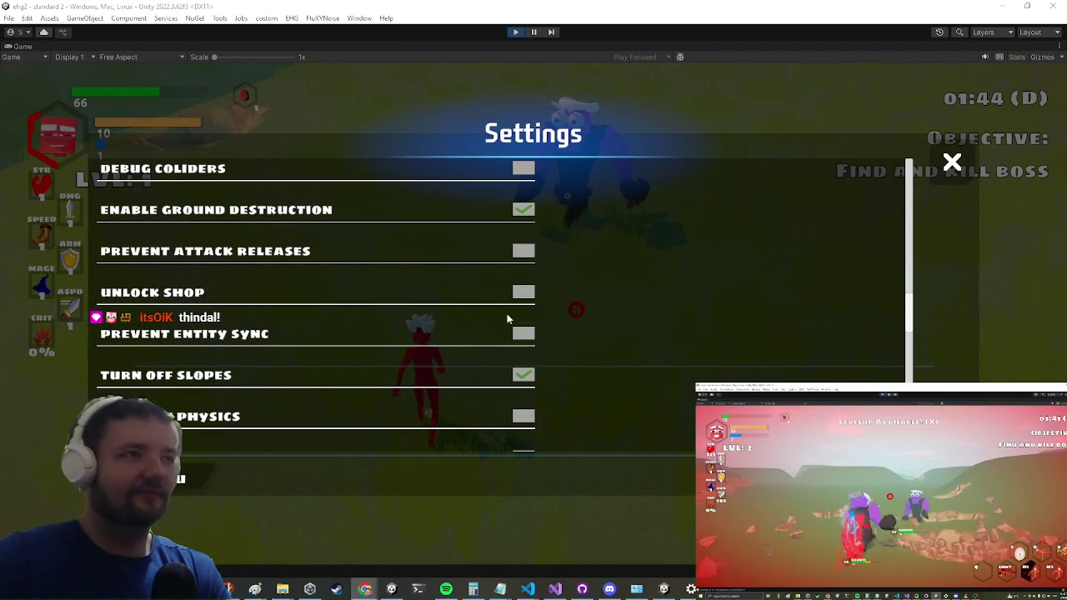
- Browse the Settings debug list through Alert Anim State Mismatch, Turn Off Damage and Disable Attacking
scroll(545, 370, up, 5)
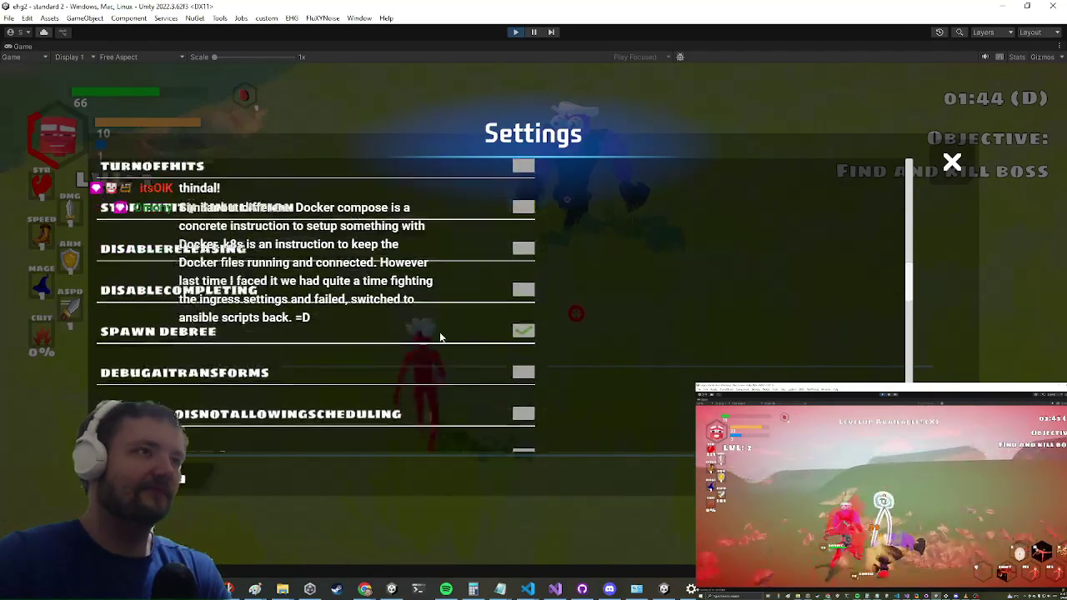
scroll(612, 346, up, 6)
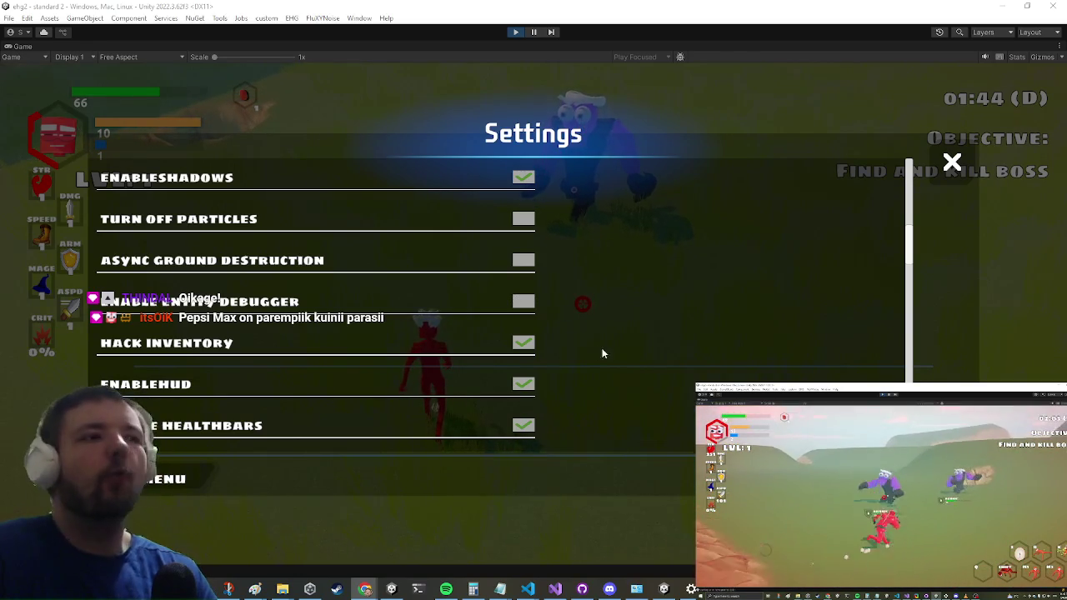
scroll(698, 257, down, 6)
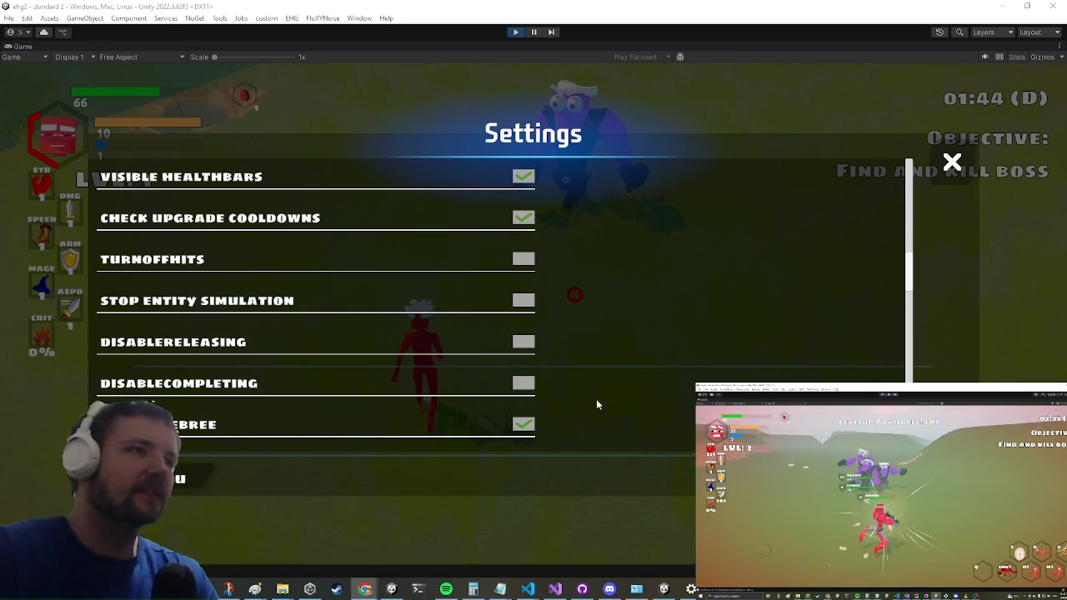
scroll(644, 298, down, 2)
scroll(645, 304, down, 2)
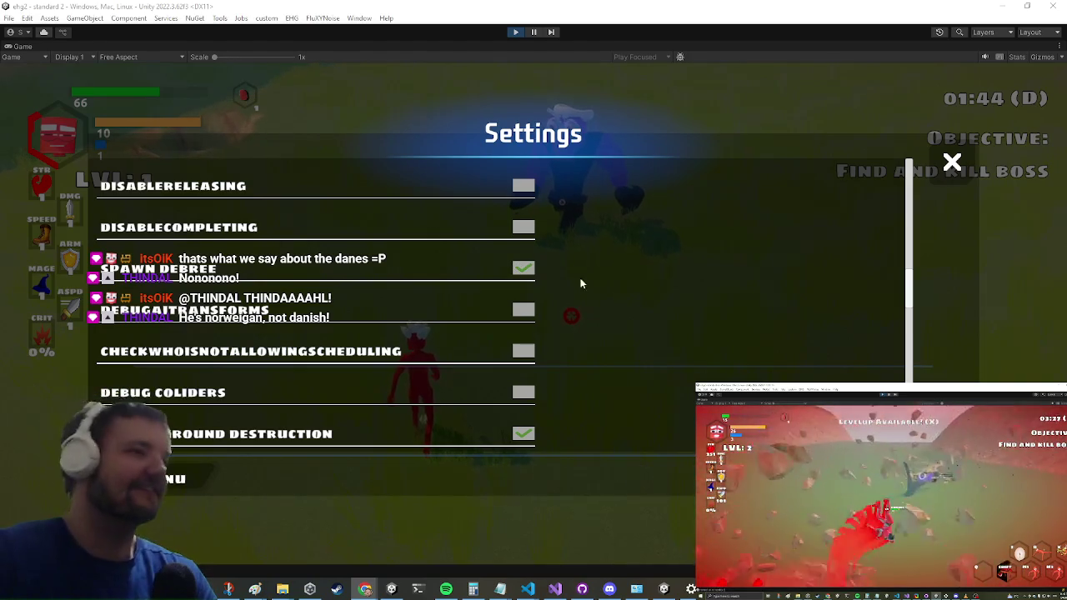
scroll(644, 299, down, 5)
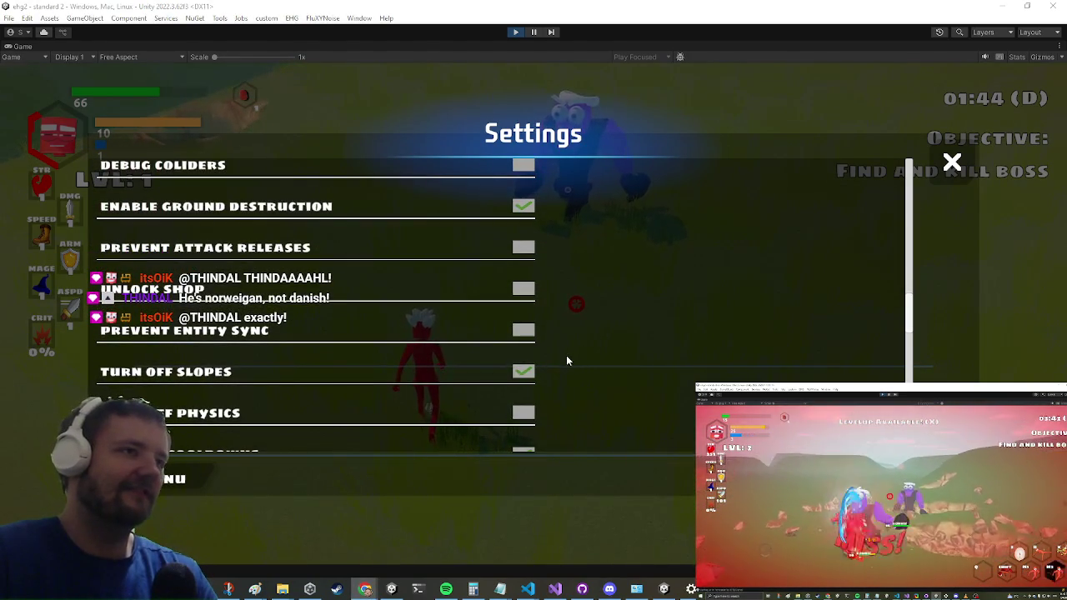
scroll(575, 368, down, 5)
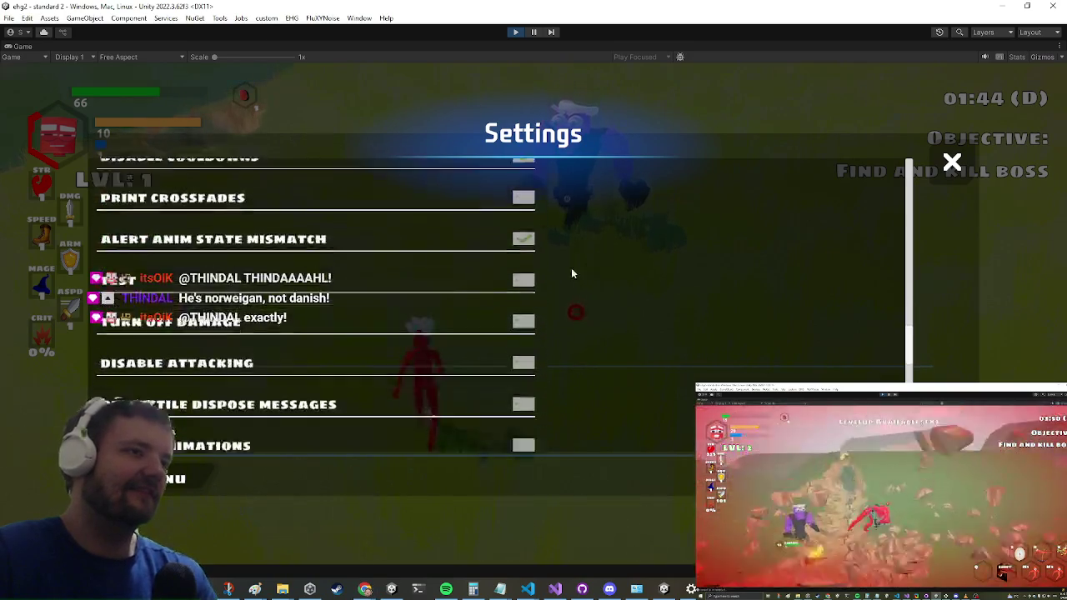
scroll(575, 300, down, 2)
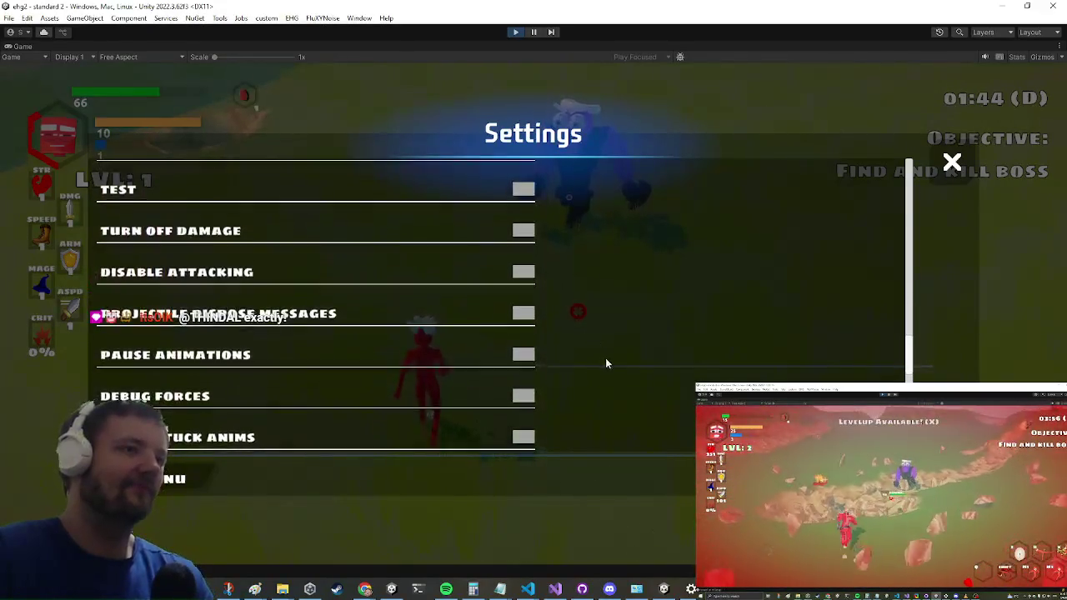
scroll(606, 364, down, 5)
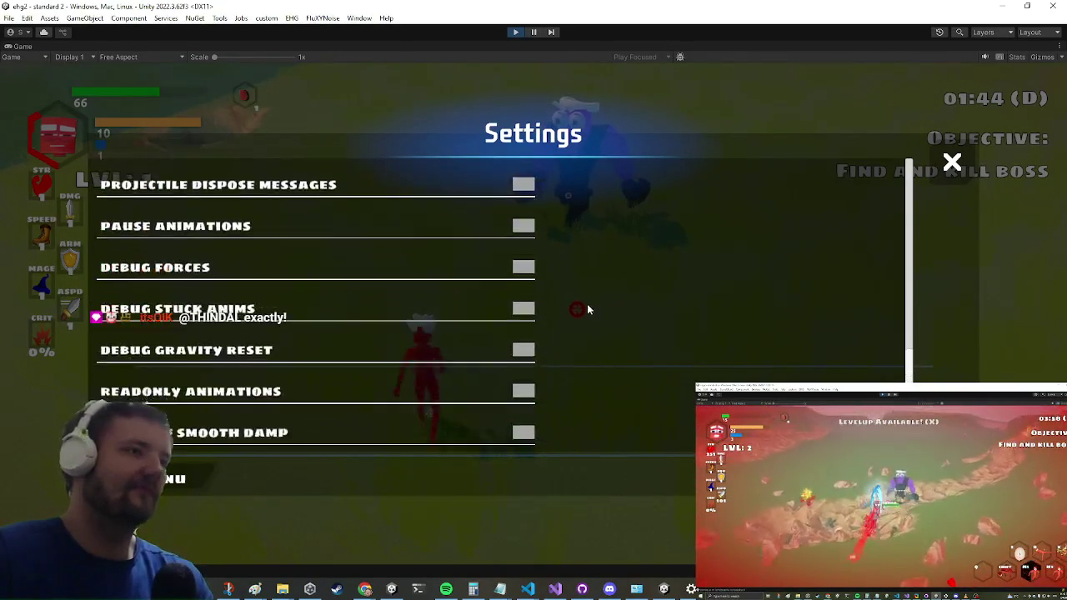
scroll(558, 284, down, 4)
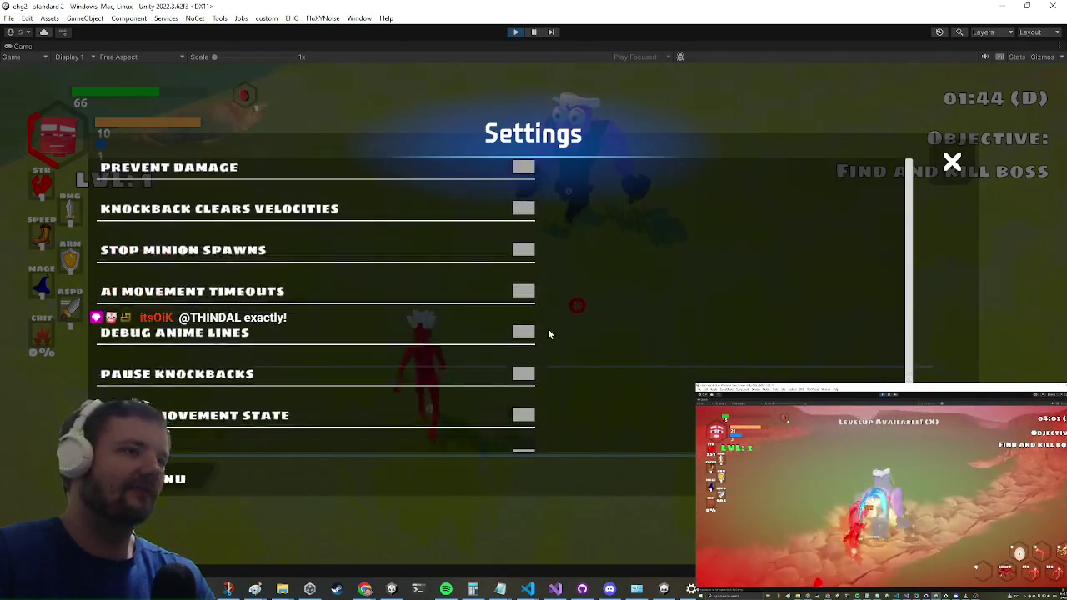
scroll(617, 238, down, 3)
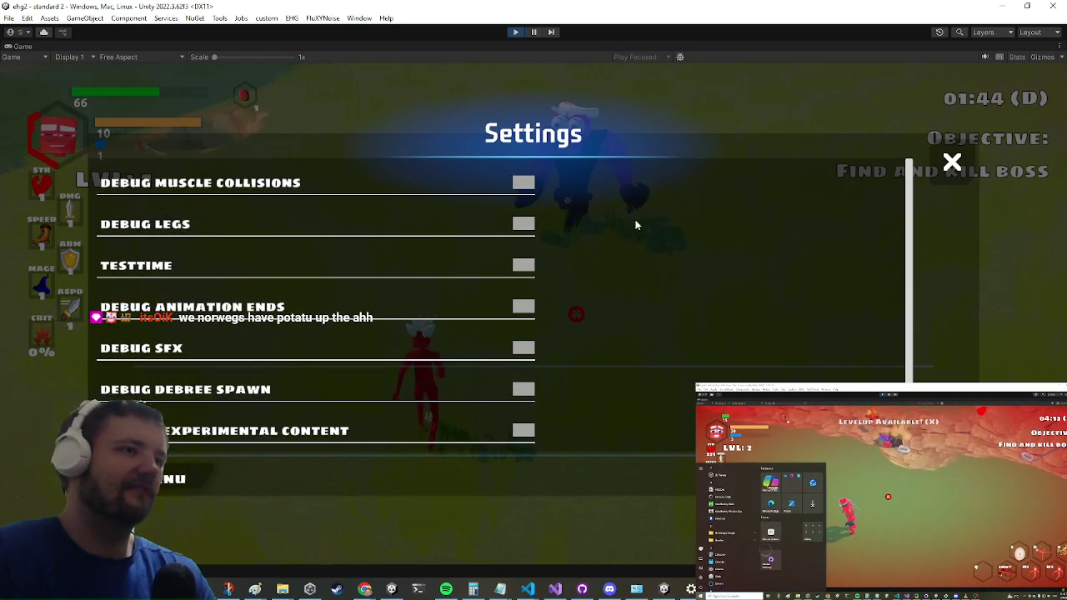
scroll(621, 334, up, 10)
scroll(604, 317, up, 5)
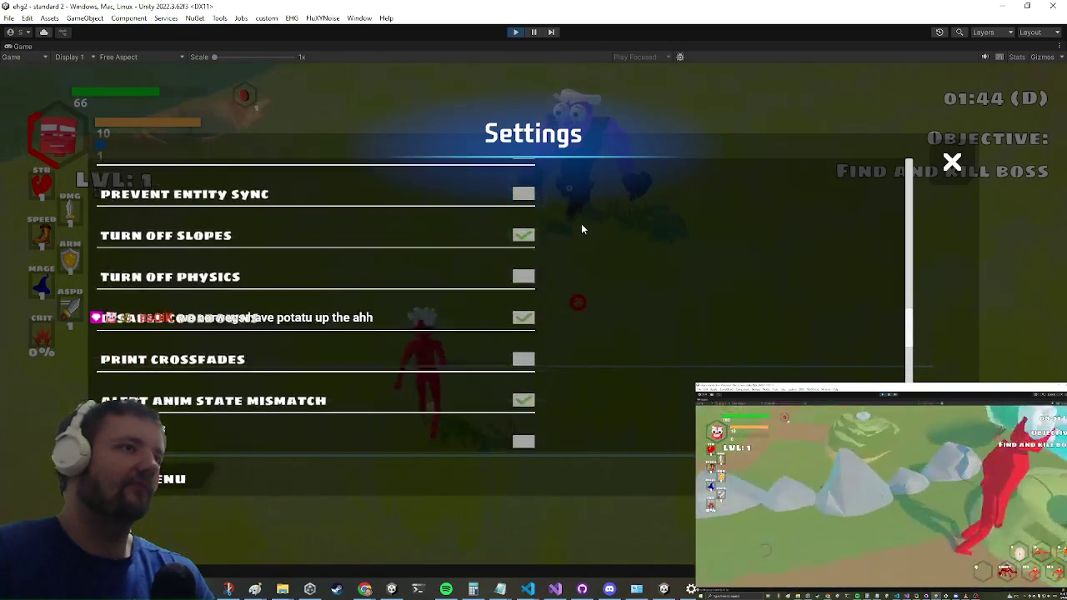
scroll(582, 230, up, 3)
scroll(609, 250, up, 5)
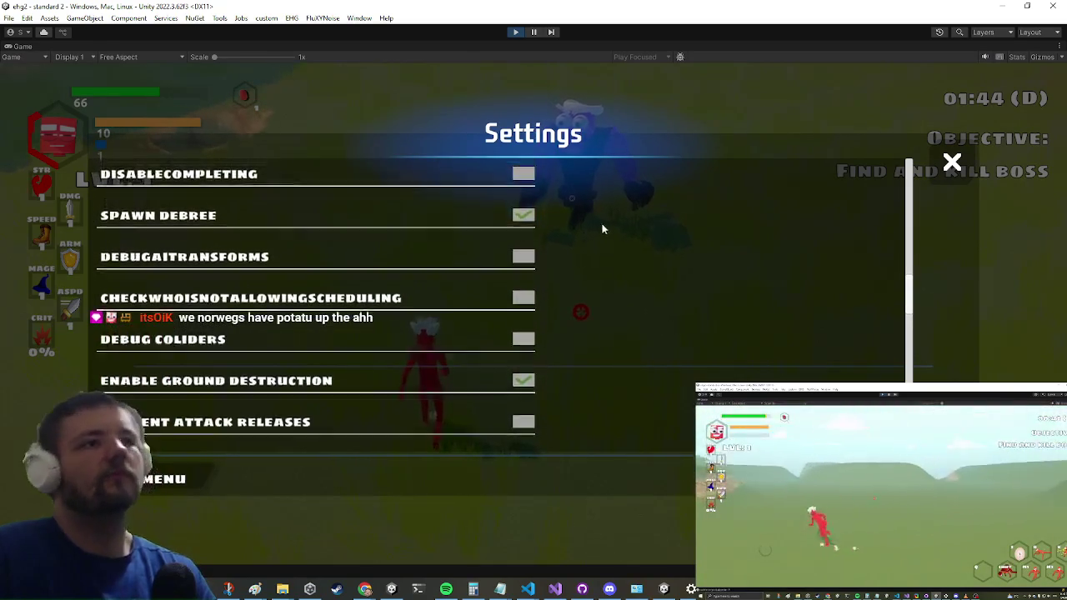
scroll(602, 232, up, 5)
scroll(603, 229, up, 4)
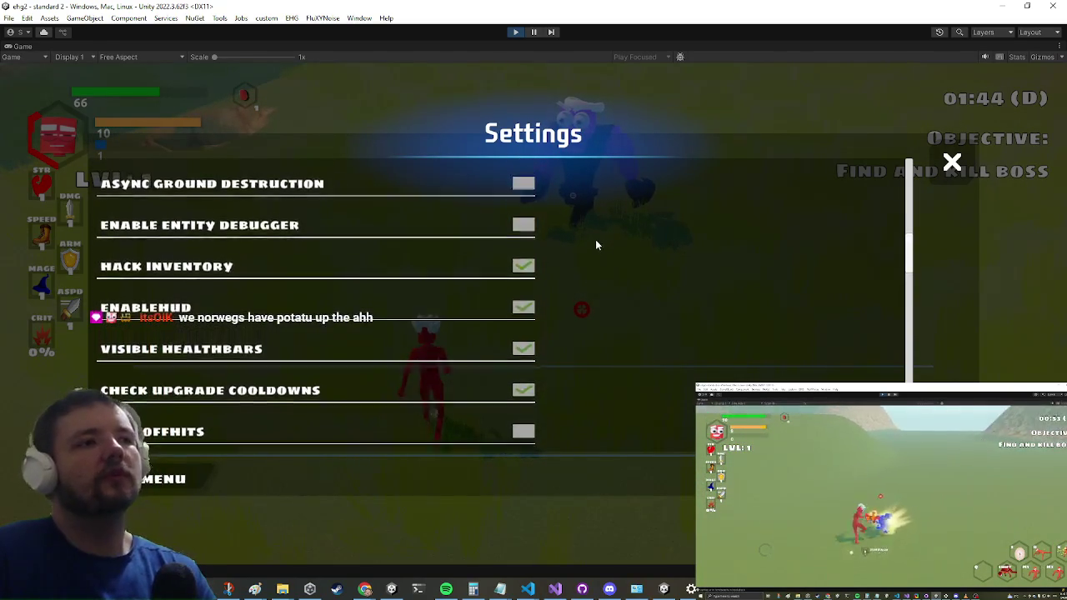
scroll(593, 275, up, 7)
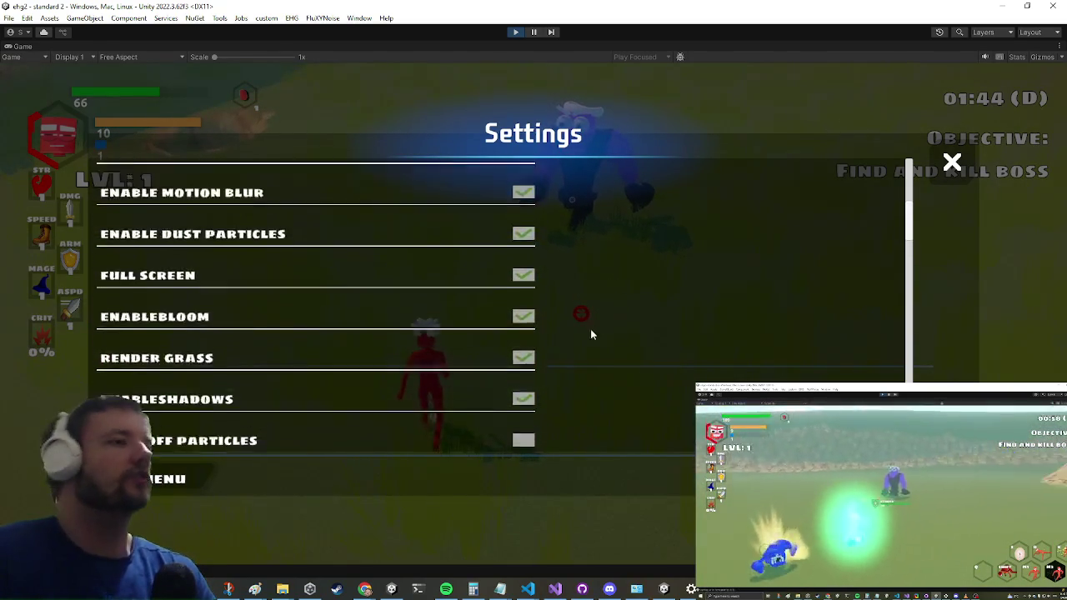
scroll(600, 284, up, 5)
scroll(604, 342, down, 15)
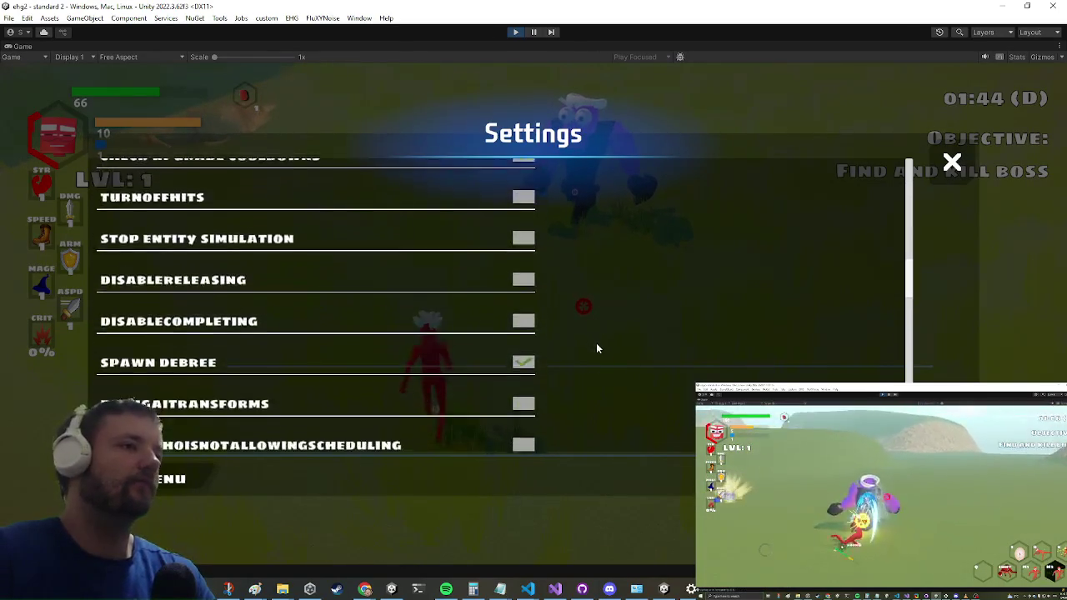
scroll(594, 345, down, 6)
scroll(575, 334, down, 7)
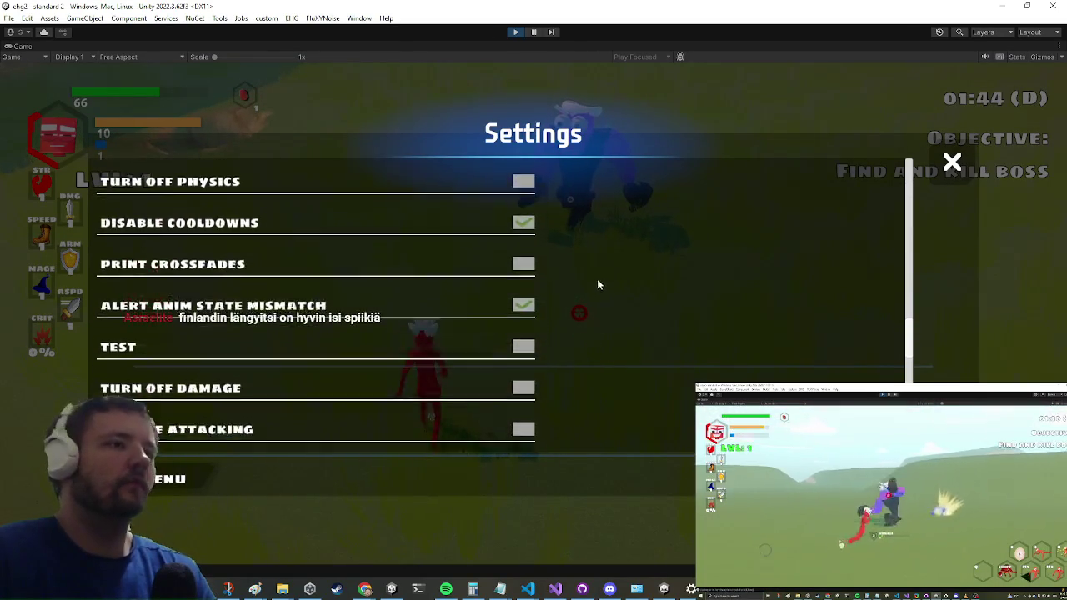
scroll(602, 283, down, 6)
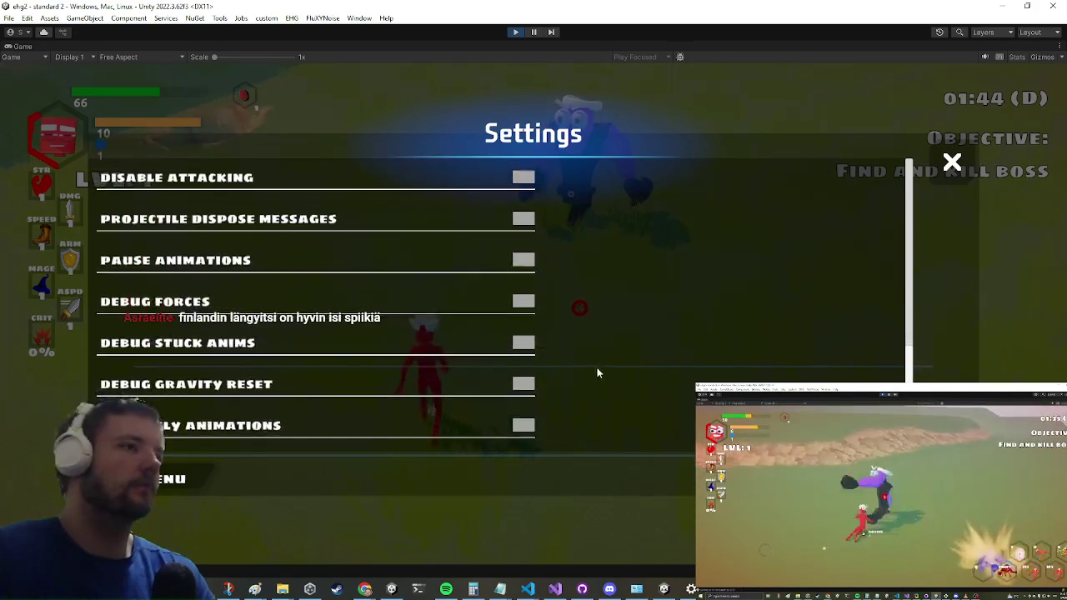
scroll(605, 362, down, 6)
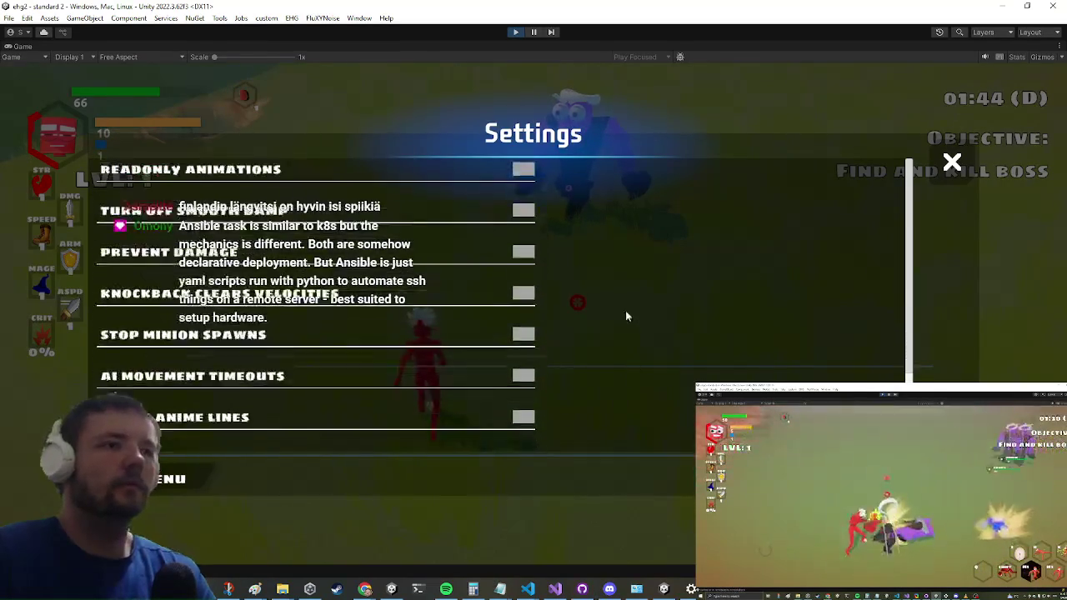
scroll(590, 322, down, 3)
scroll(618, 346, down, 4)
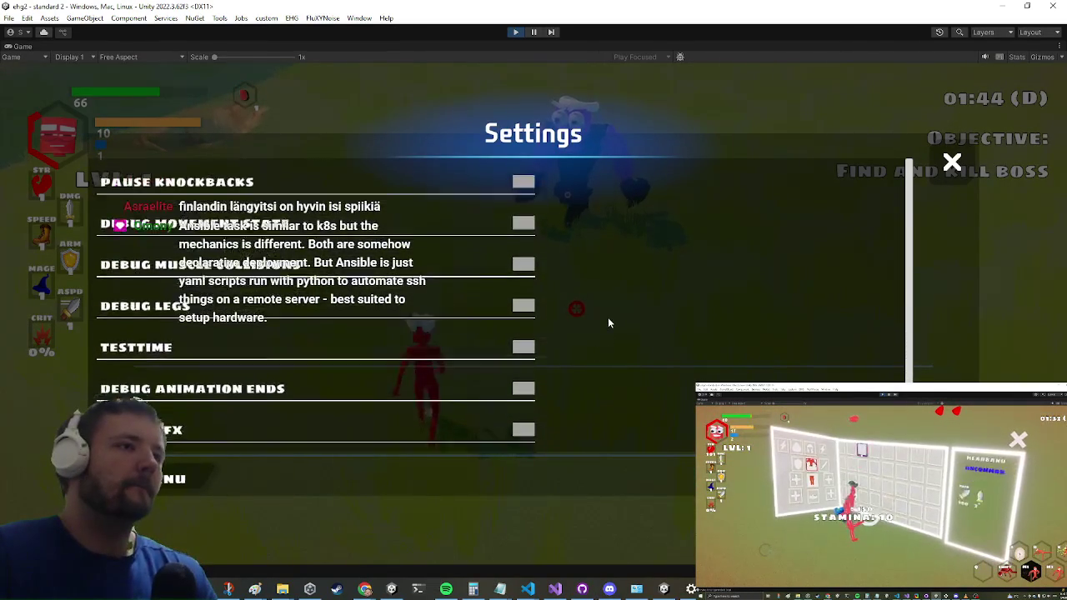
scroll(605, 330, down, 1)
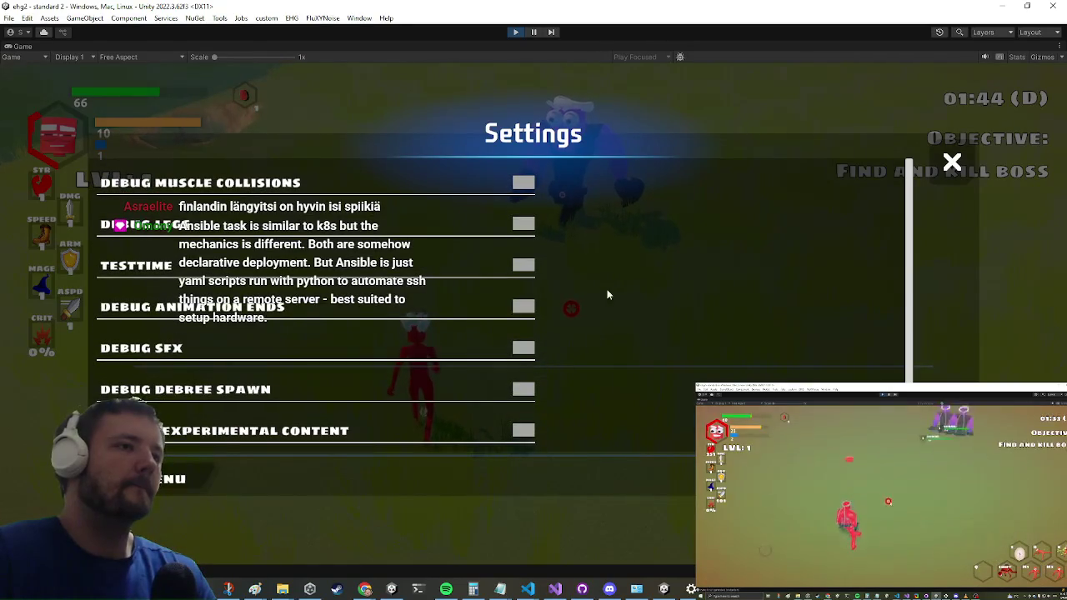
scroll(613, 283, up, 7)
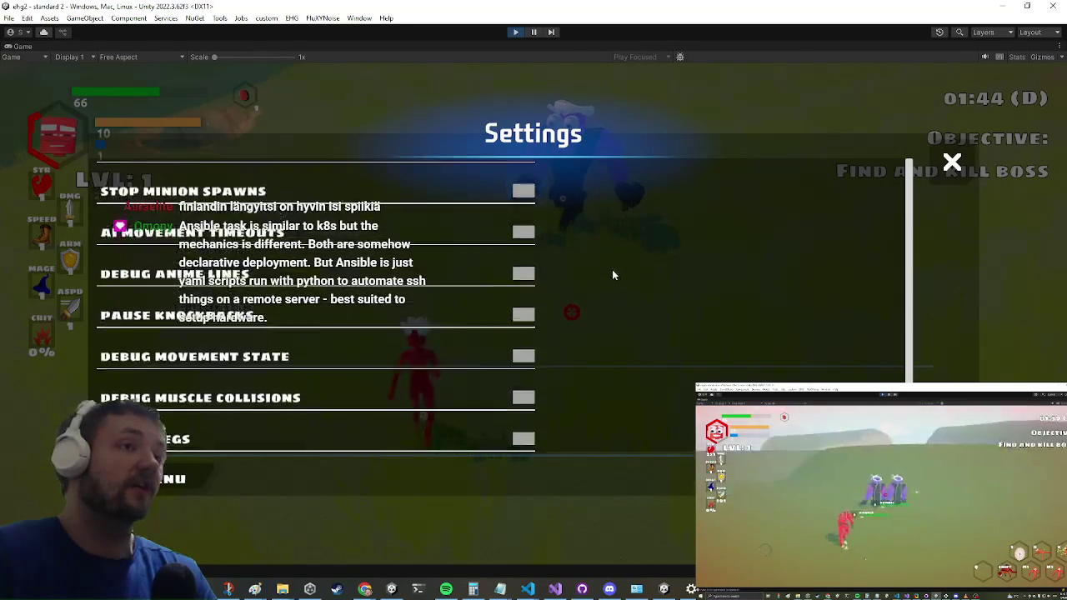
scroll(599, 325, up, 6)
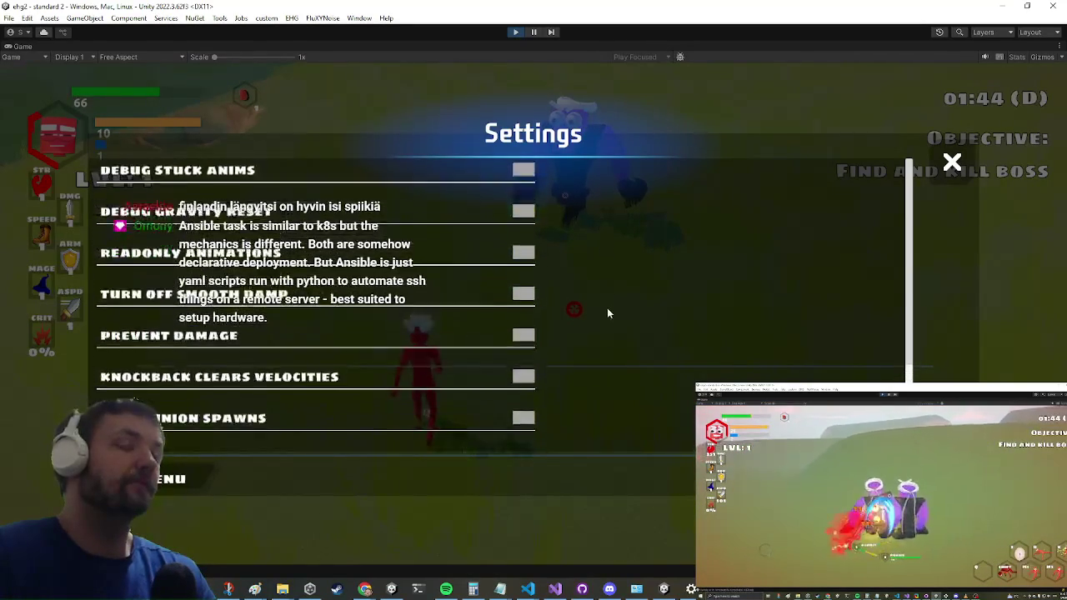
scroll(611, 317, up, 4)
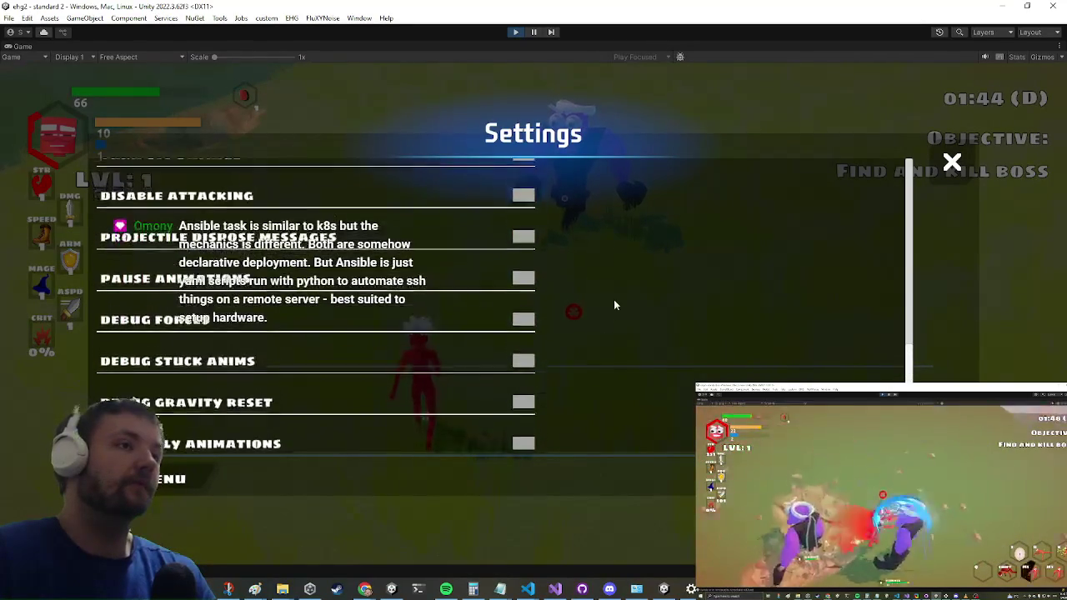
scroll(610, 312, up, 2)
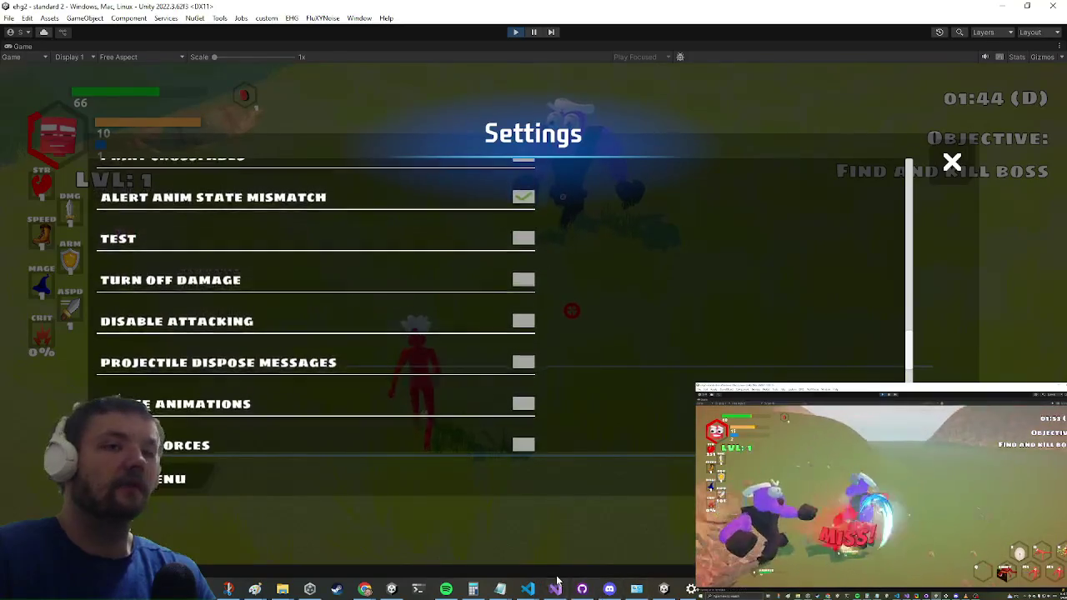
click(557, 588)
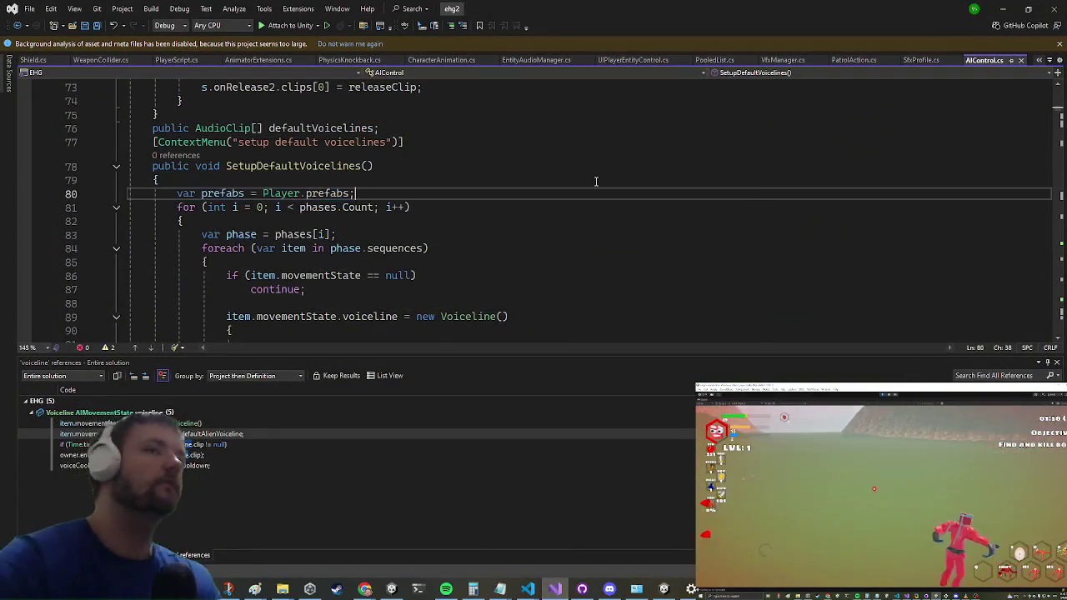
key(ctrl+t)
text(debugs)
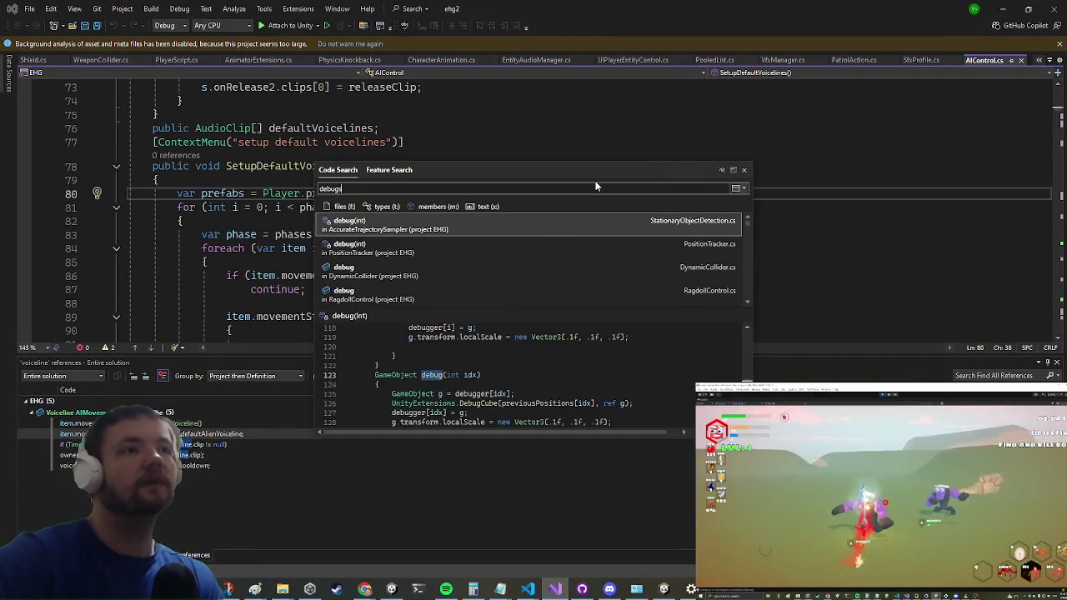
text(fx)
key(Return)
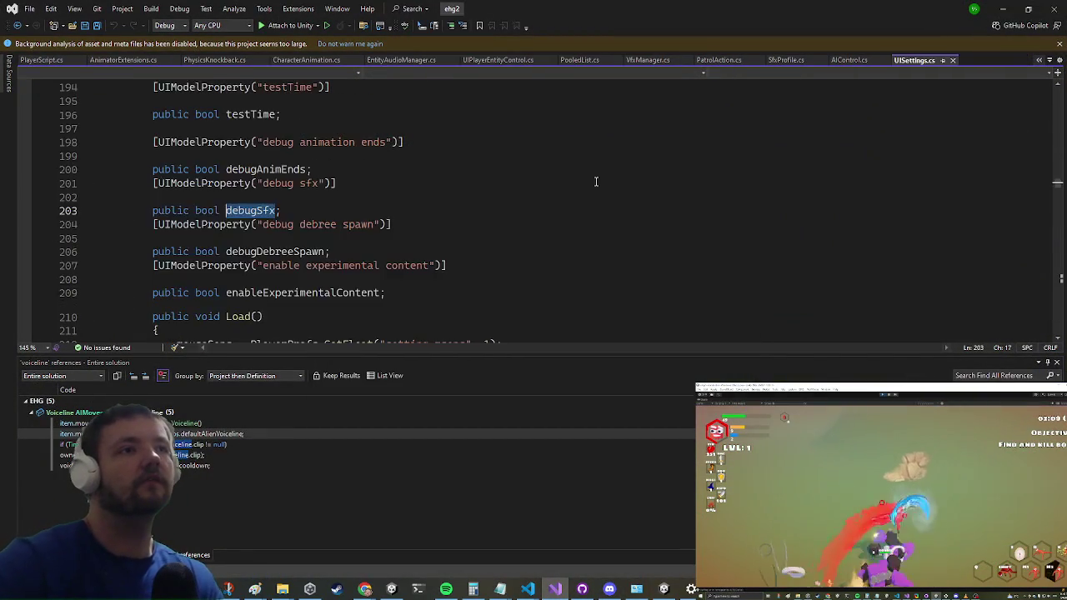
click(250, 197)
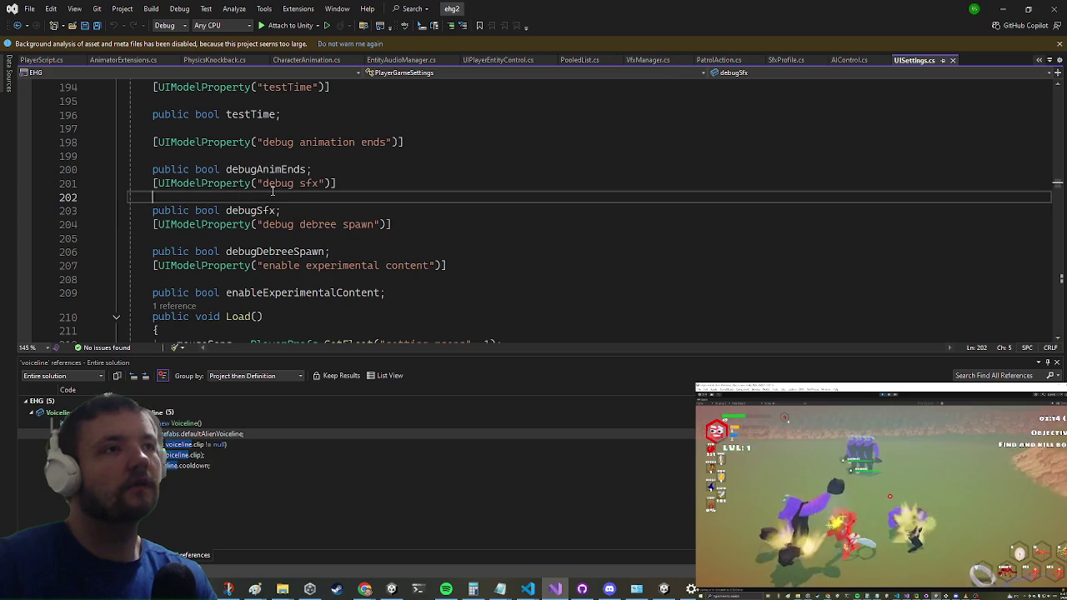
click(1003, 8)
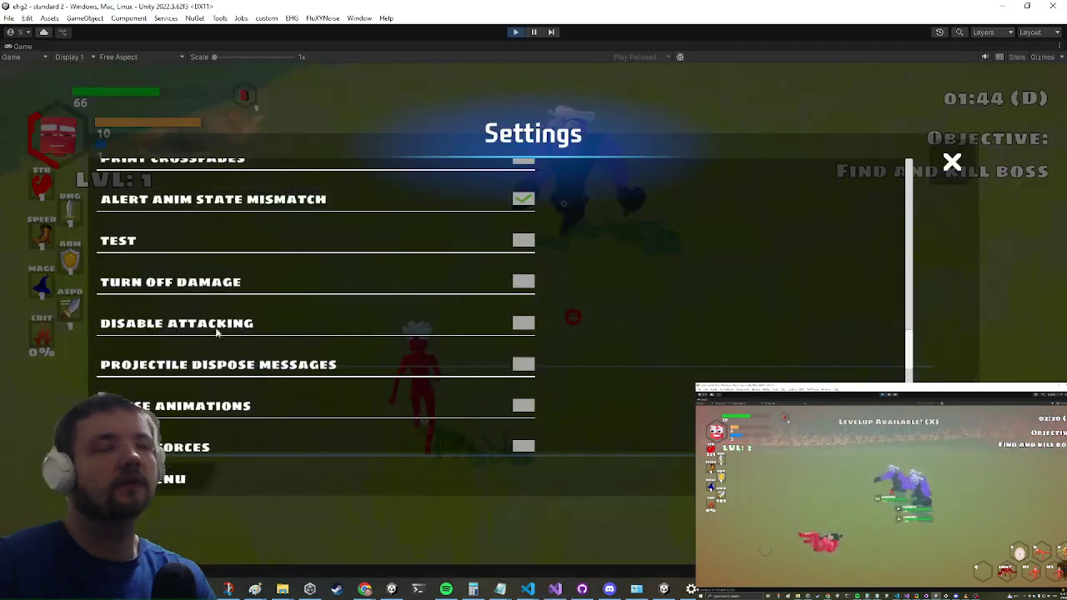
- Switch on Debug SFX, close the Settings menu and dash back into the fight
scroll(554, 274, down, 15)
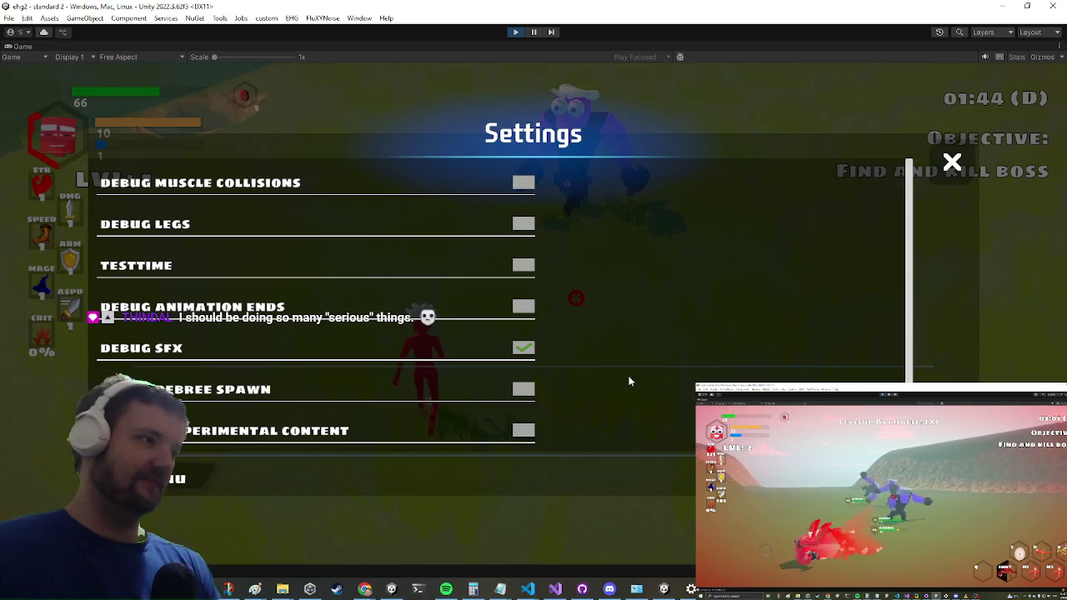
key(Escape)
key(space)
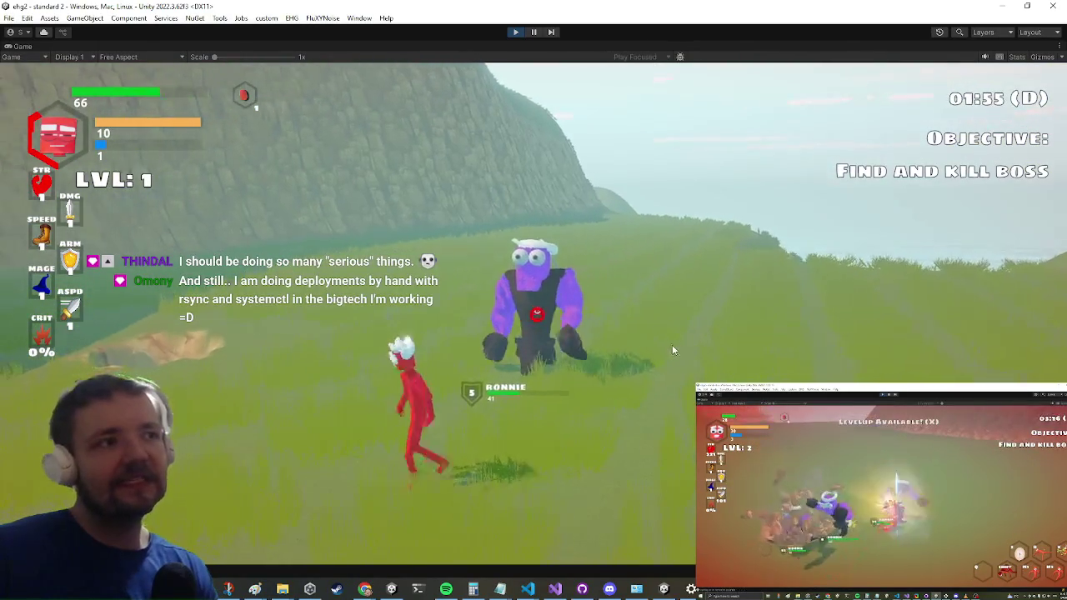
- Lunge at and strike the purple Ronnie boss, back away, then restore the full editor layout
key(space)
click(639, 356)
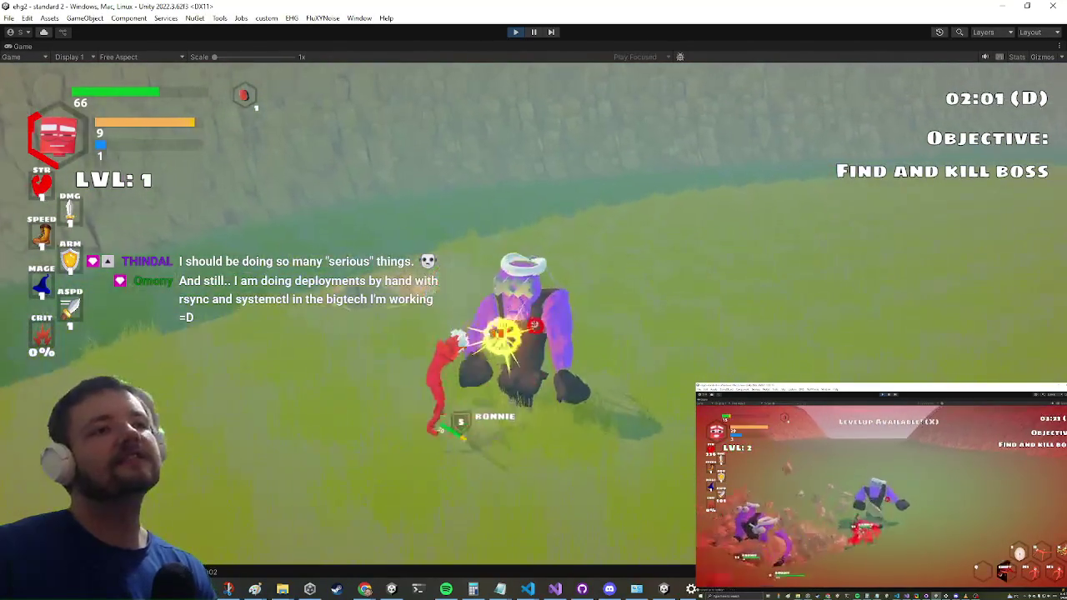
key(a)
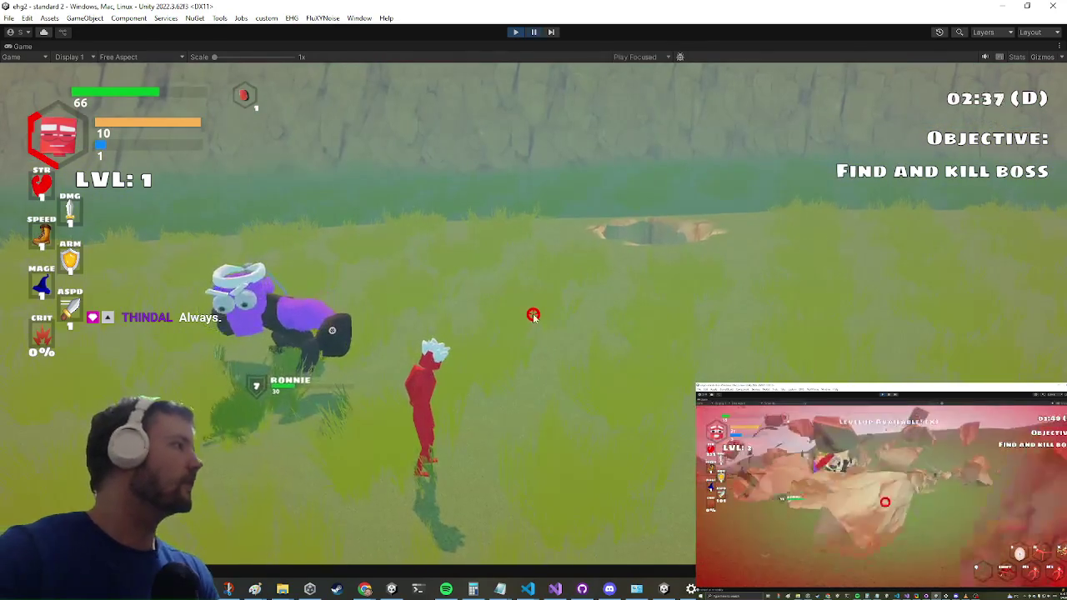
key(ctrl+1)
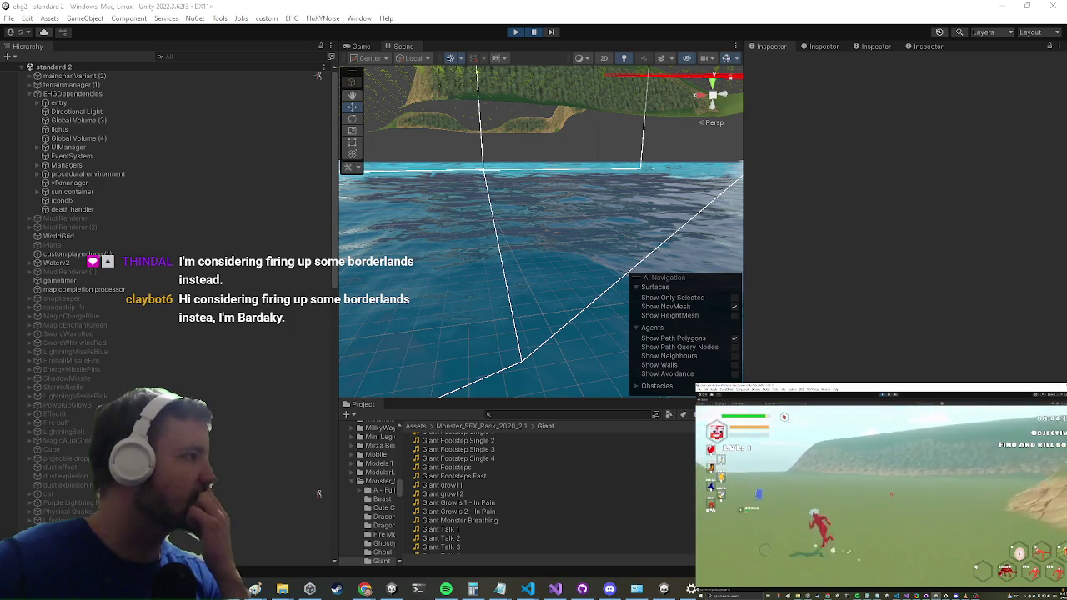
- Check CharAnimationEventSounds.cs in Visual Studio, stop play mode and search the Project for 'ronnie enc'
key(alt+Tab)
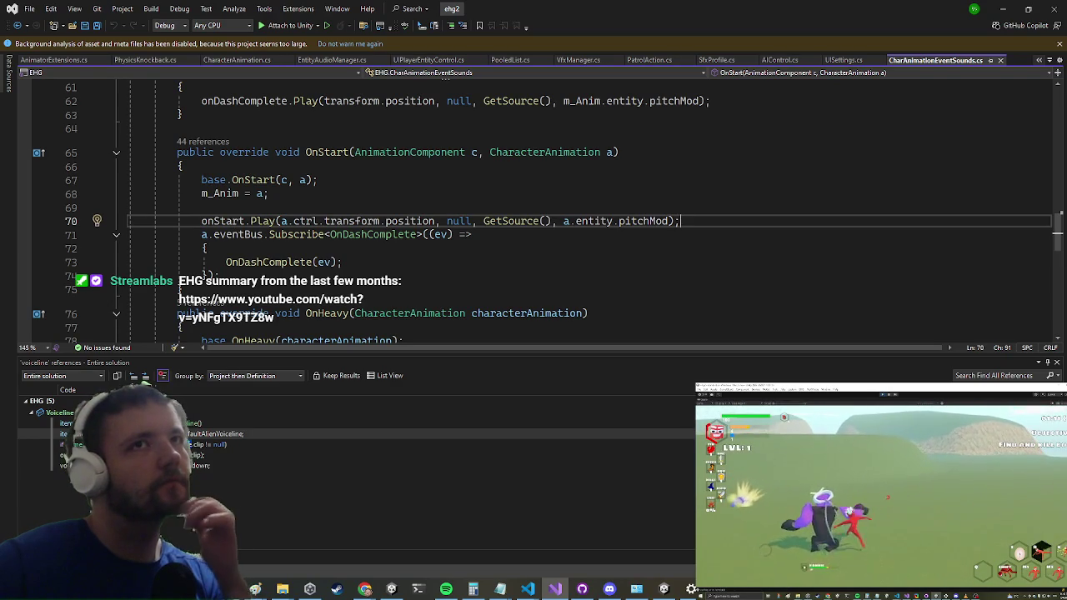
key(alt+Tab)
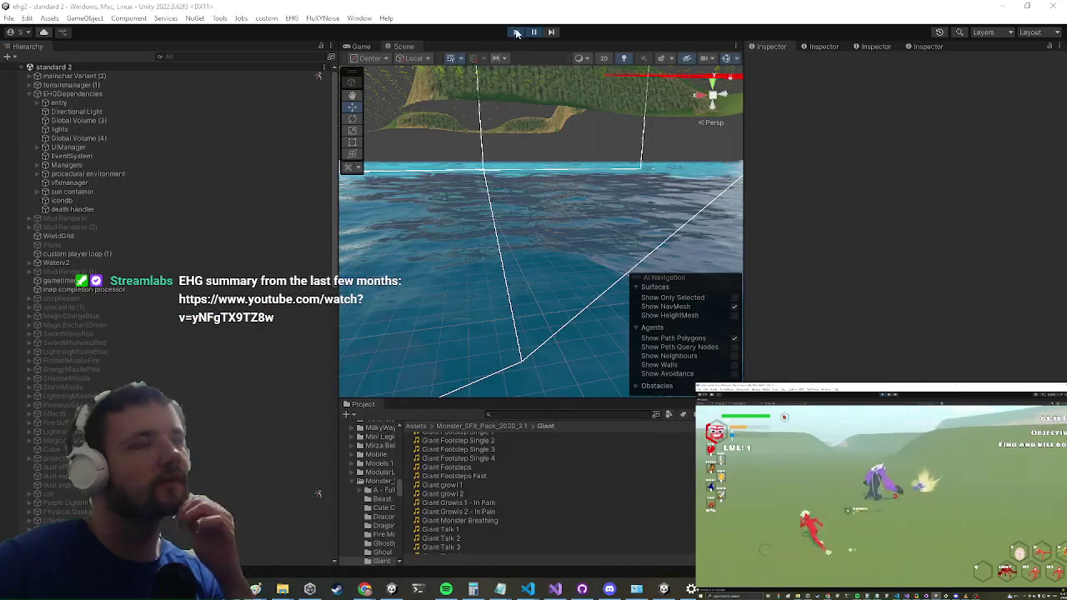
click(517, 32)
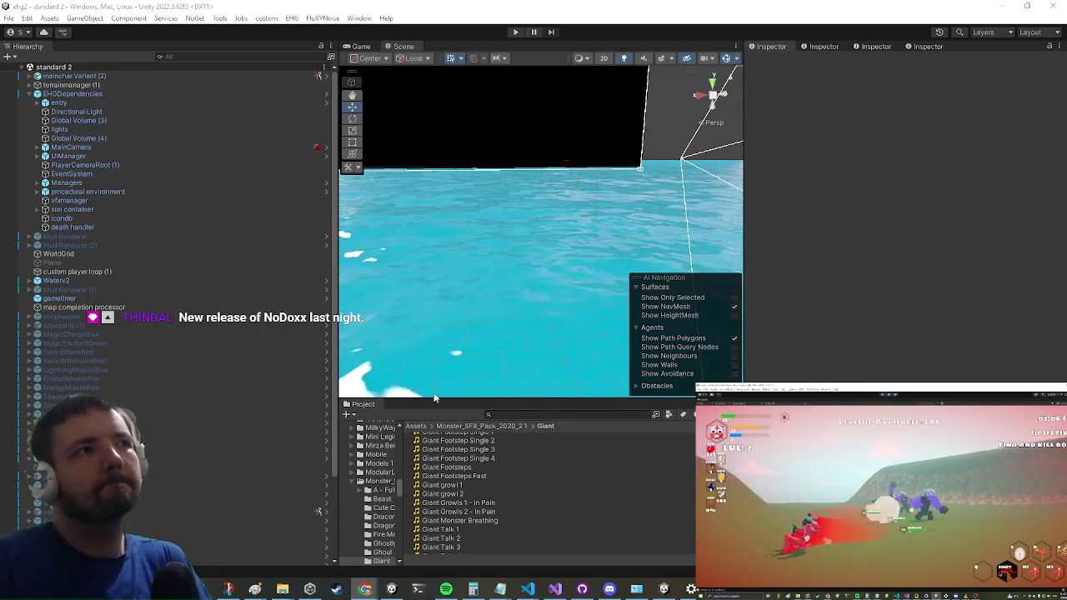
text(ronnie enc)
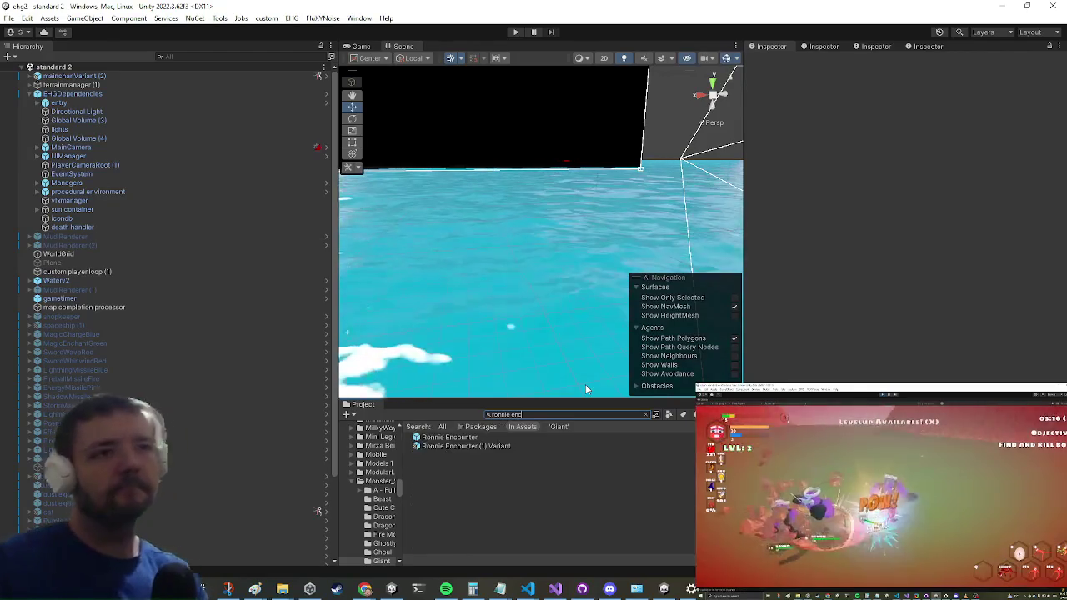
- Open the Ronnie Encounter prefab from the search results and select one of the orc's attack objects
click(441, 440)
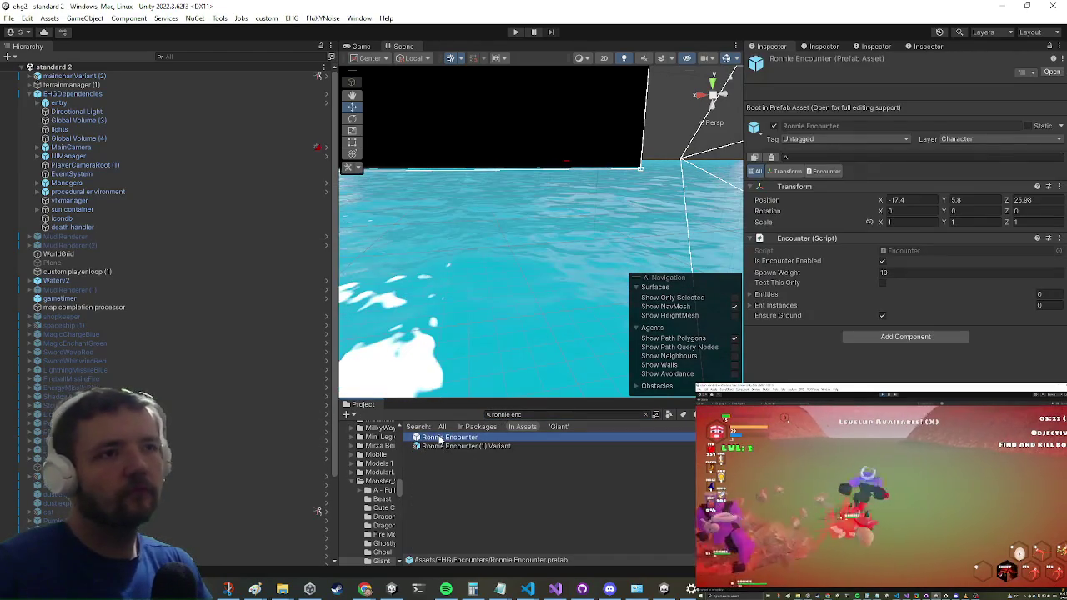
double_click(440, 440)
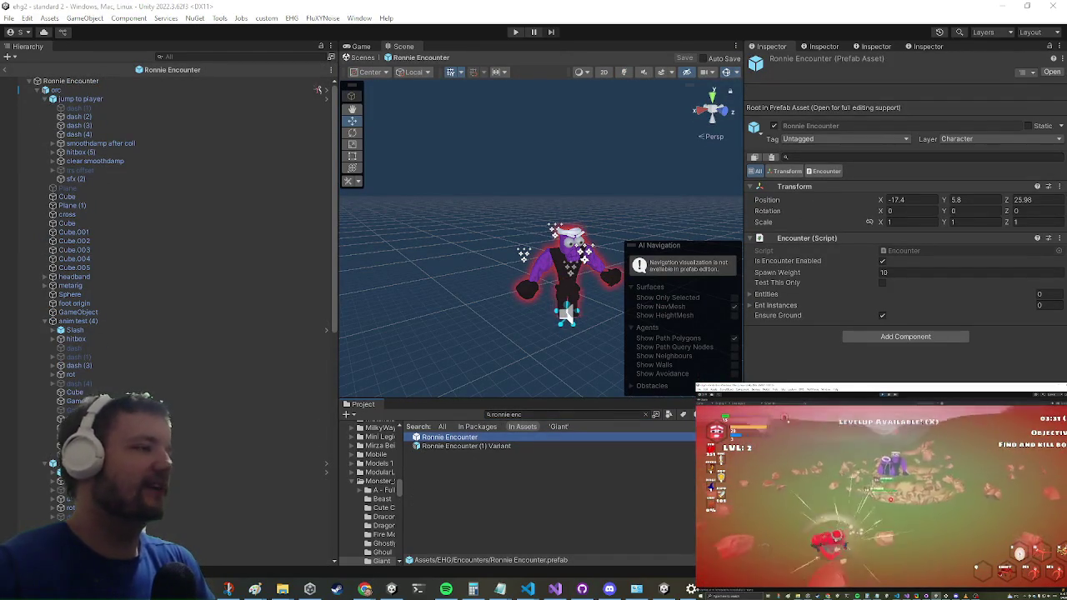
mouse_move(523, 143)
mouse_down()
mouse_move(517, 167)
mouse_move(469, 205)
mouse_move(309, 214)
mouse_move(324, 267)
mouse_up()
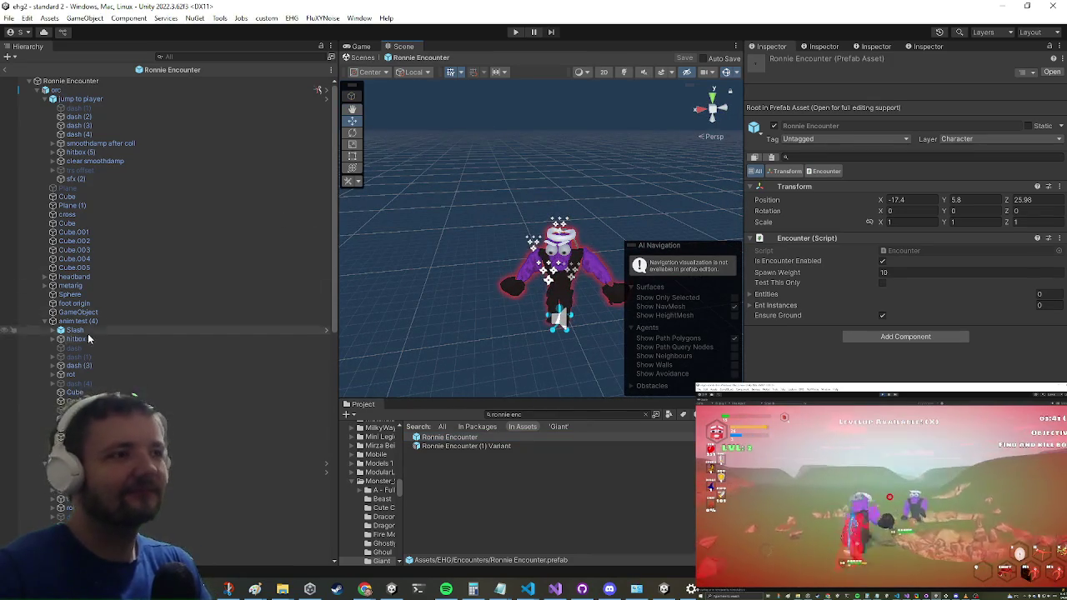
scroll(120, 365, down, 4)
click(84, 443)
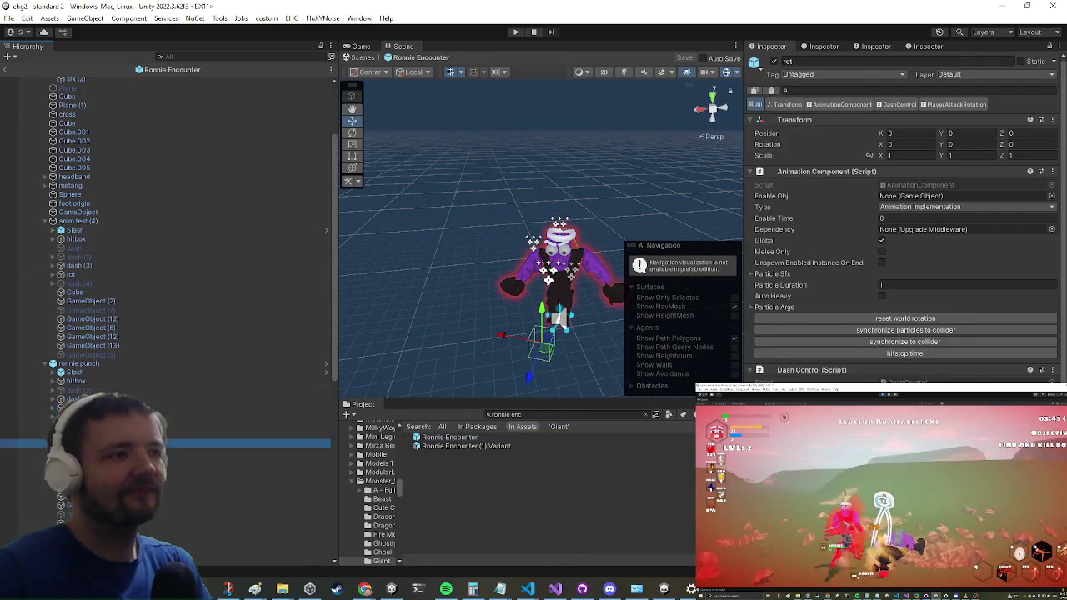
- Inspect the attack parts GameObject (4), (7) and (9) with its IK Animation
scroll(990, 186, down, 10)
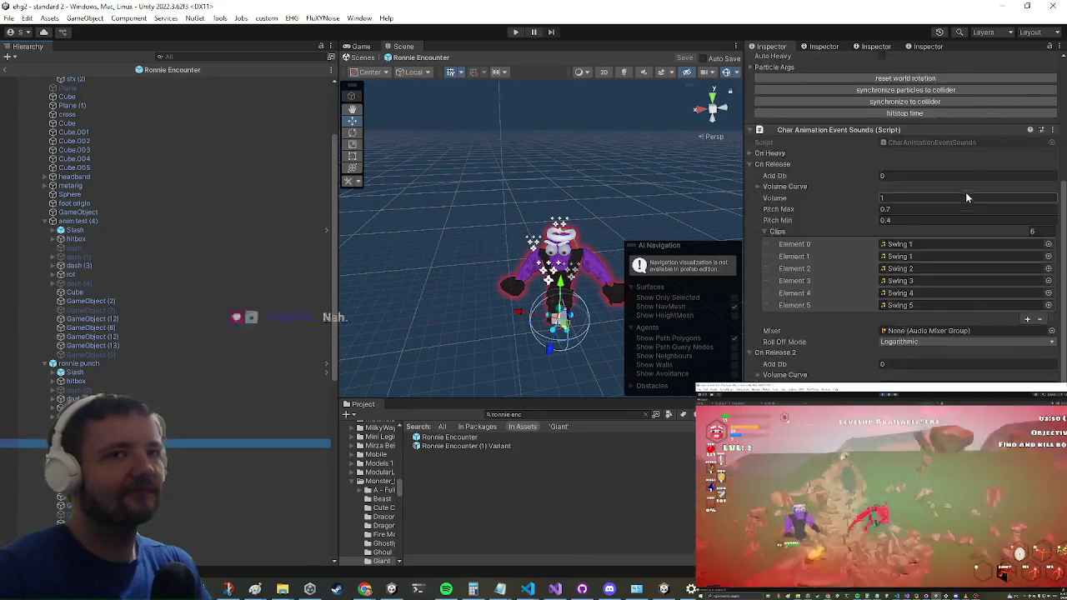
scroll(954, 197, down, 1)
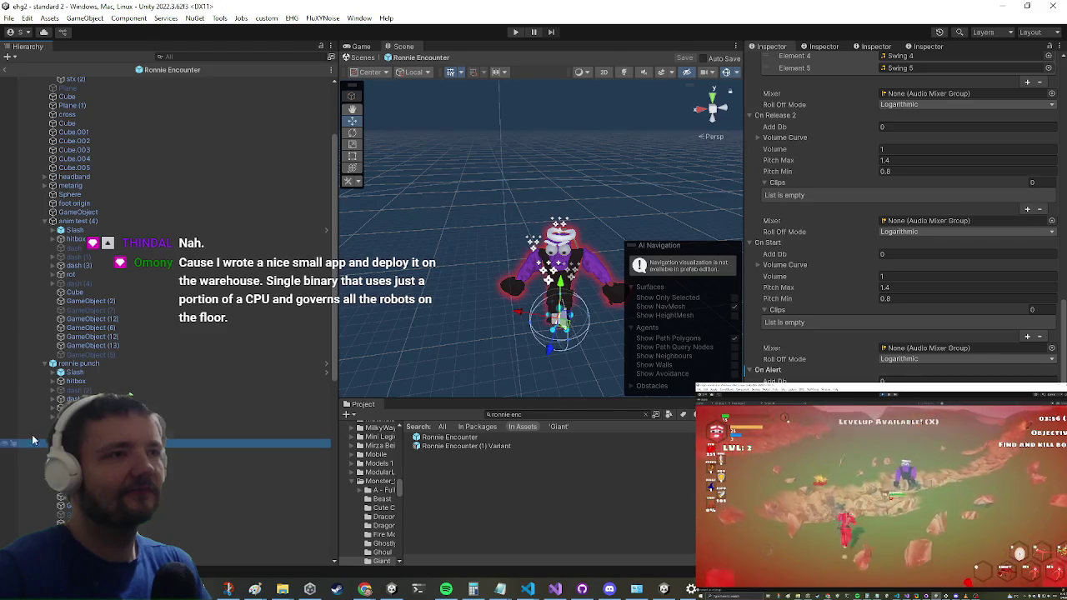
click(10, 461)
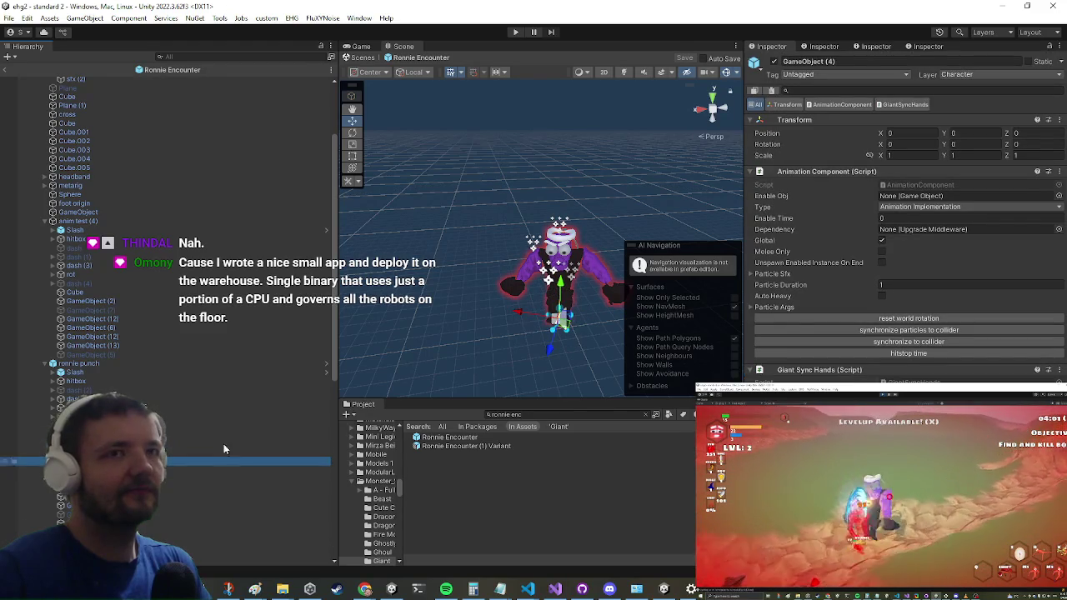
click(164, 479)
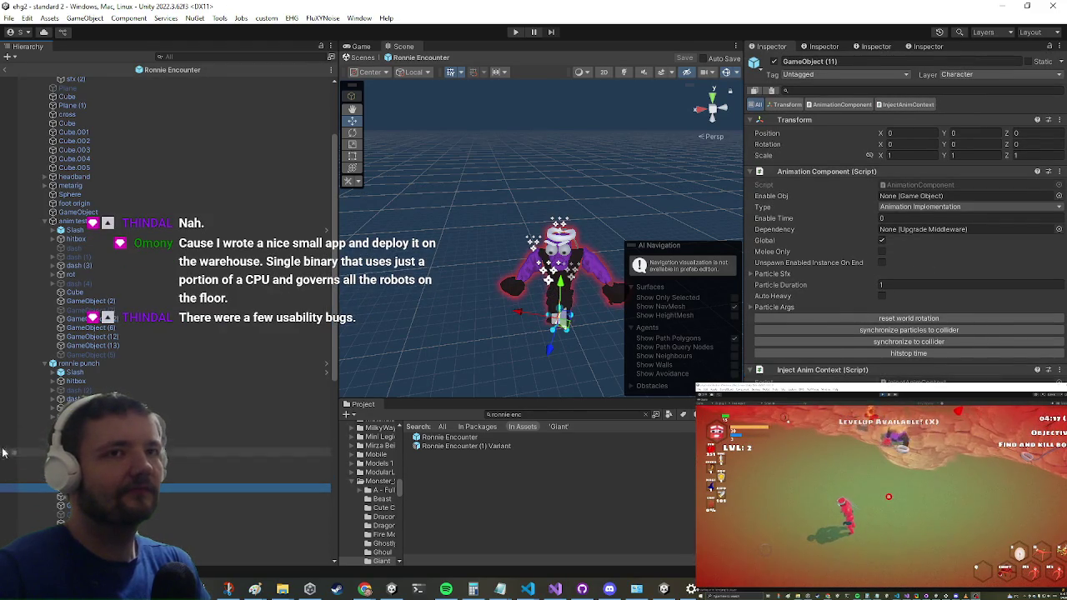
click(197, 497)
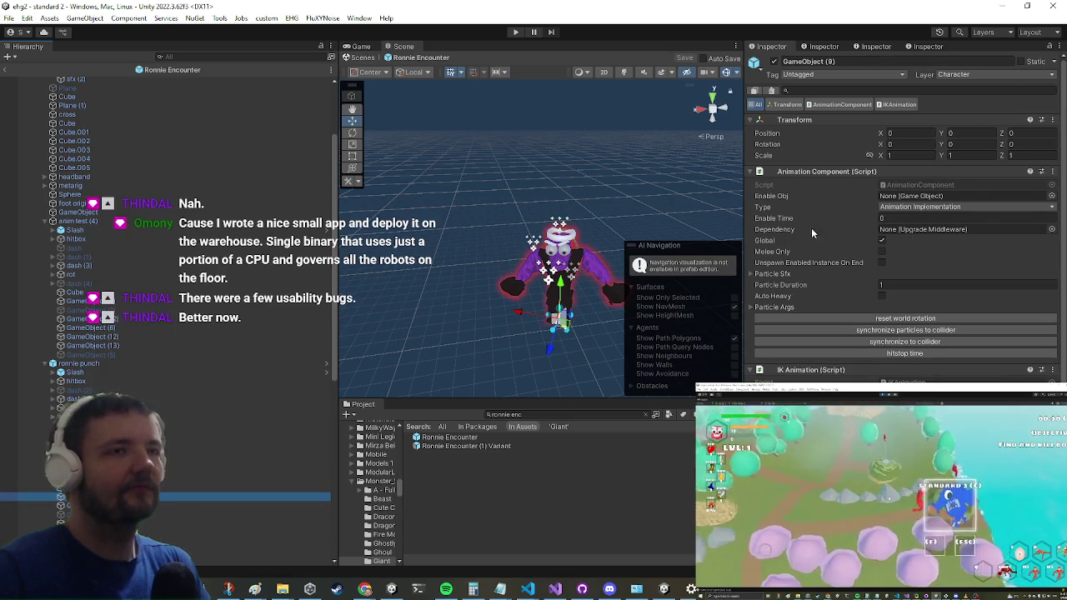
scroll(950, 270, down, 2)
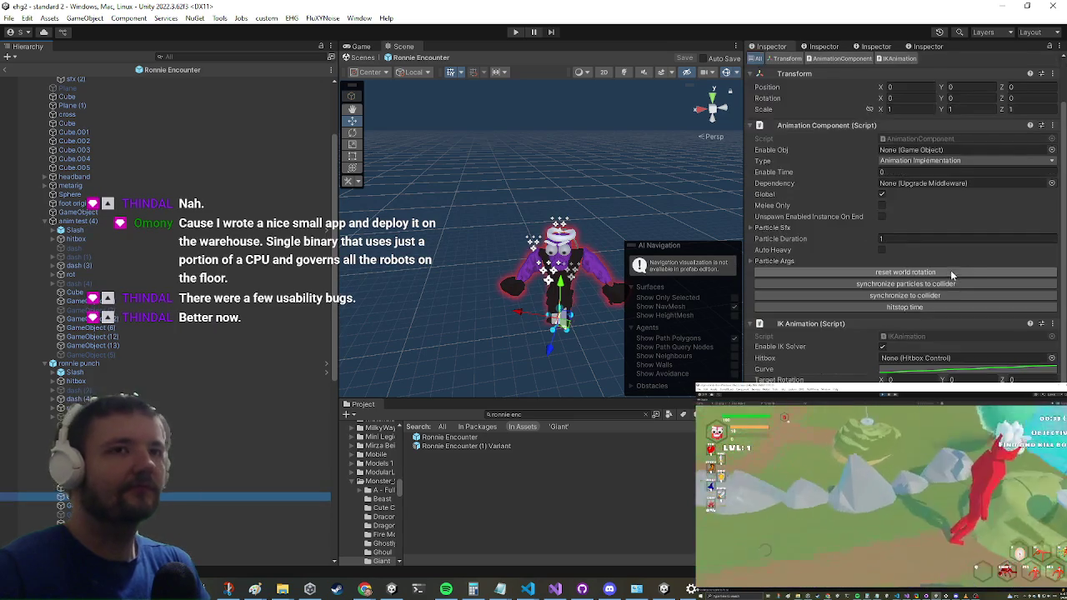
- Review the Char Animation Event Sounds on the next attack part
click(167, 505)
scroll(869, 175, down, 3)
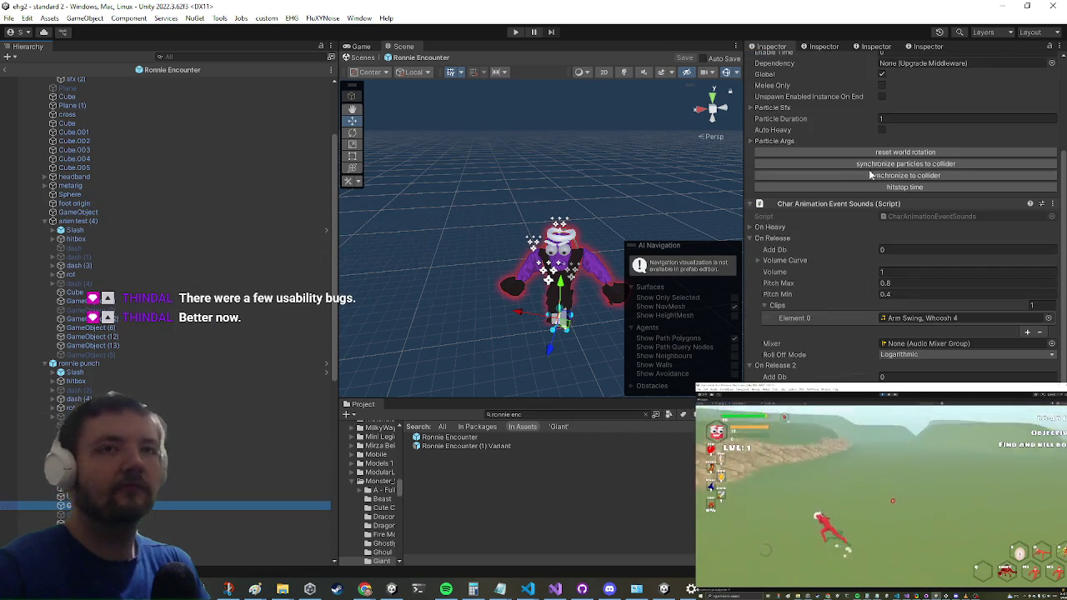
scroll(867, 180, down, 5)
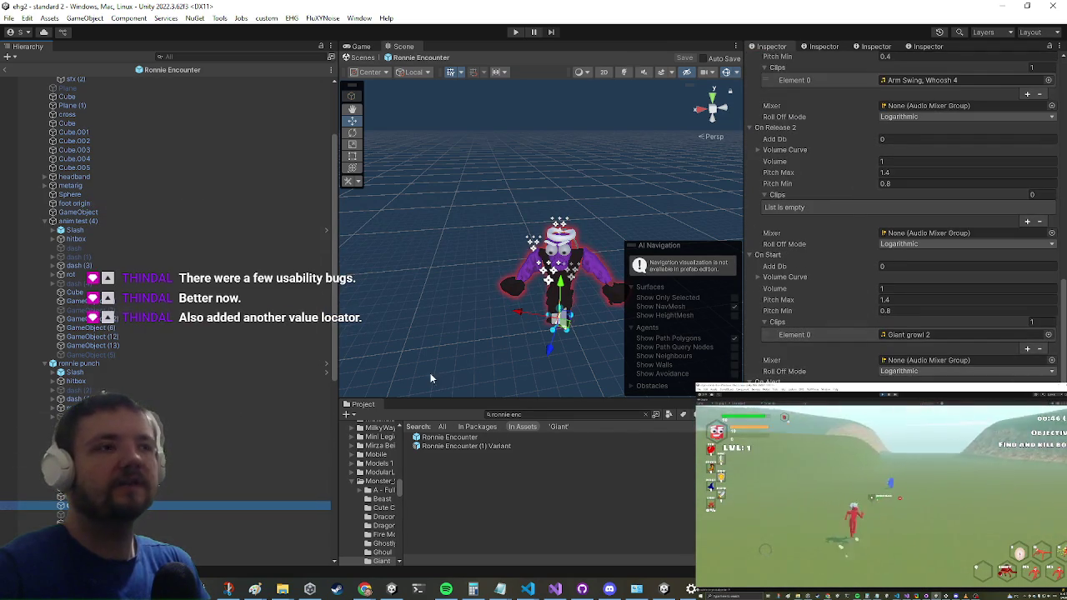
scroll(804, 248, up, 10)
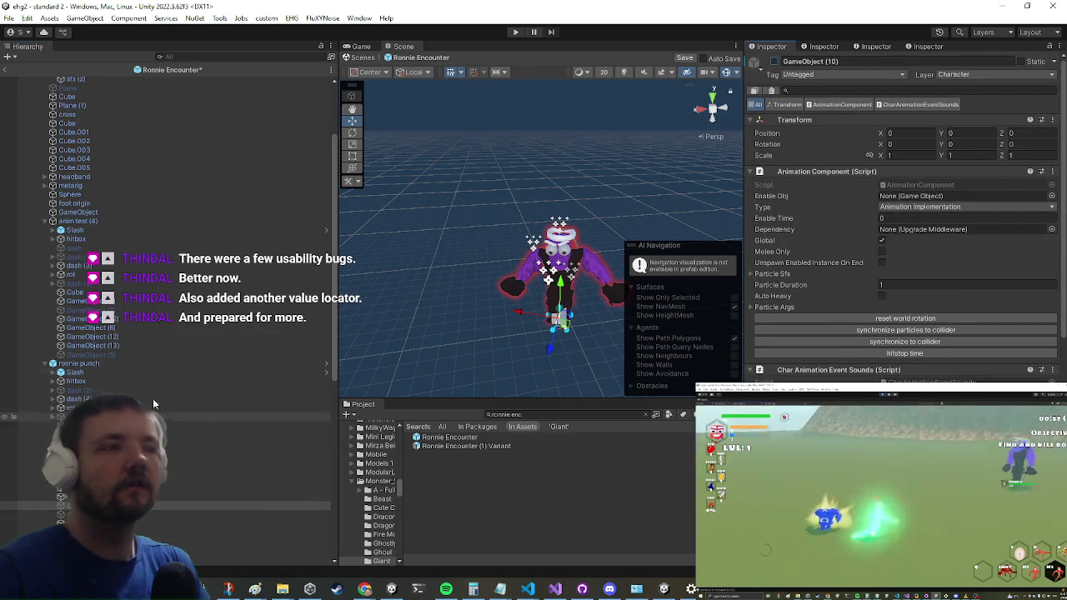
scroll(108, 356, down, 6)
- Check GameObject (14) under ronnie punch and find a part whose sound events lack clips
click(109, 356)
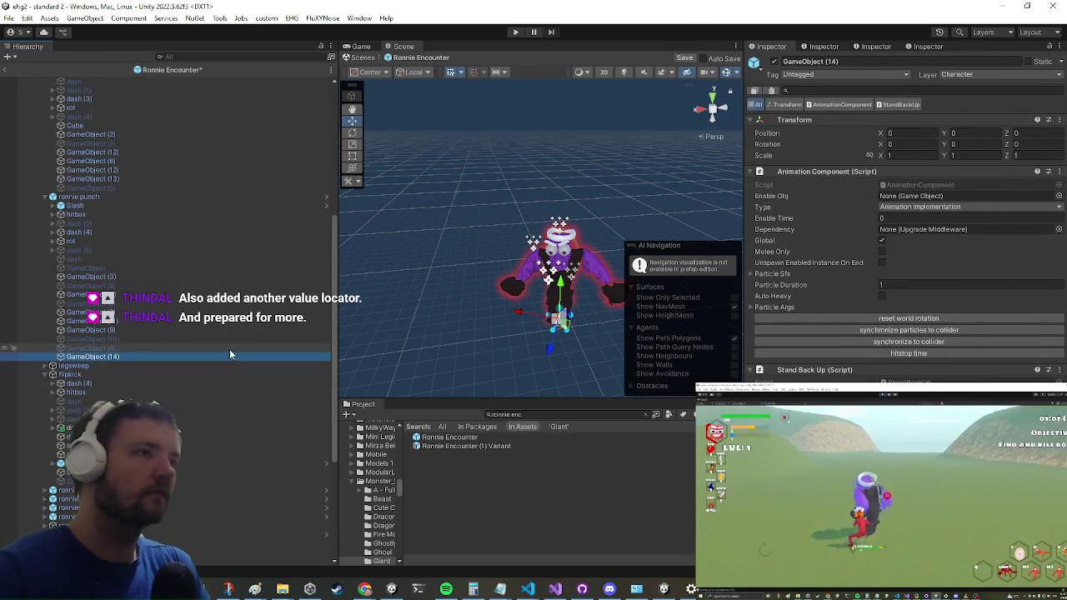
scroll(239, 345, down, 7)
click(250, 539)
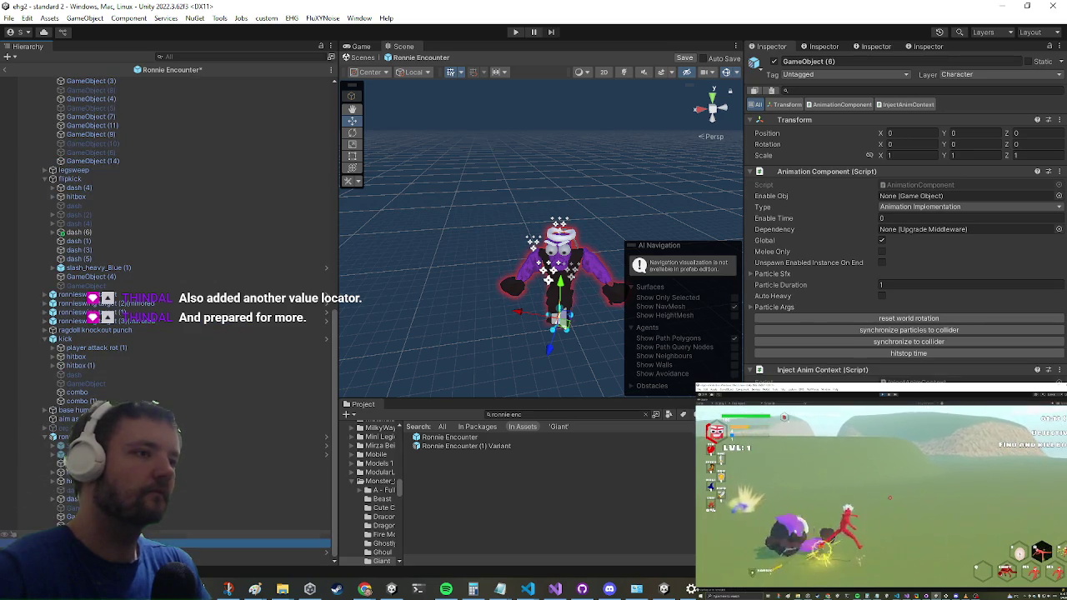
click(250, 517)
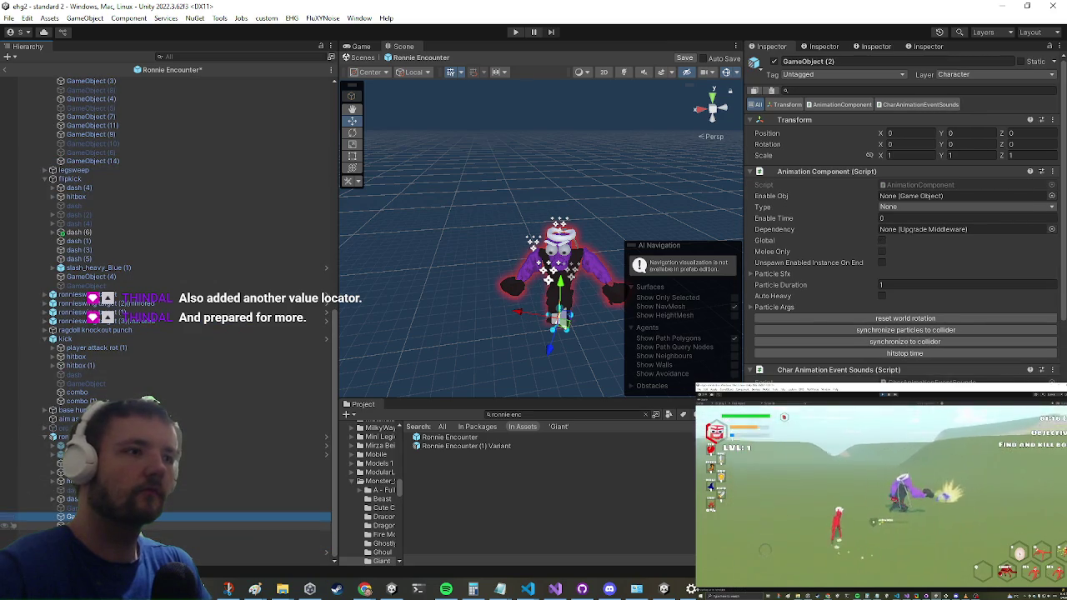
scroll(932, 245, down, 15)
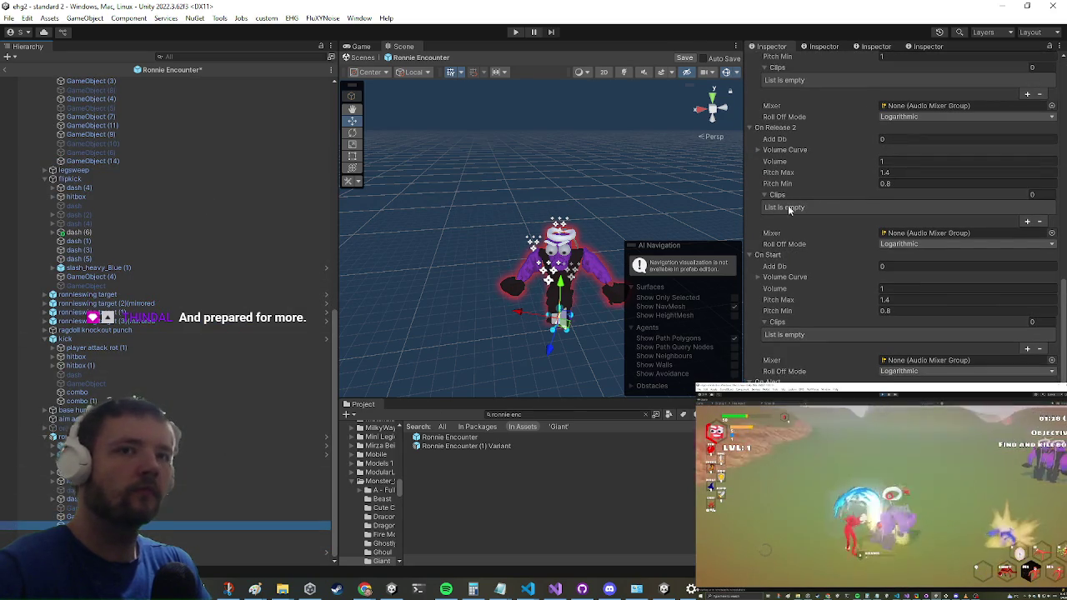
scroll(784, 213, up, 10)
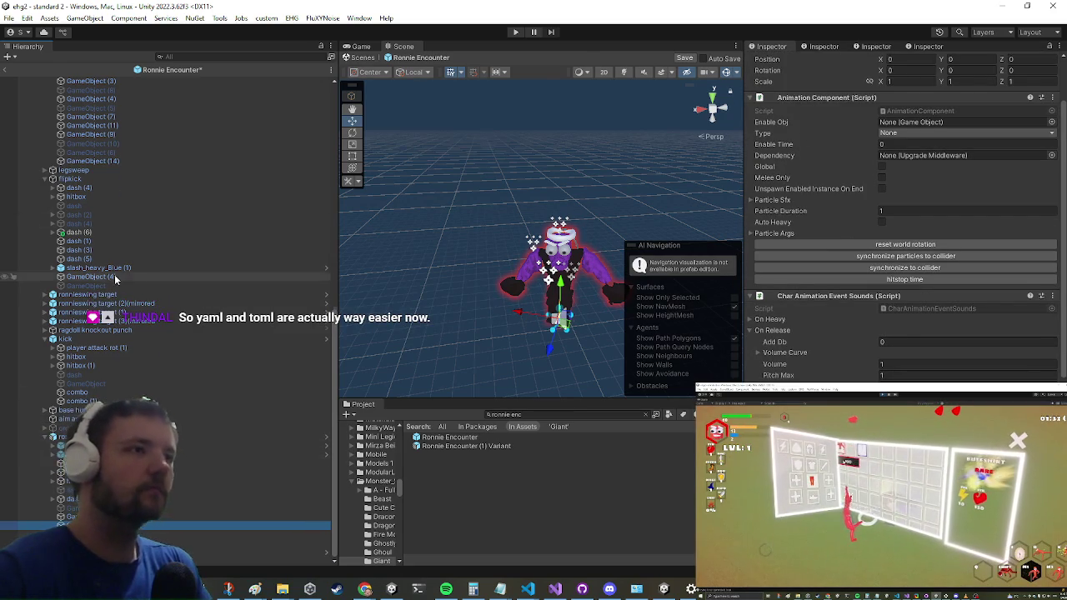
- Compare anim test's GameObject (13), (12) and (6), ending on GameObject (2)'s Swing 1–5 clips
scroll(104, 302, up, 5)
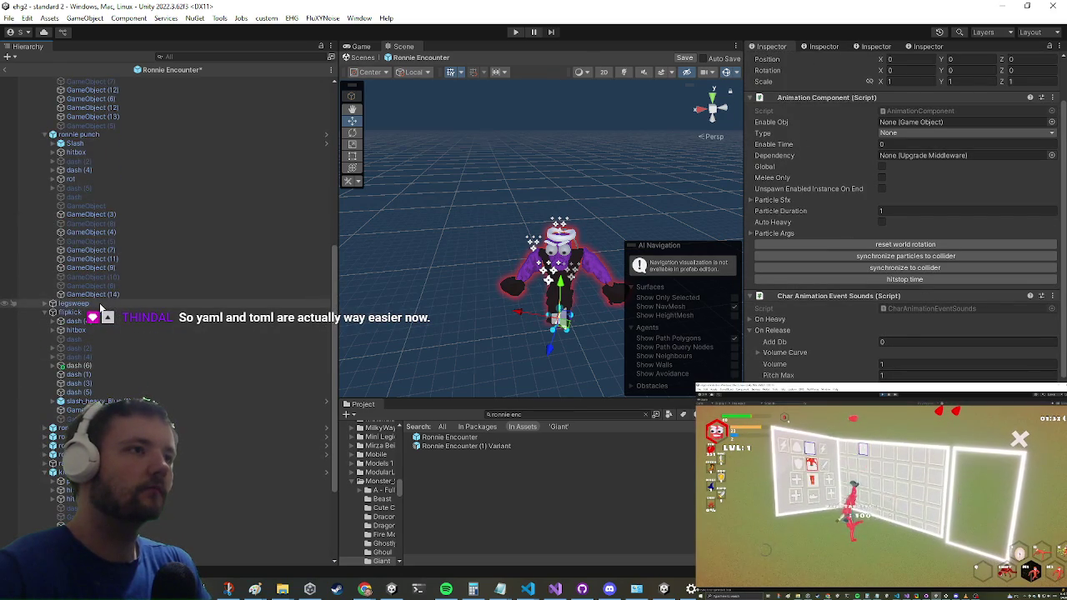
scroll(101, 309, up, 8)
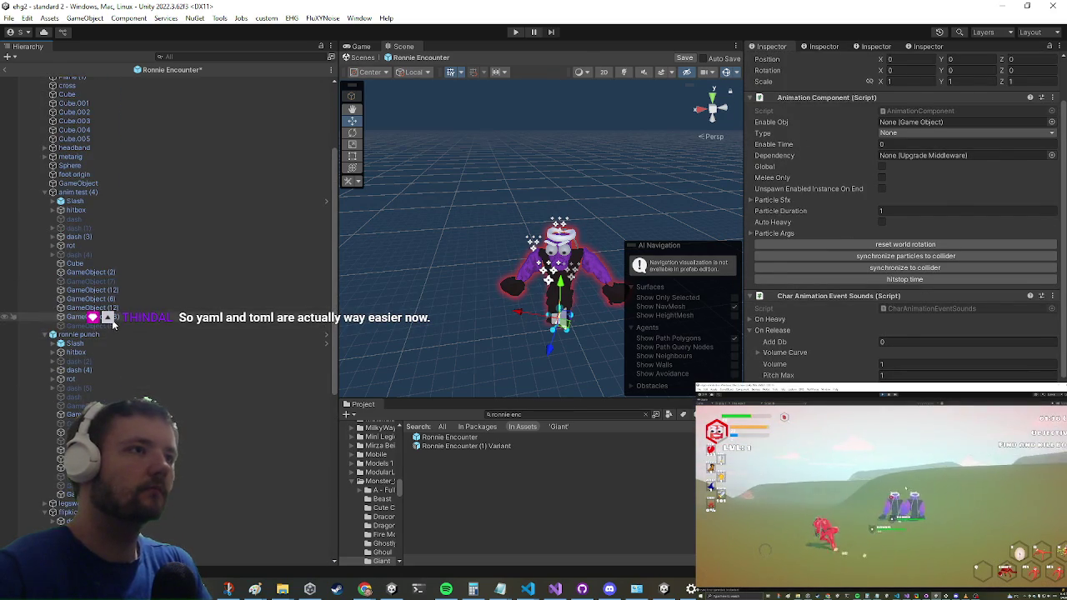
click(84, 317)
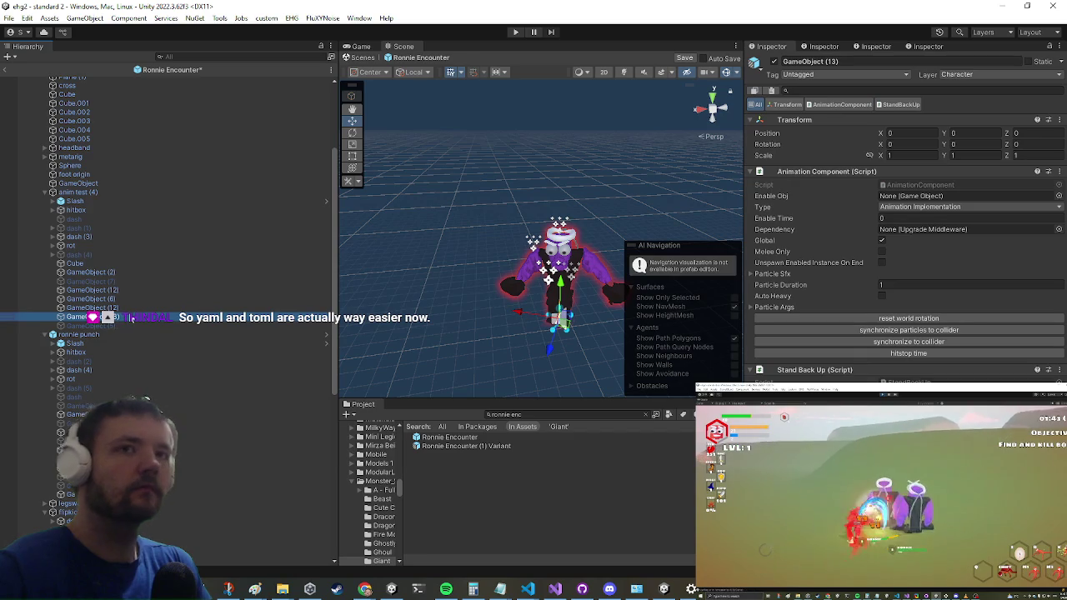
click(127, 308)
scroll(851, 185, down, 1)
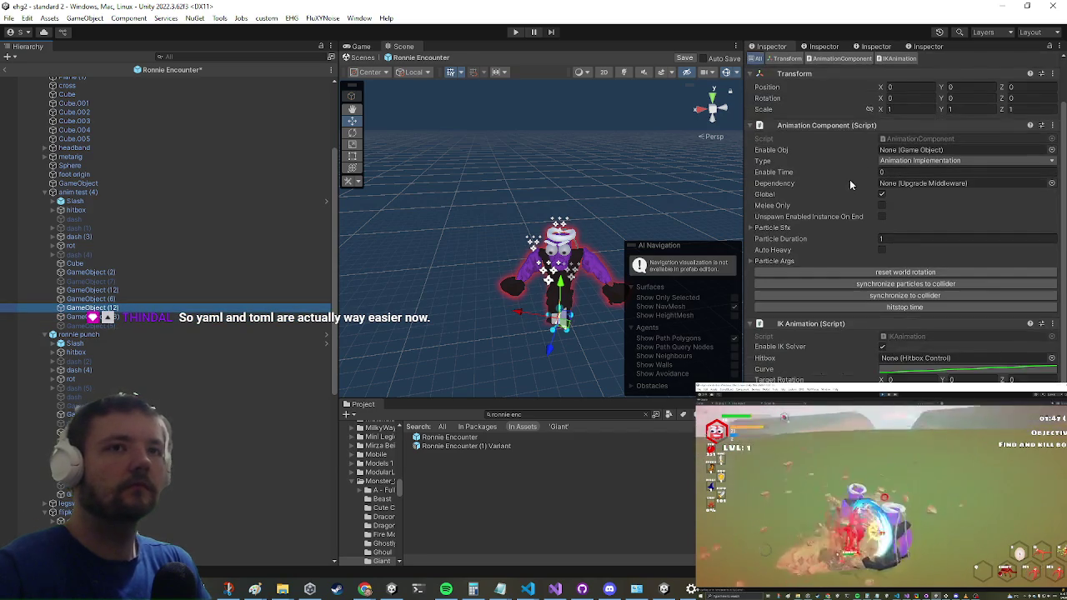
click(131, 298)
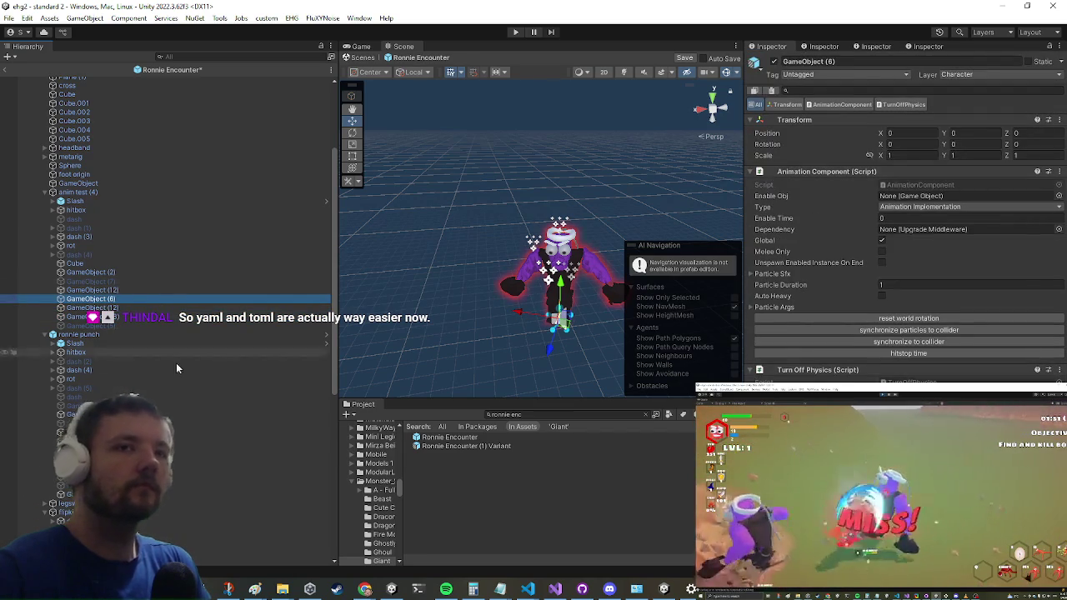
click(251, 289)
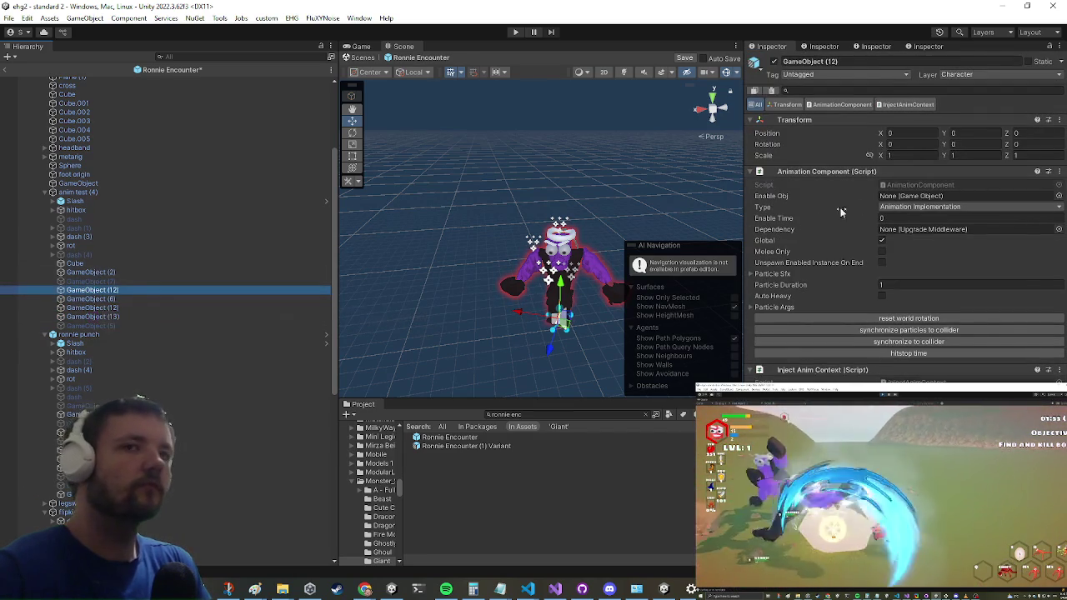
click(242, 272)
scroll(964, 223, down, 5)
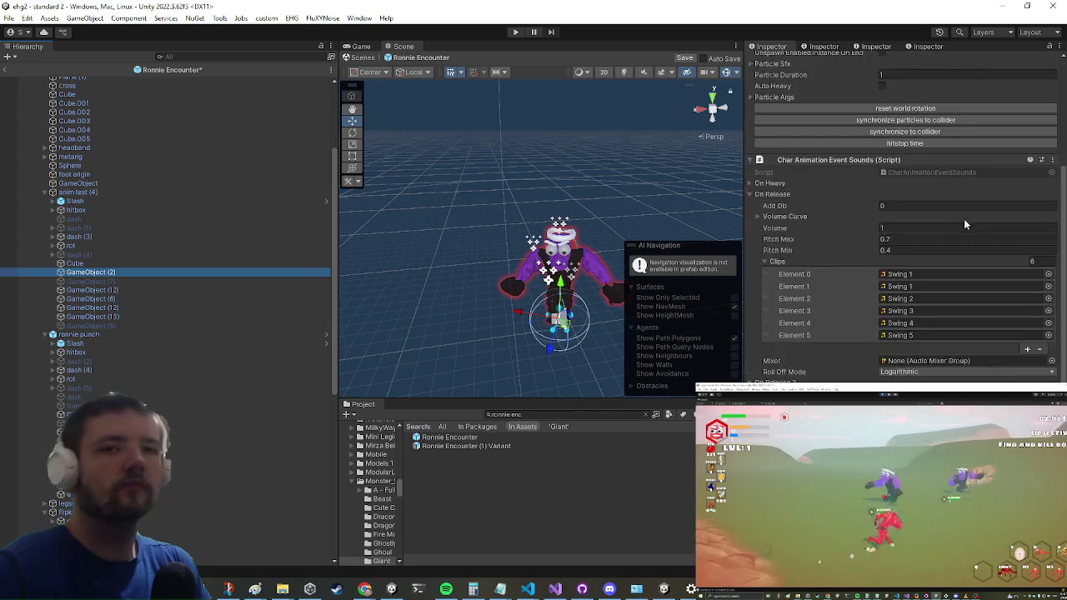
scroll(965, 220, down, 5)
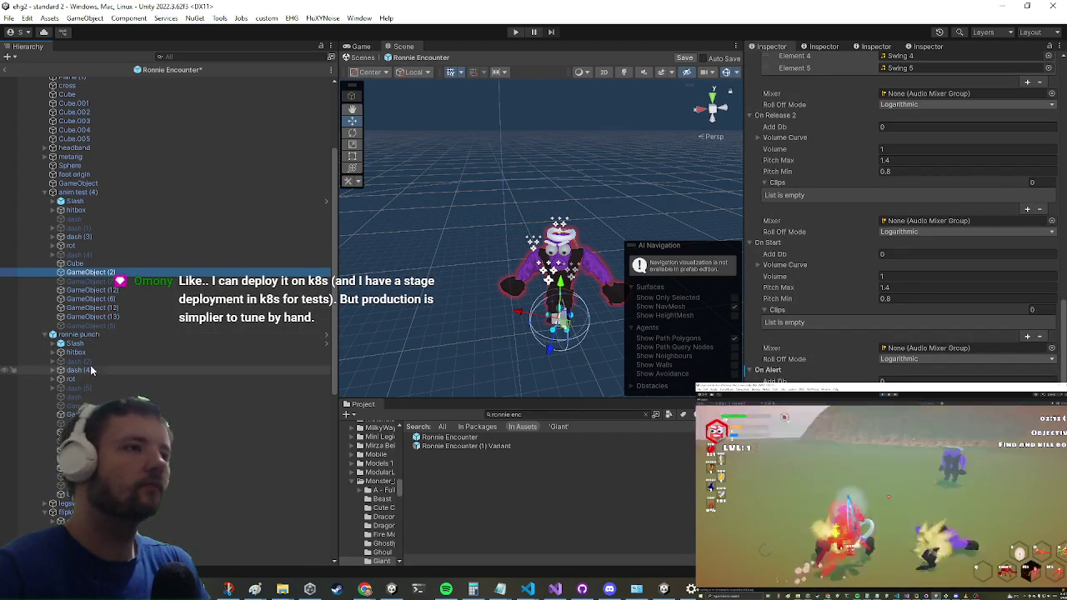
- View a ronnie punch part's sound settings, then switch to GitHub Desktop
click(83, 414)
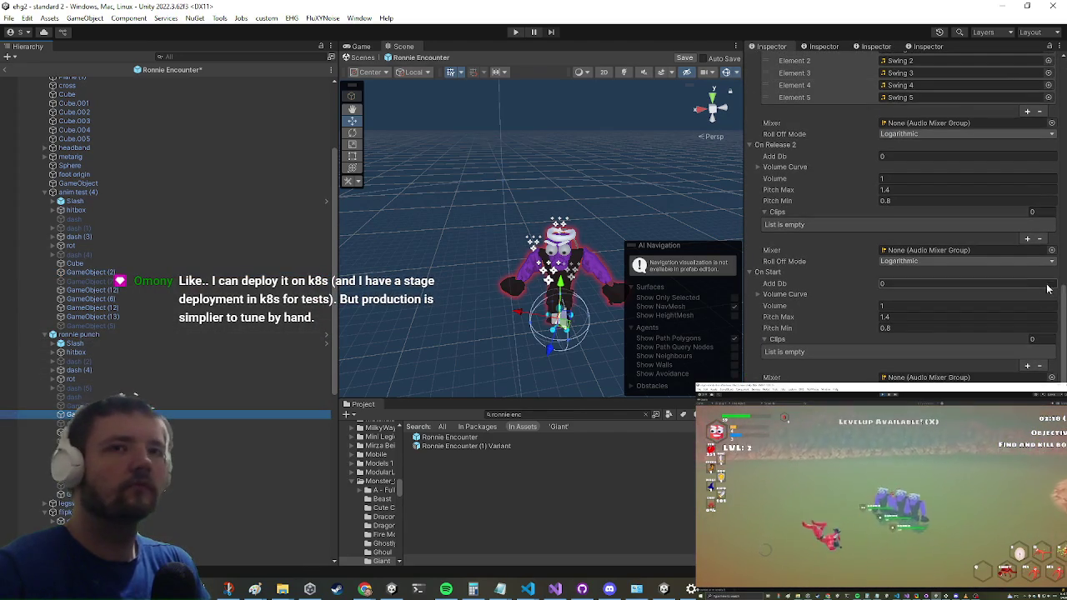
scroll(1013, 238, down, 1)
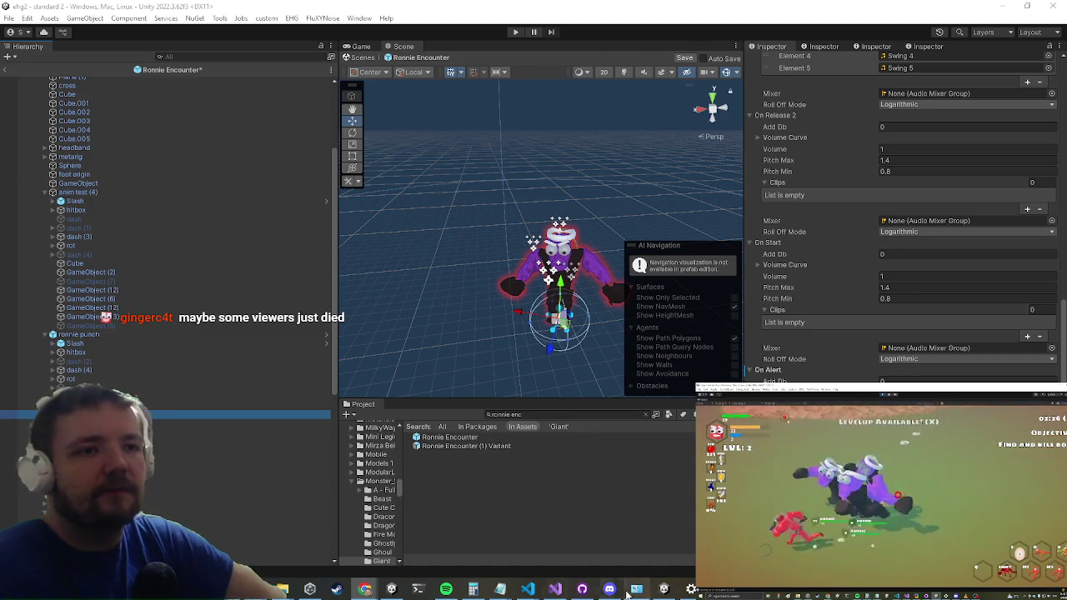
click(583, 590)
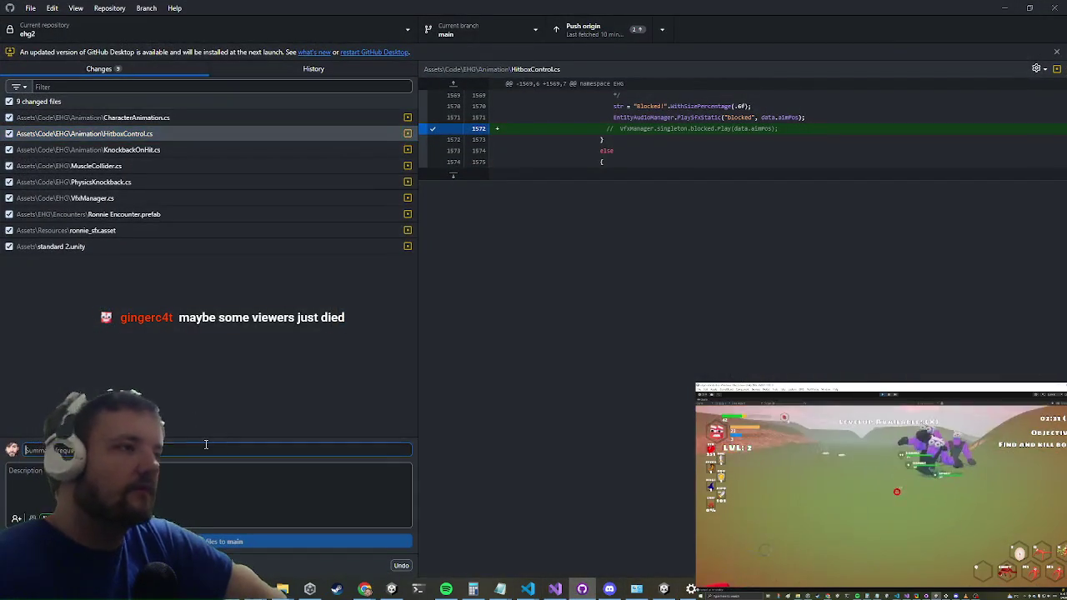
- Paste the commit summary, commit the nine changed files to main, and return to Unity
right_click(203, 449)
click(200, 457)
right_click(204, 457)
key(Escape)
right_click(214, 450)
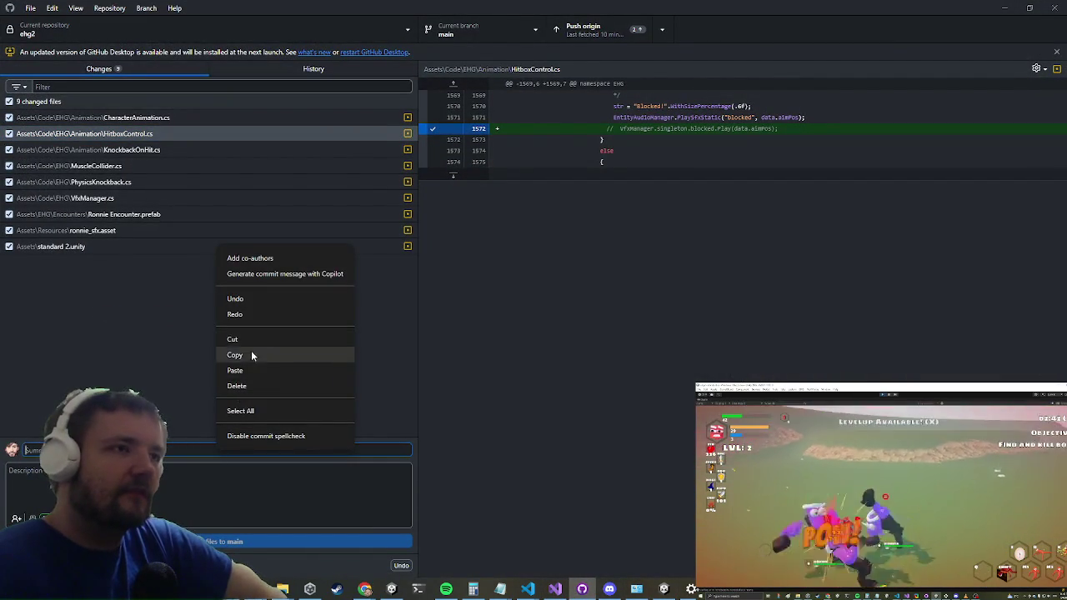
click(248, 376)
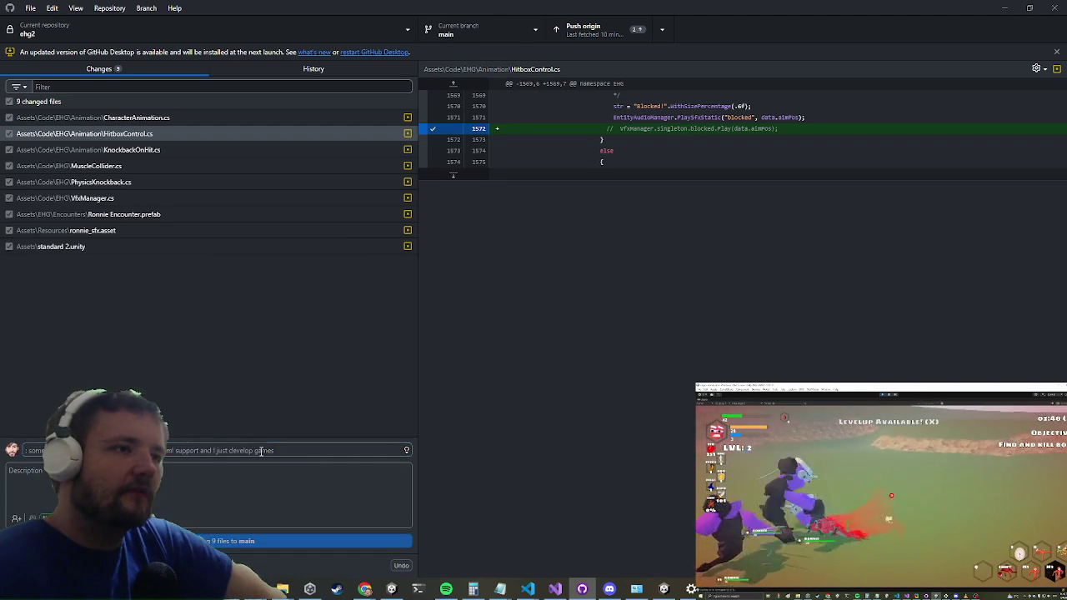
key(ctrl+Return)
click(1005, 8)
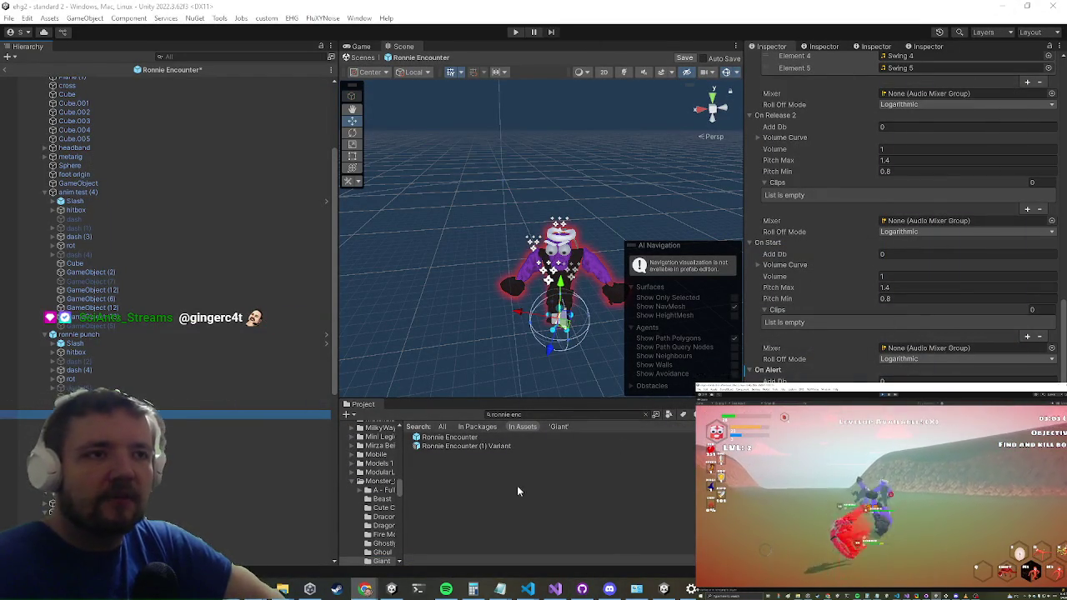
- Clear the Project search, go back to Assets, and open the HeroesVol1 folder
click(647, 414)
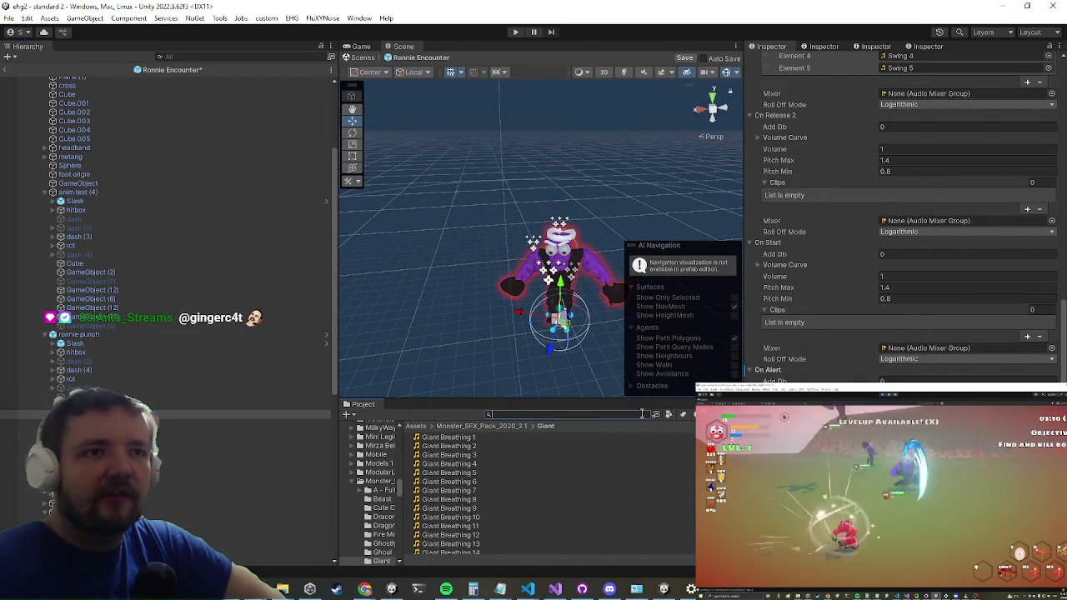
click(415, 426)
scroll(494, 499, down, 3)
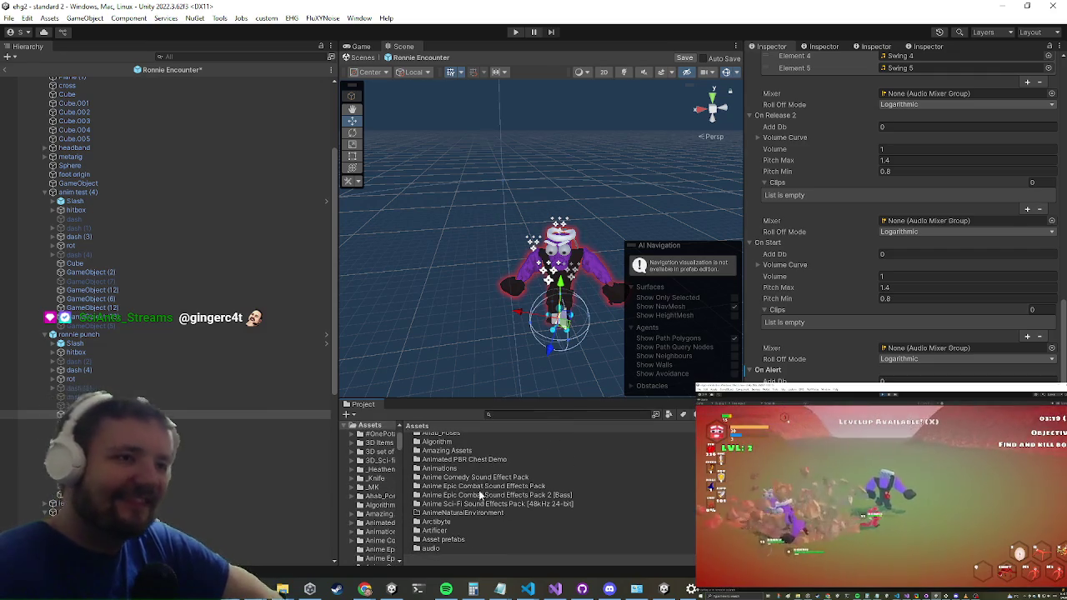
scroll(472, 482, down, 5)
scroll(457, 492, down, 10)
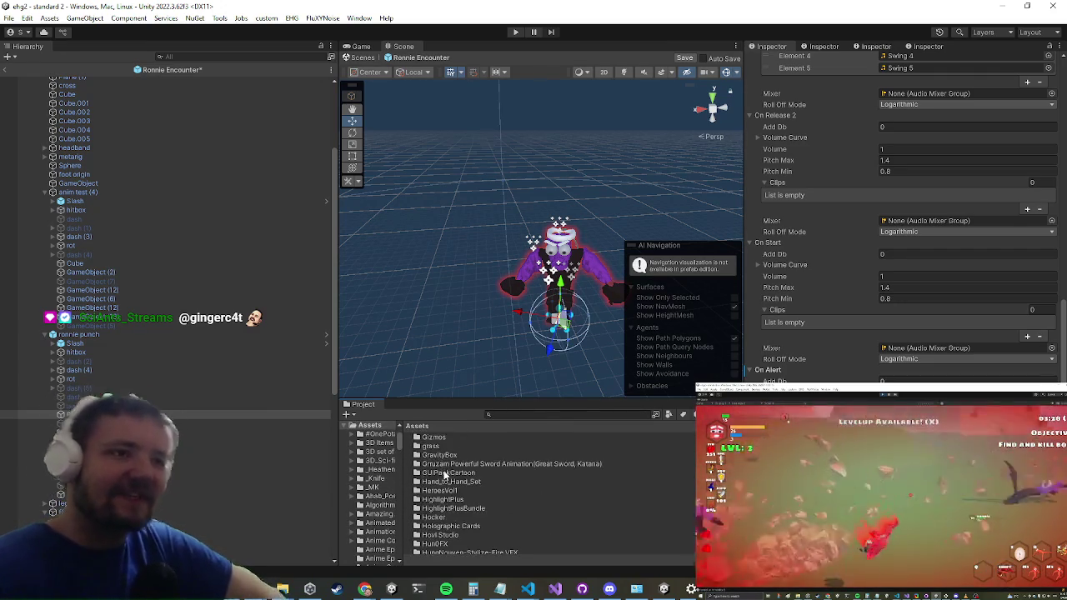
scroll(453, 532, down, 5)
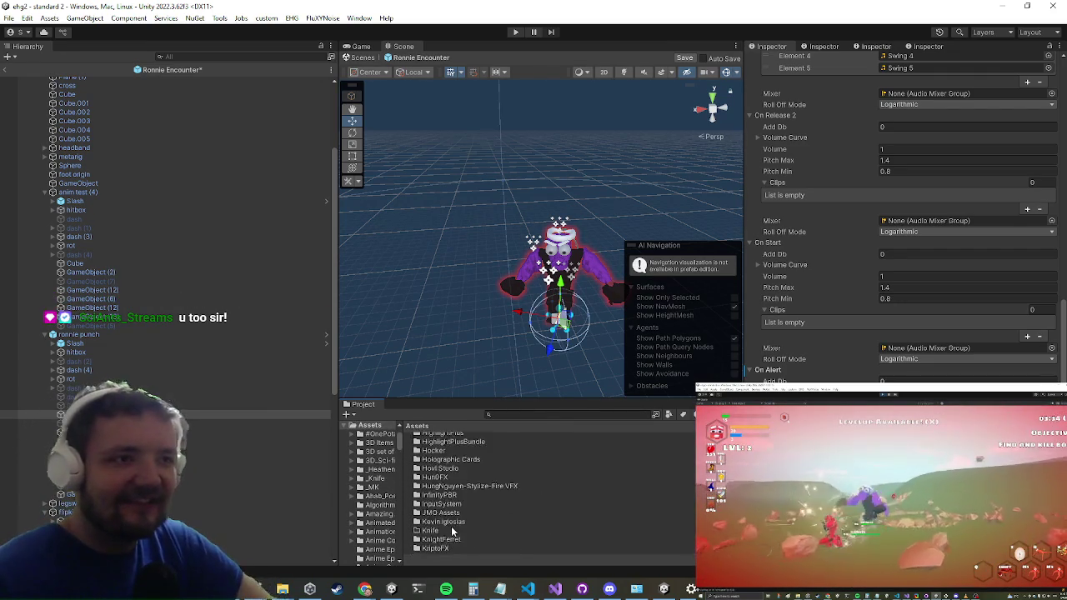
scroll(469, 497, down, 5)
scroll(468, 497, up, 5)
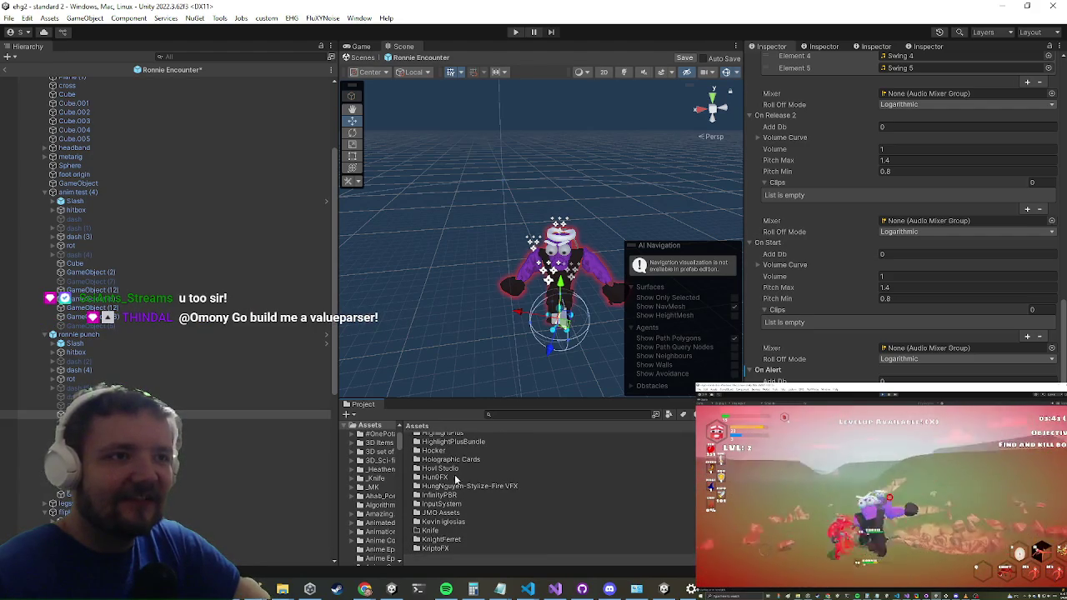
scroll(457, 463, up, 2)
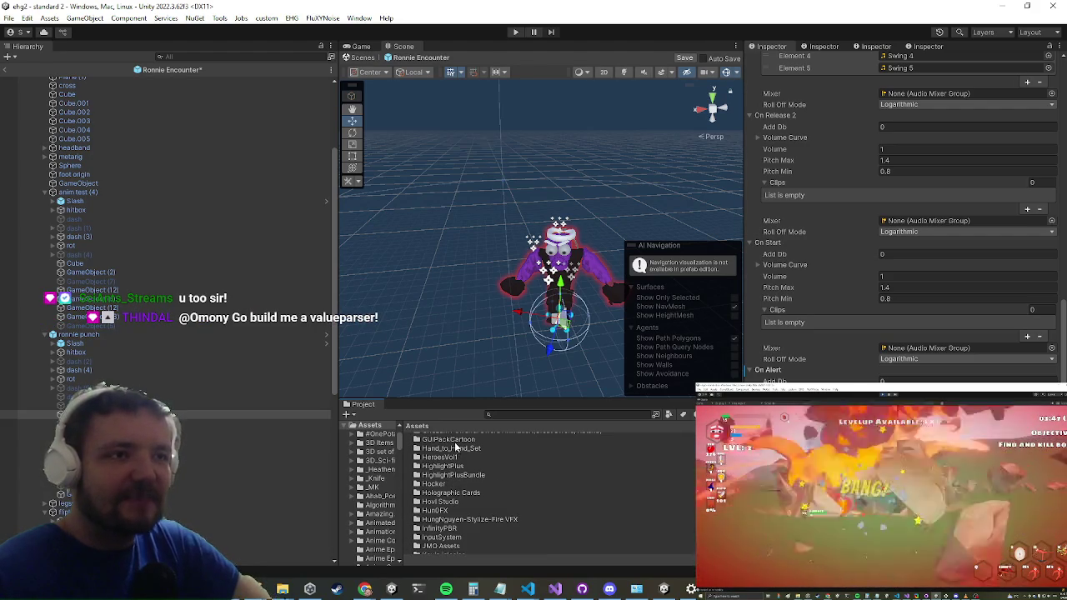
double_click(441, 459)
click(442, 456)
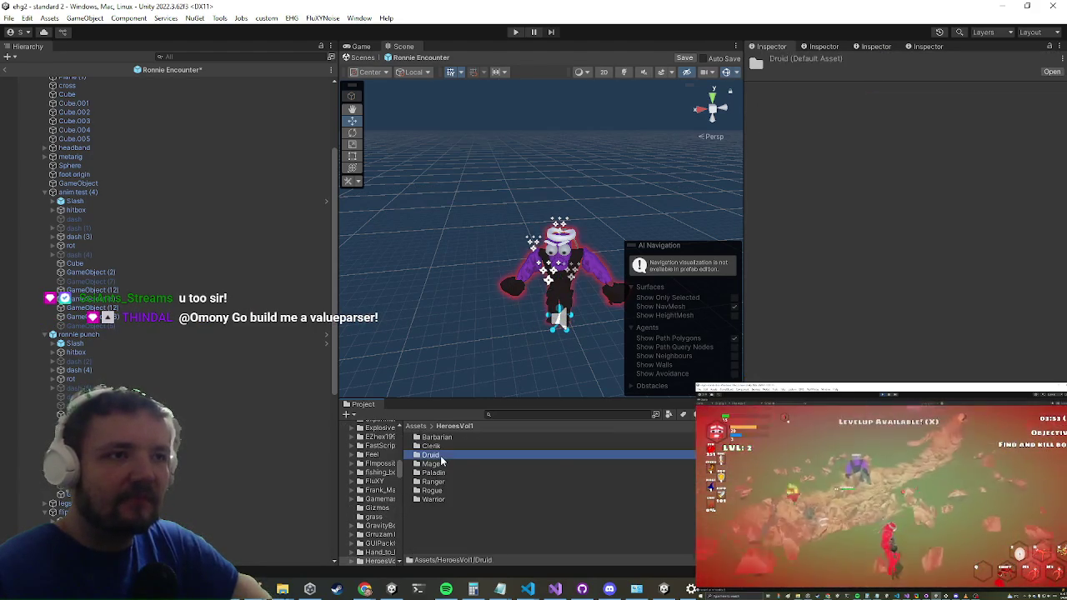
- Peek into the Druid folder, then go back and open the Barbarian voice clips
double_click(442, 456)
click(444, 457)
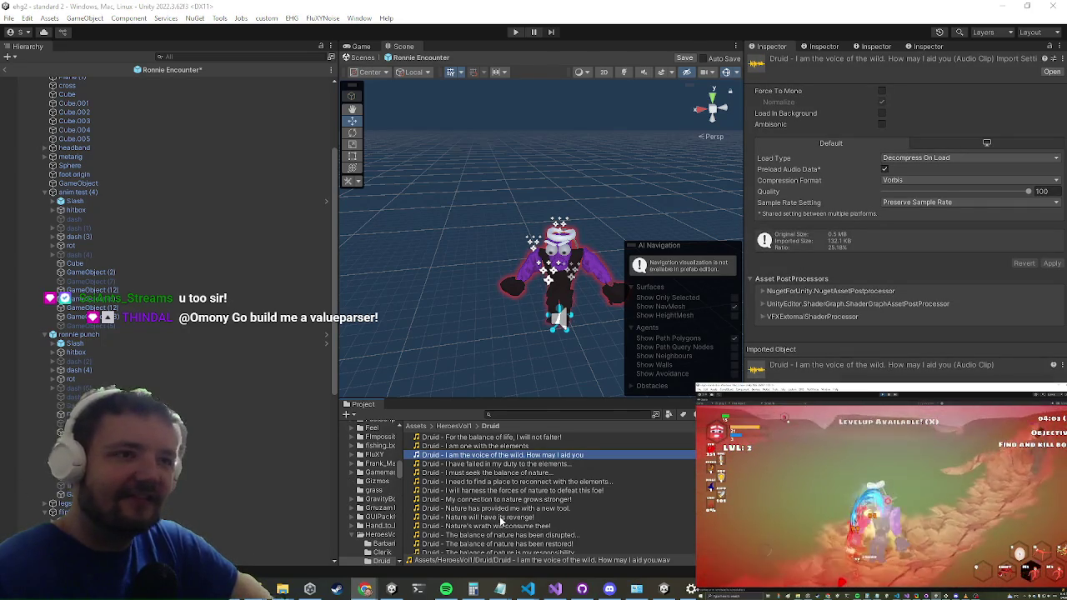
click(453, 426)
double_click(435, 437)
- Preview the Barbarian clips 'I will crush this foe', 'I shall crush thee' and 'None can stand against me!'
click(450, 508)
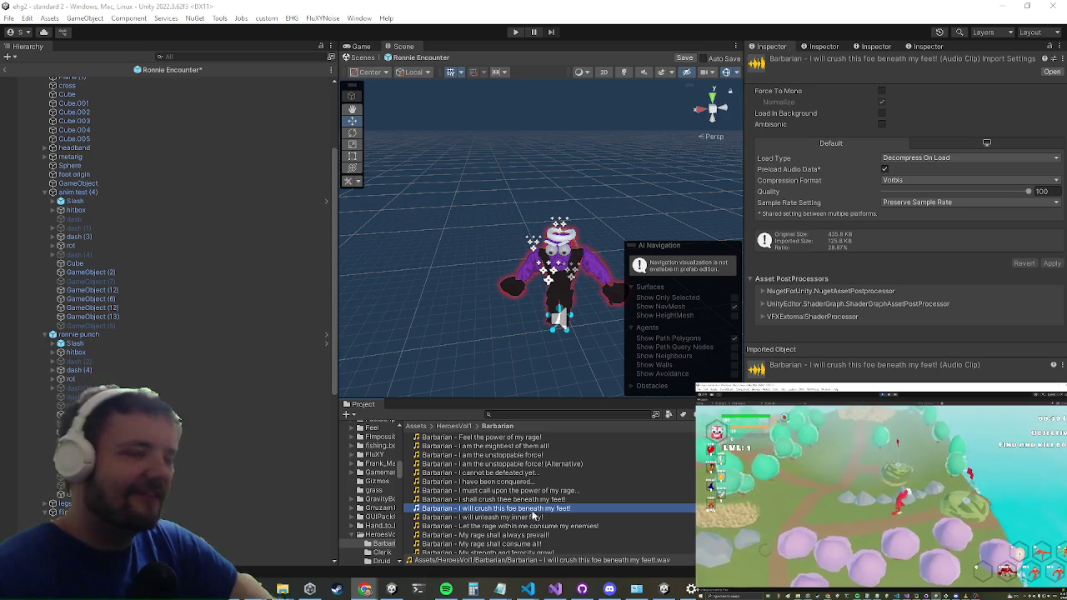
click(512, 492)
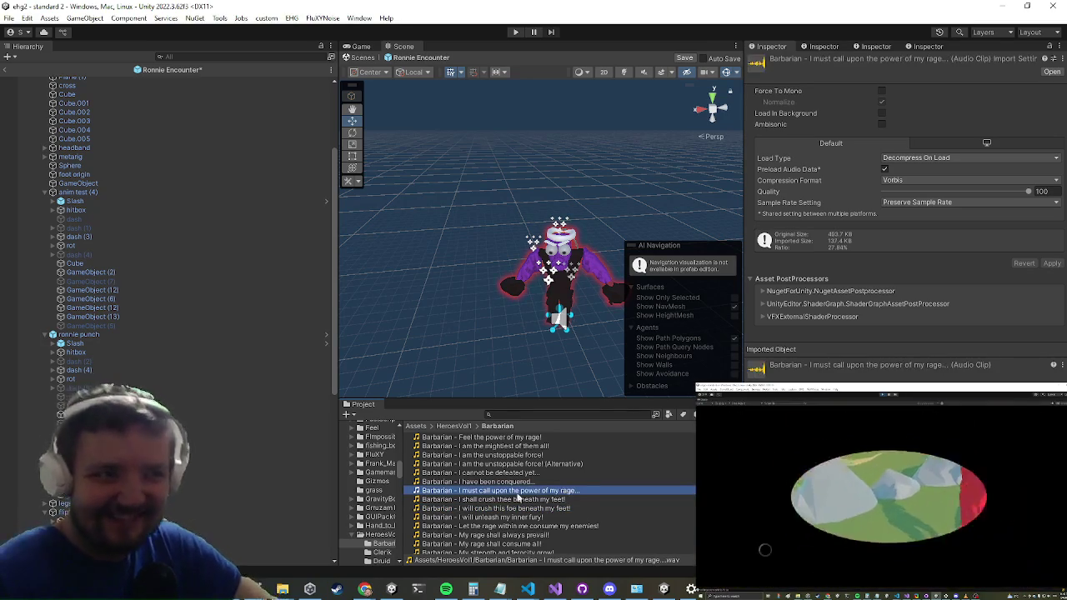
click(511, 501)
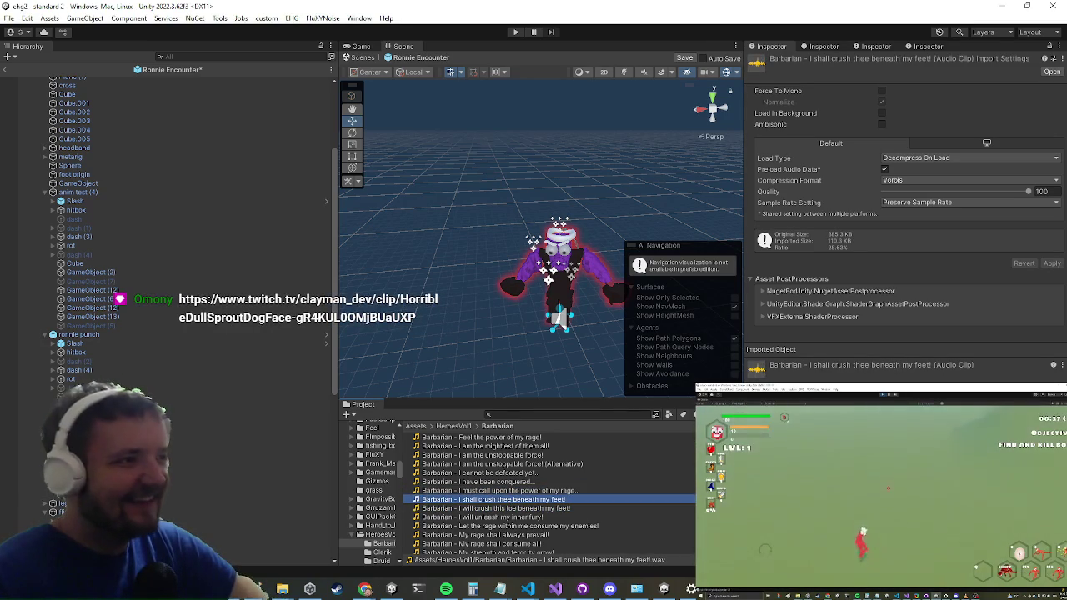
scroll(542, 500, down, 3)
click(541, 523)
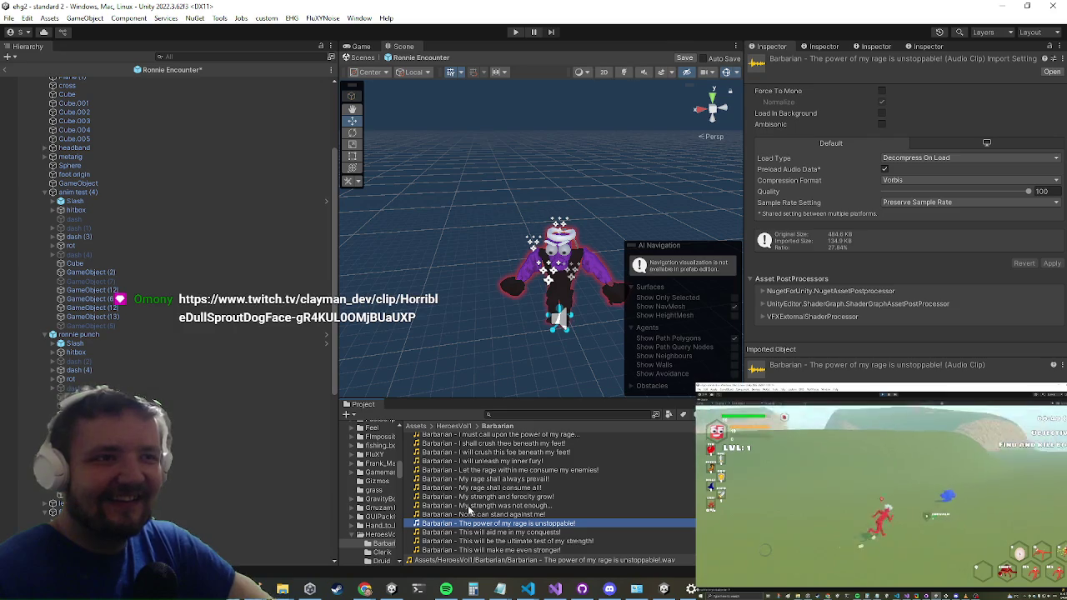
click(443, 515)
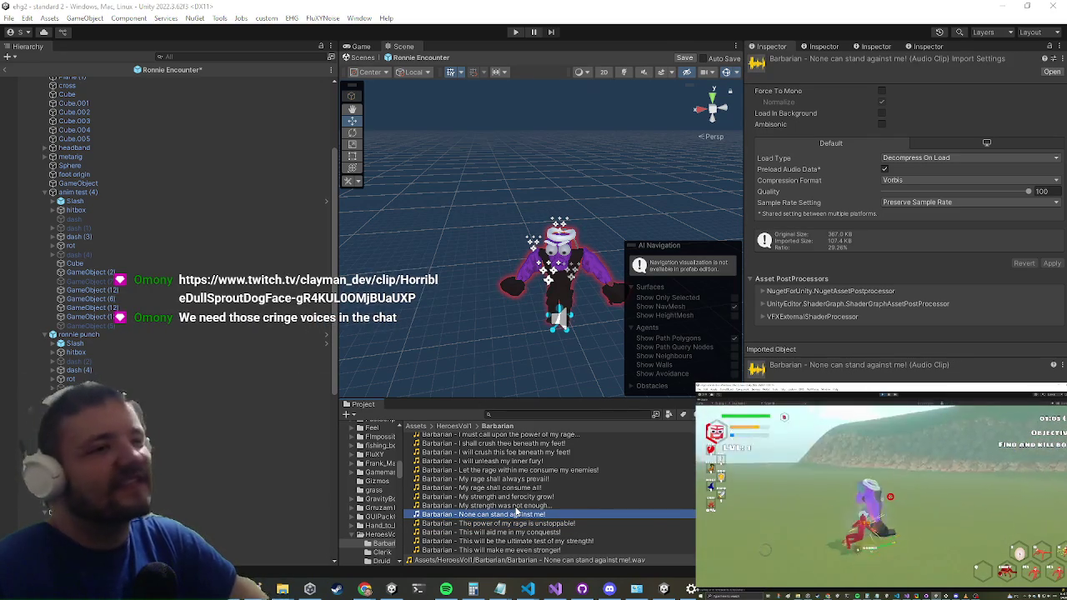
- Preview 'My strength was not enough', 'My strength and ferocity grow!' and 'I have been conquered'
key(Up)
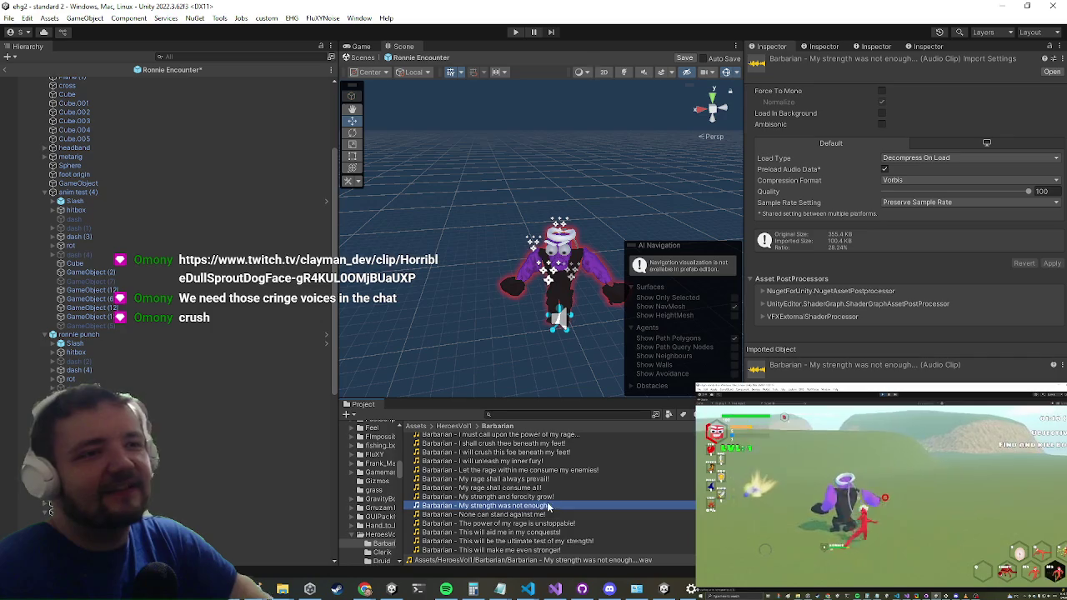
click(491, 498)
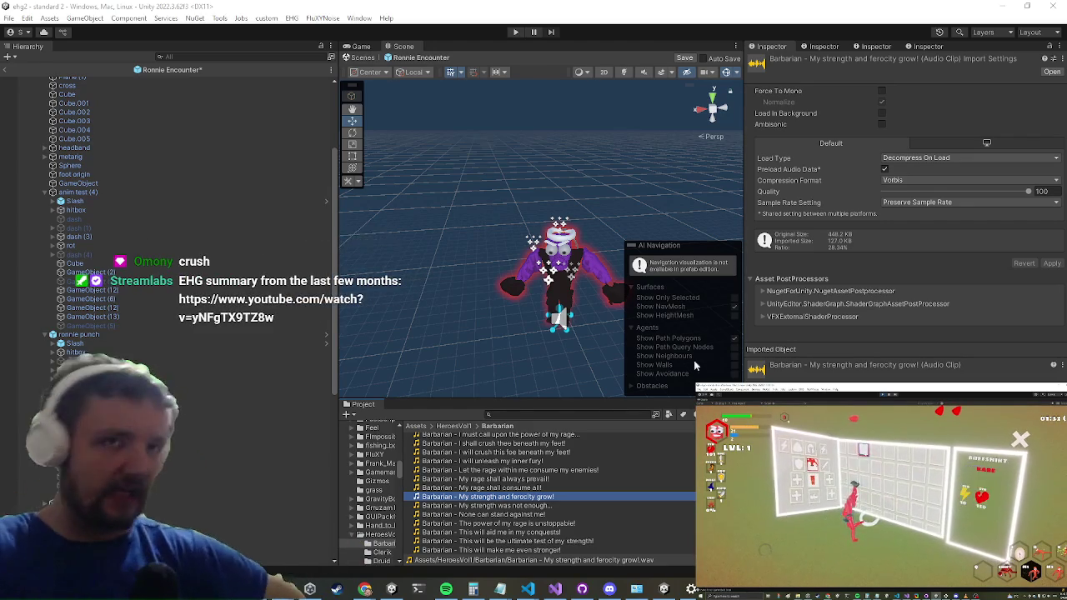
scroll(503, 482, up, 2)
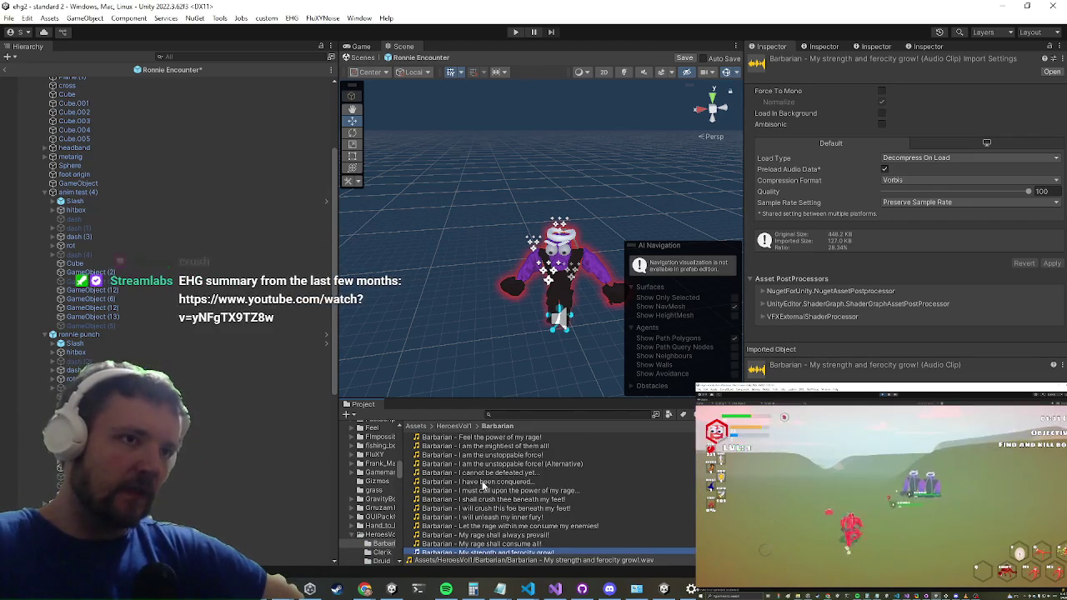
click(482, 482)
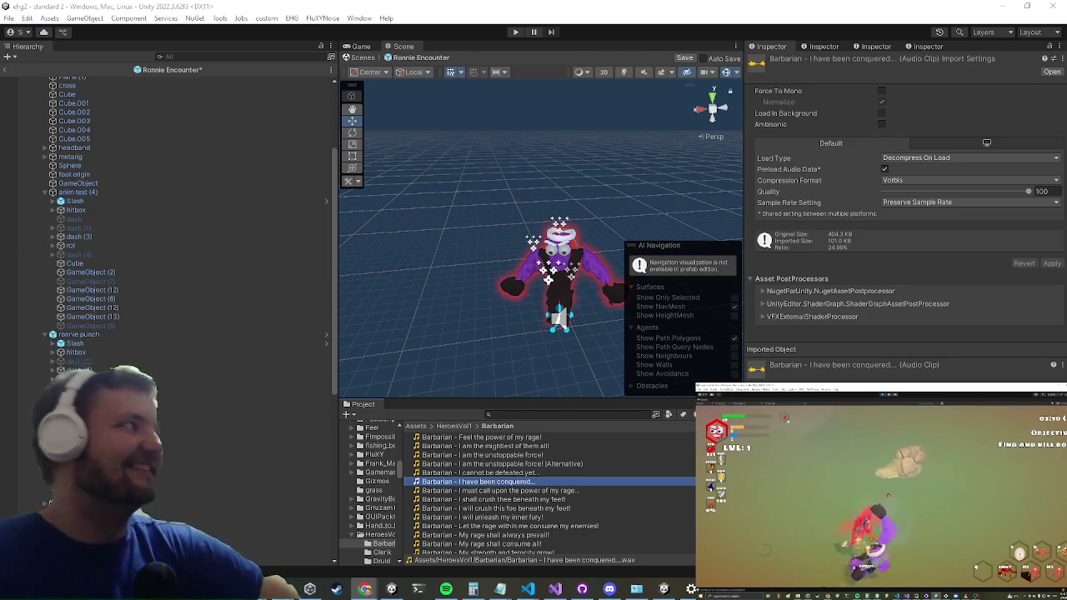
key(alt+Tab)
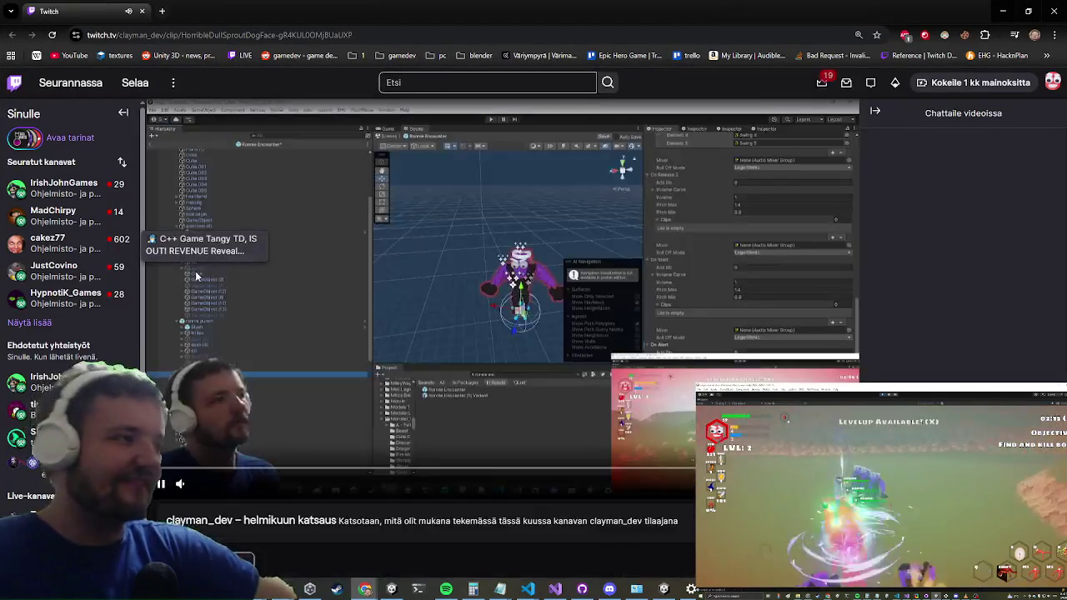
- Watch the Twitch clip 'But that thing.. That thing scares me', then close the browser
scroll(198, 270, down, 4)
scroll(288, 230, up, 3)
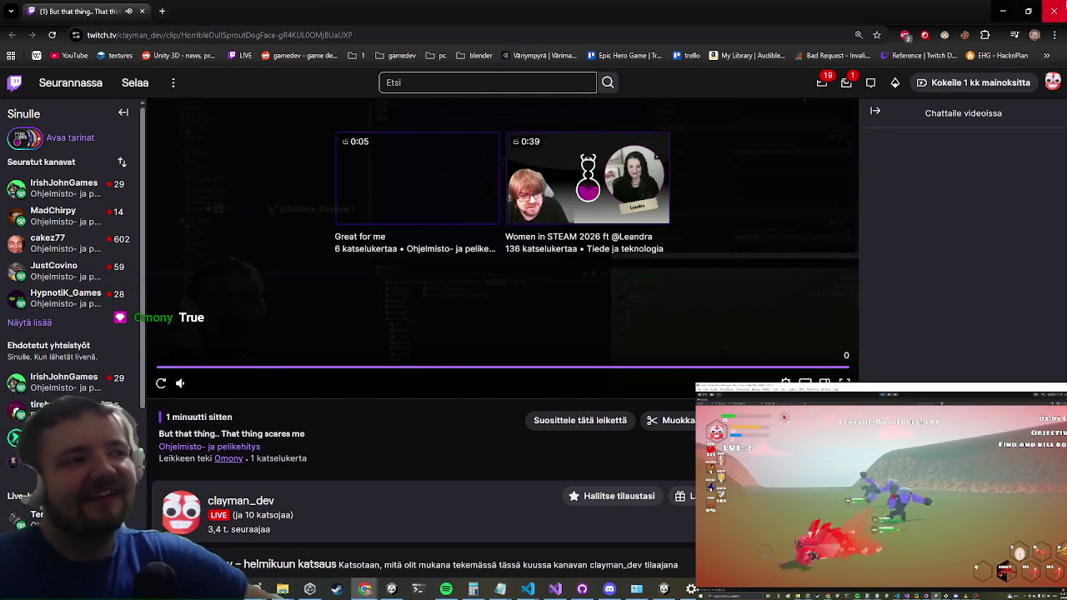
click(1054, 11)
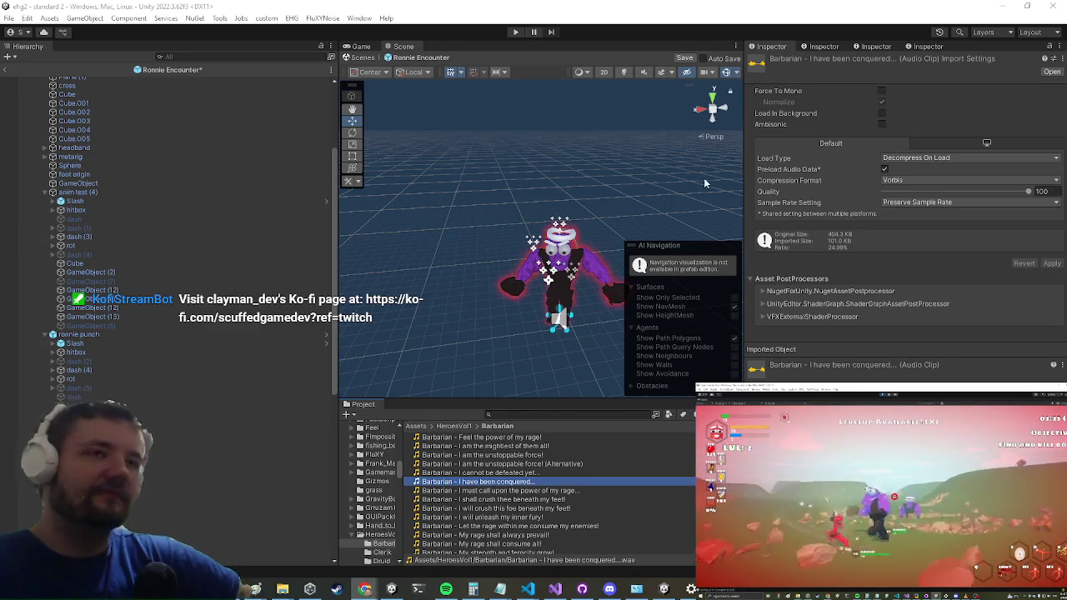
click(557, 593)
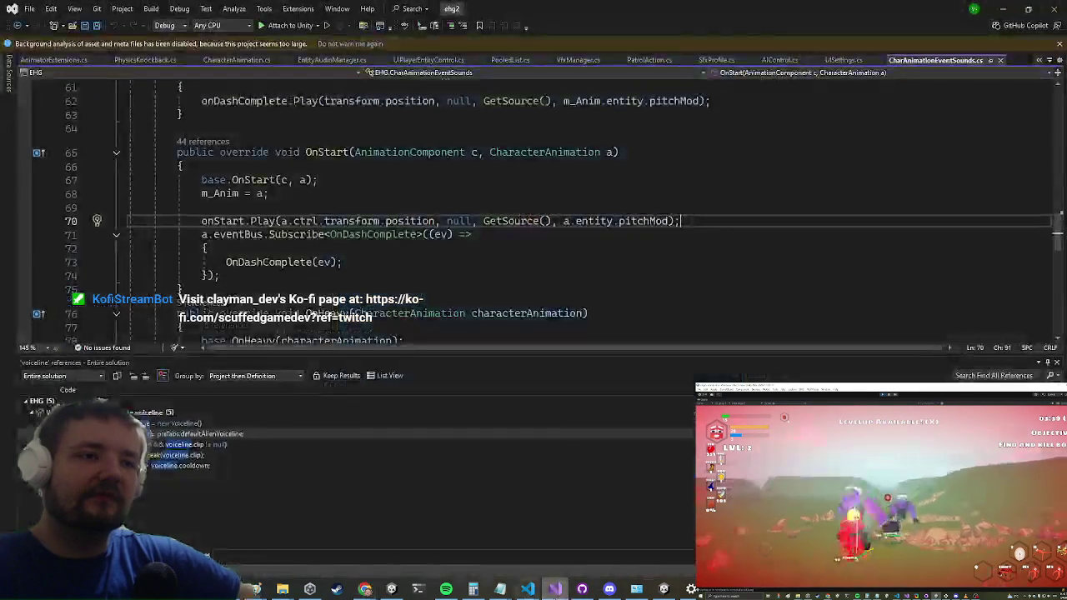
click(557, 593)
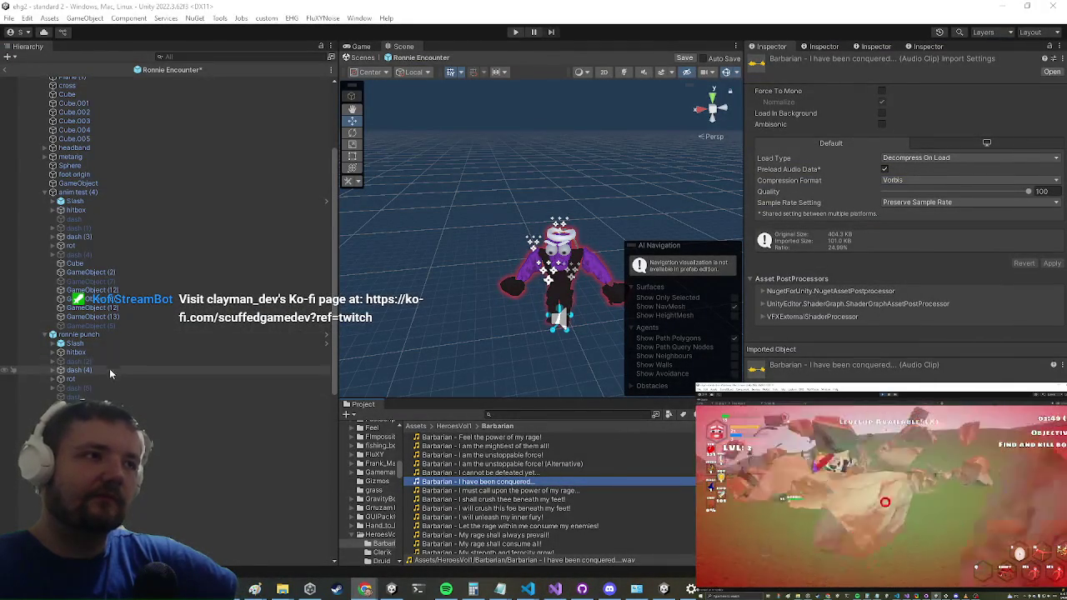
click(116, 415)
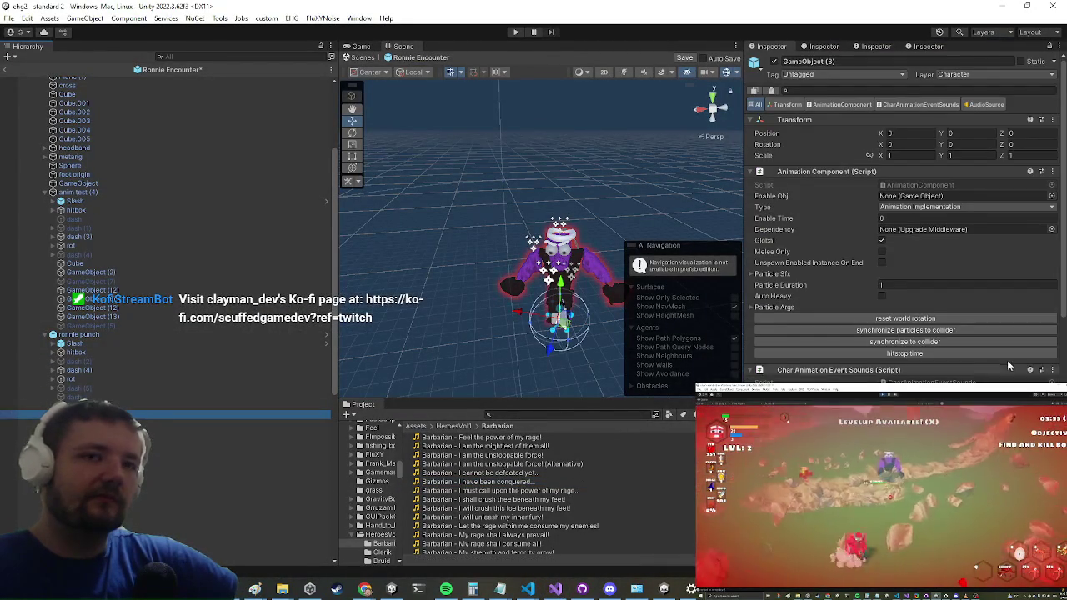
scroll(959, 342, down, 15)
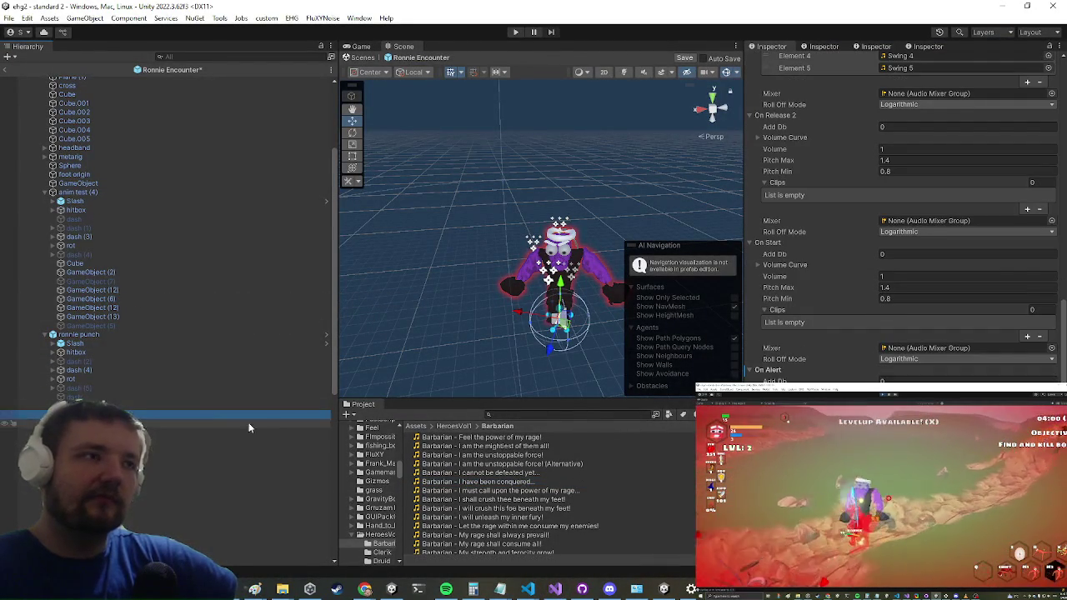
click(269, 431)
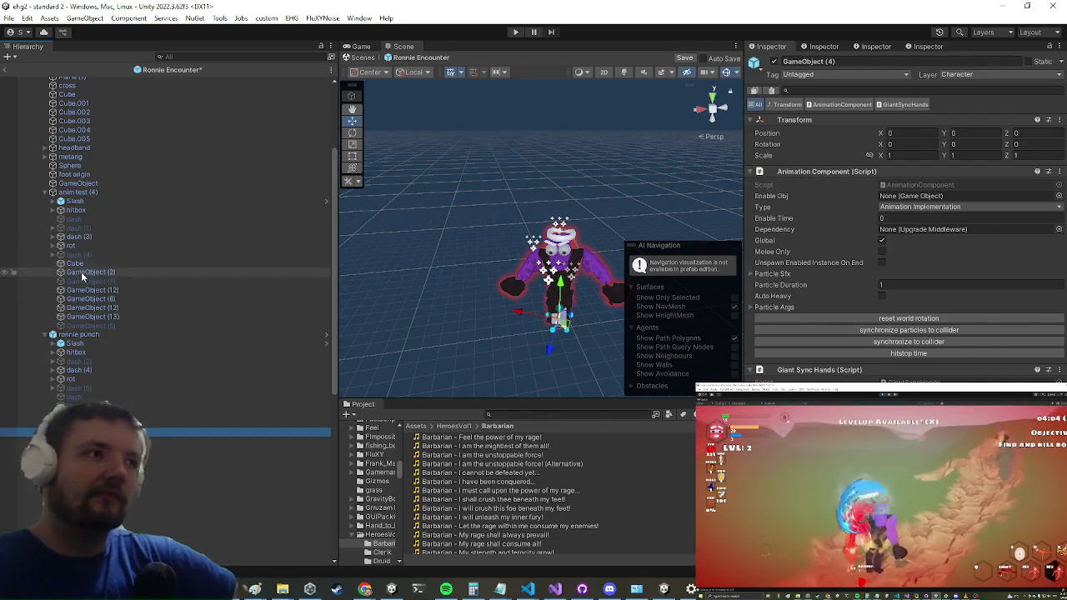
click(82, 265)
click(81, 272)
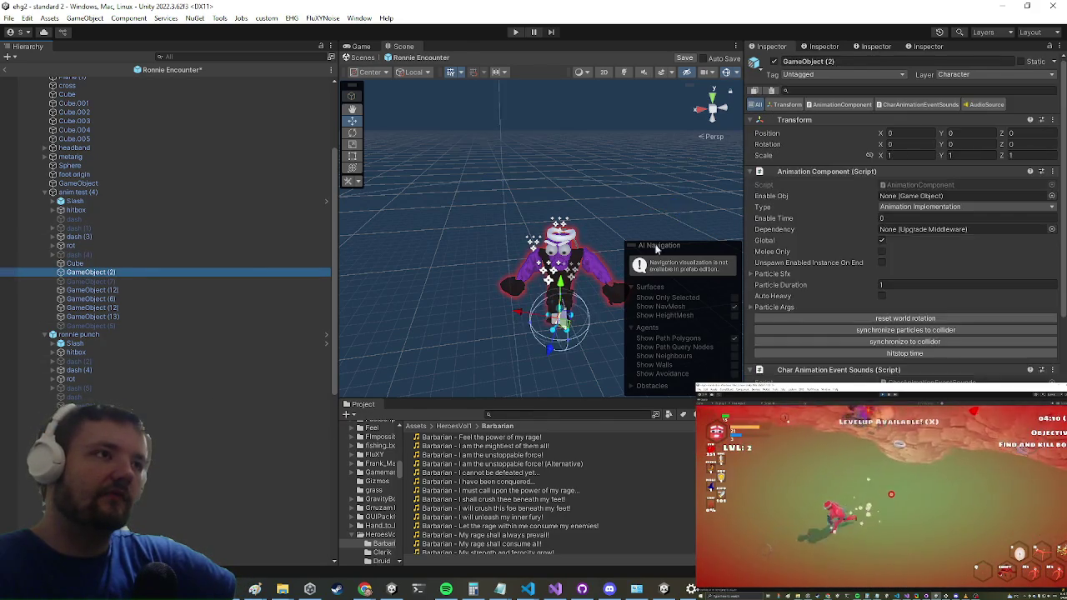
scroll(867, 257, down, 15)
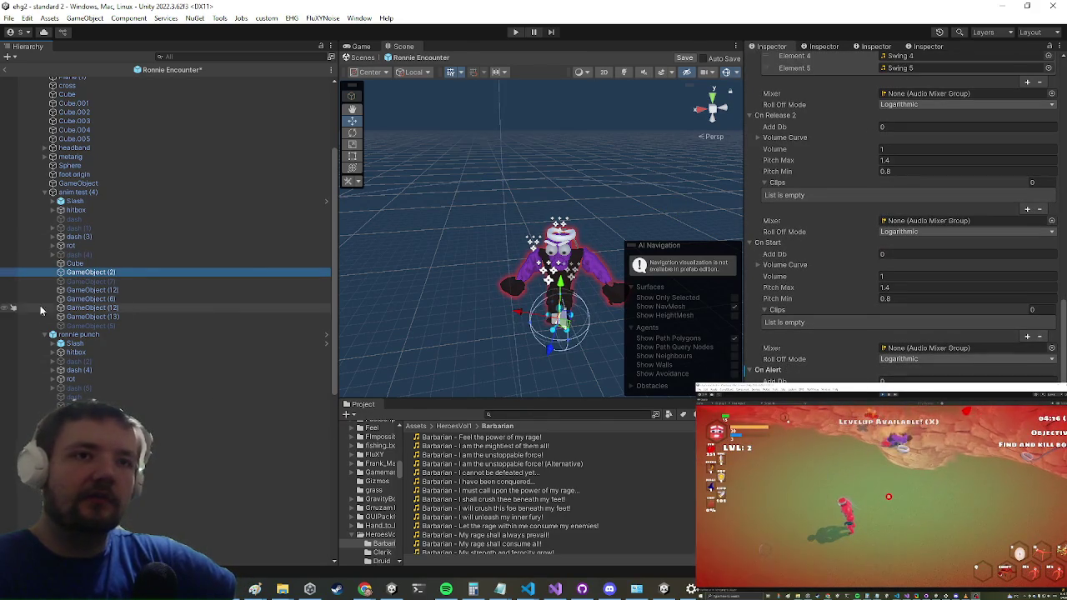
click(121, 297)
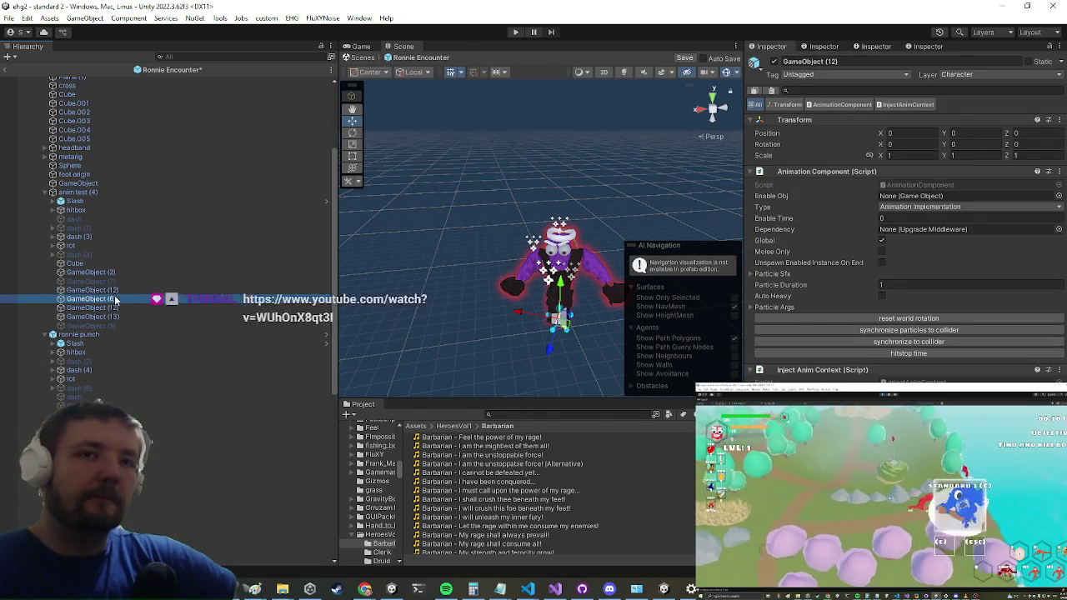
click(116, 308)
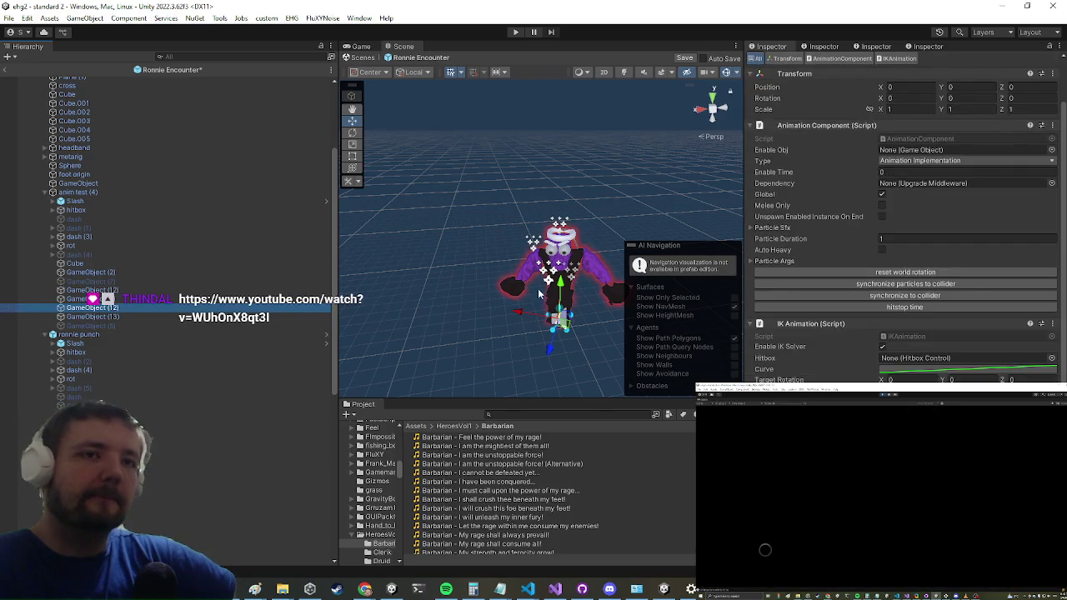
click(90, 317)
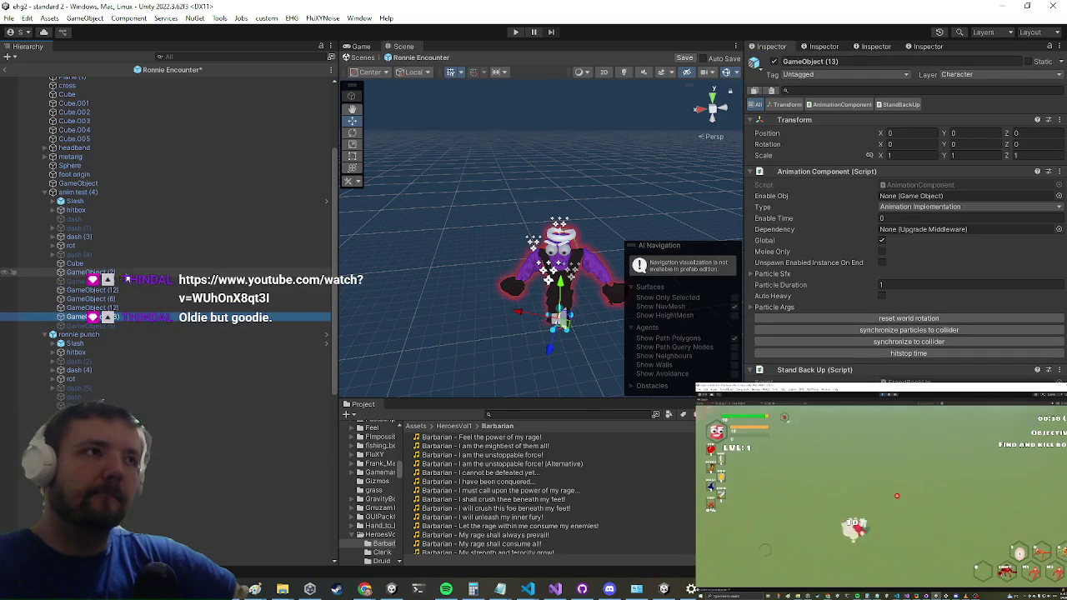
scroll(81, 292, up, 5)
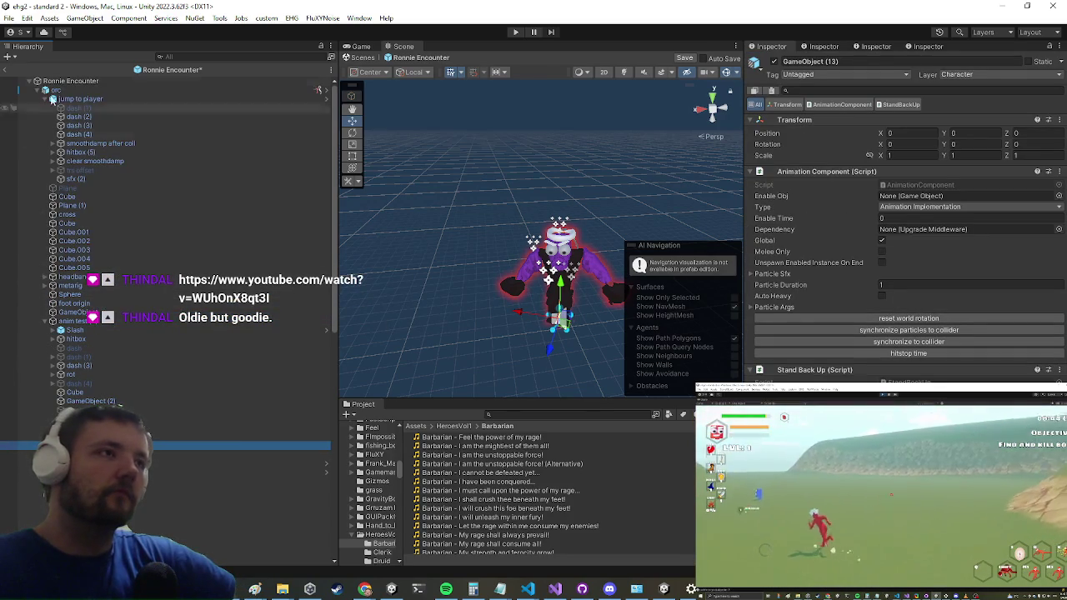
- Check hitbox (5) and the smoothdamp objects, then scroll jump to player's settings to its Collider timings
click(84, 153)
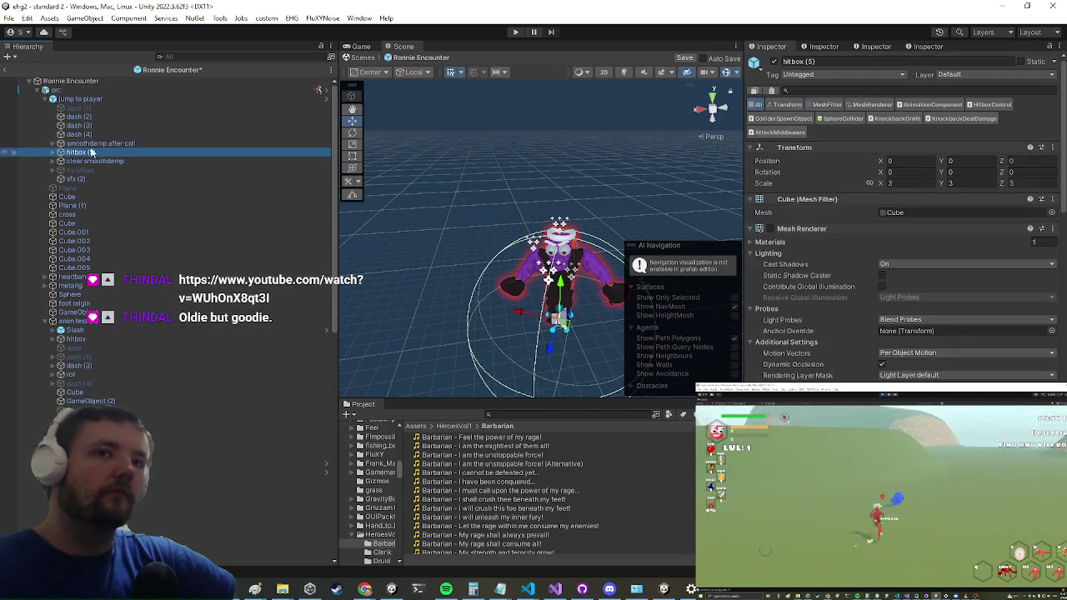
scroll(944, 314, down, 10)
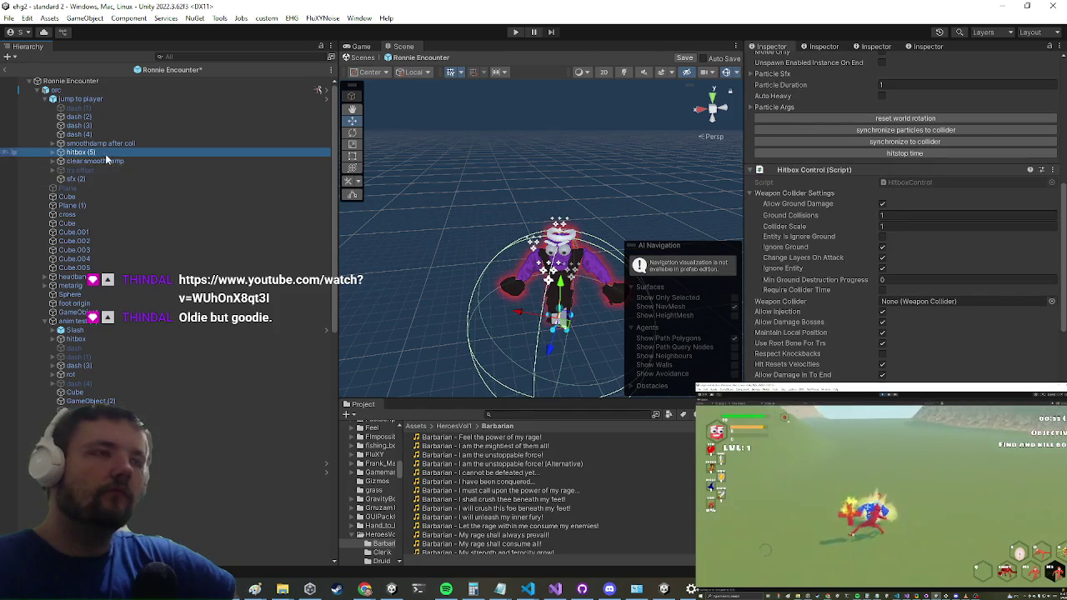
click(103, 161)
click(117, 145)
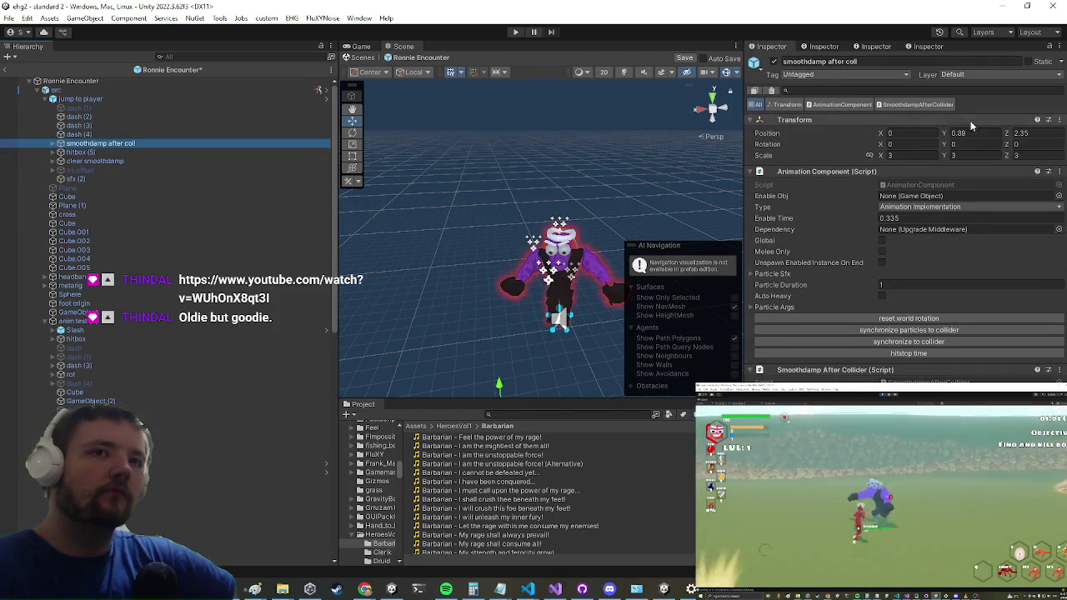
click(81, 99)
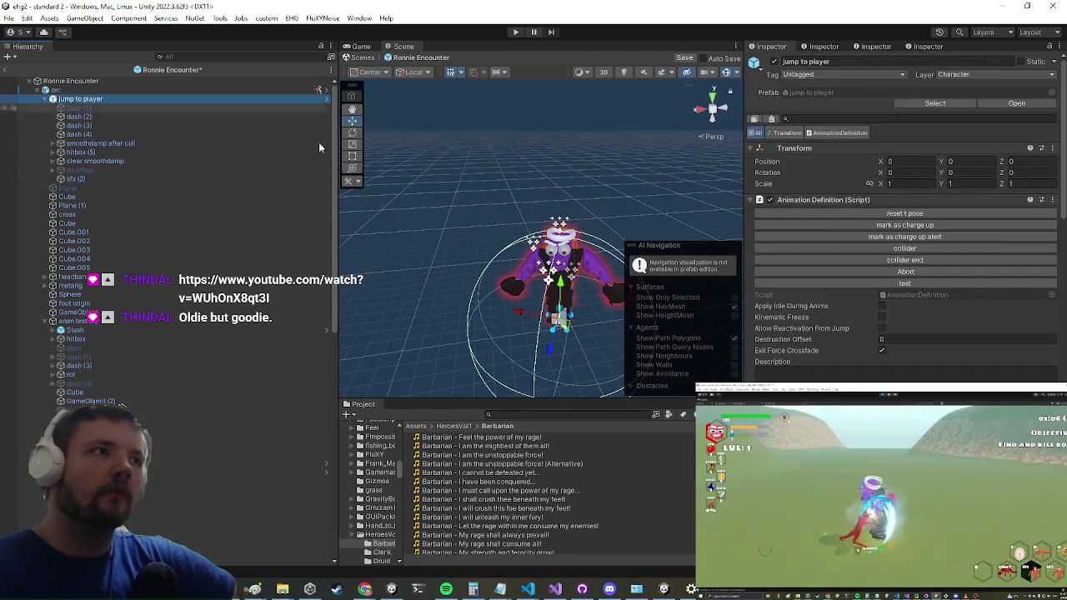
scroll(1030, 249, down, 15)
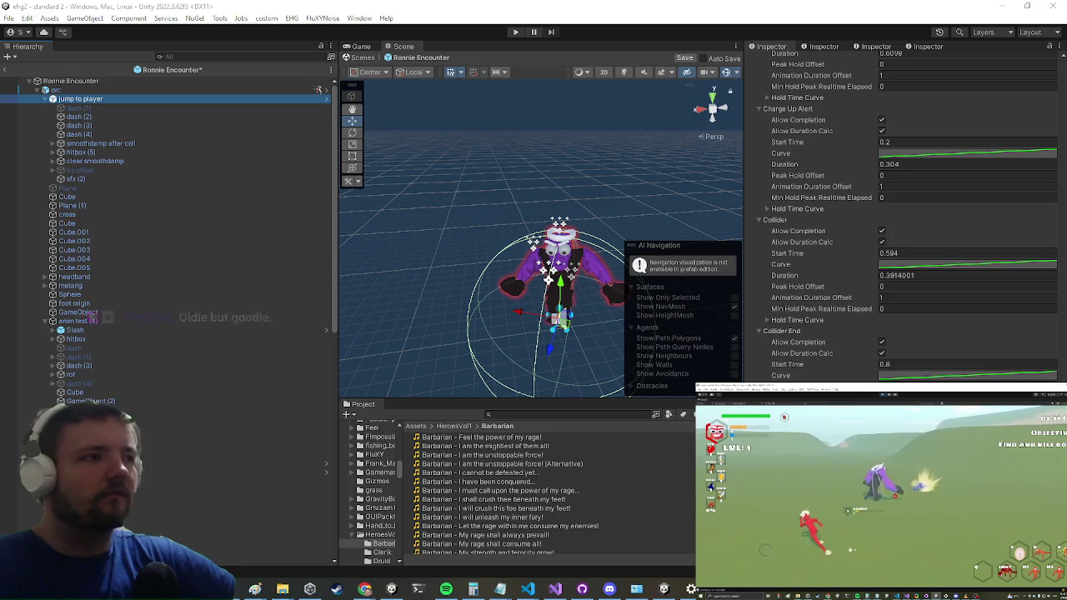
scroll(235, 307, down, 10)
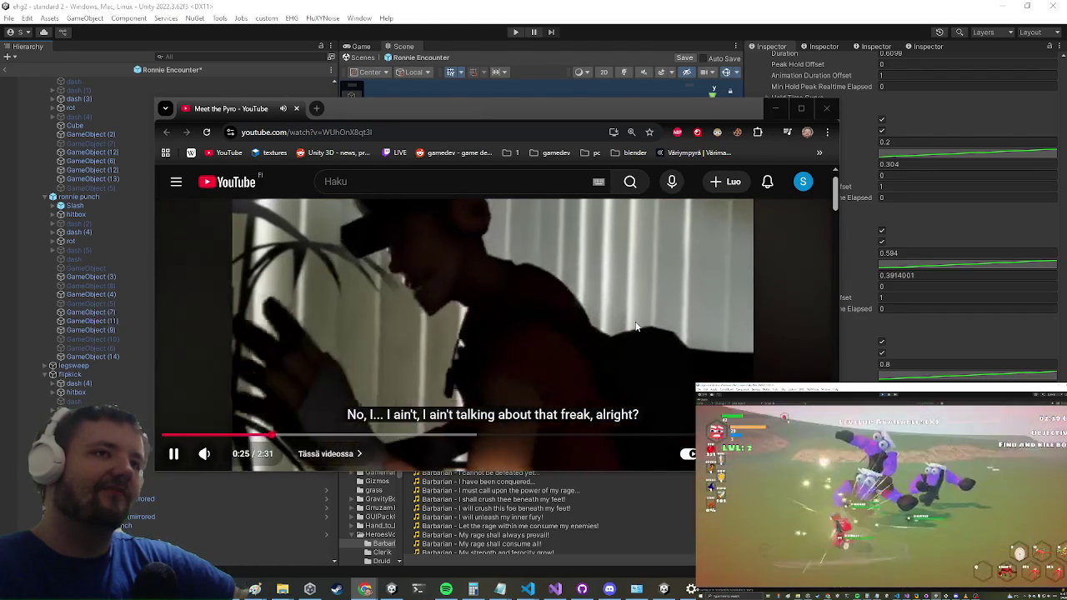
- Watch Meet the Pyro full screen, pause it at the jug band scene, and close the browser
double_click(598, 288)
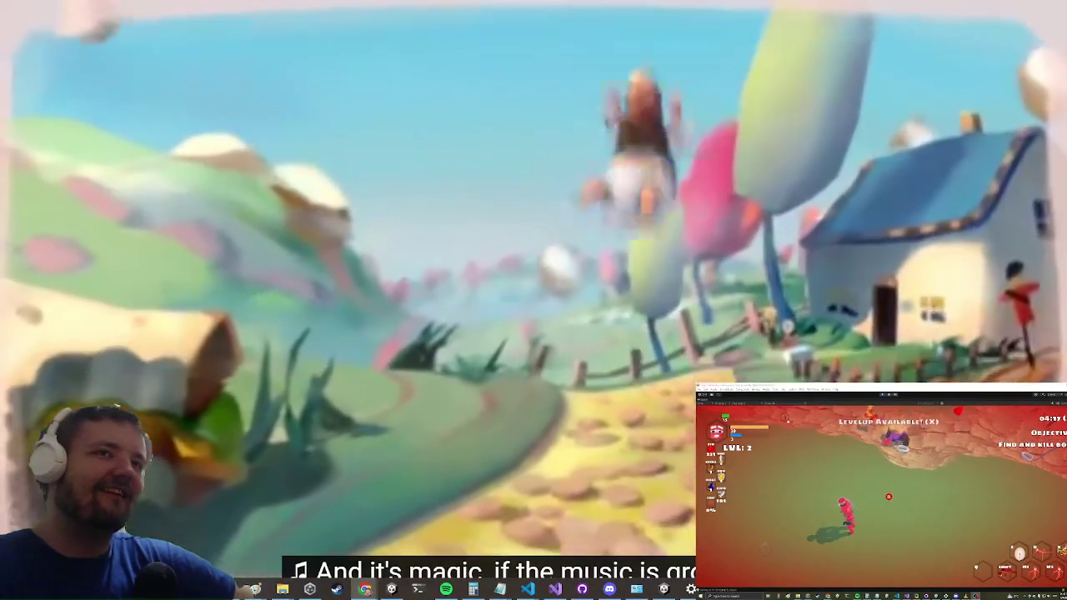
mouse_move(765, 178)
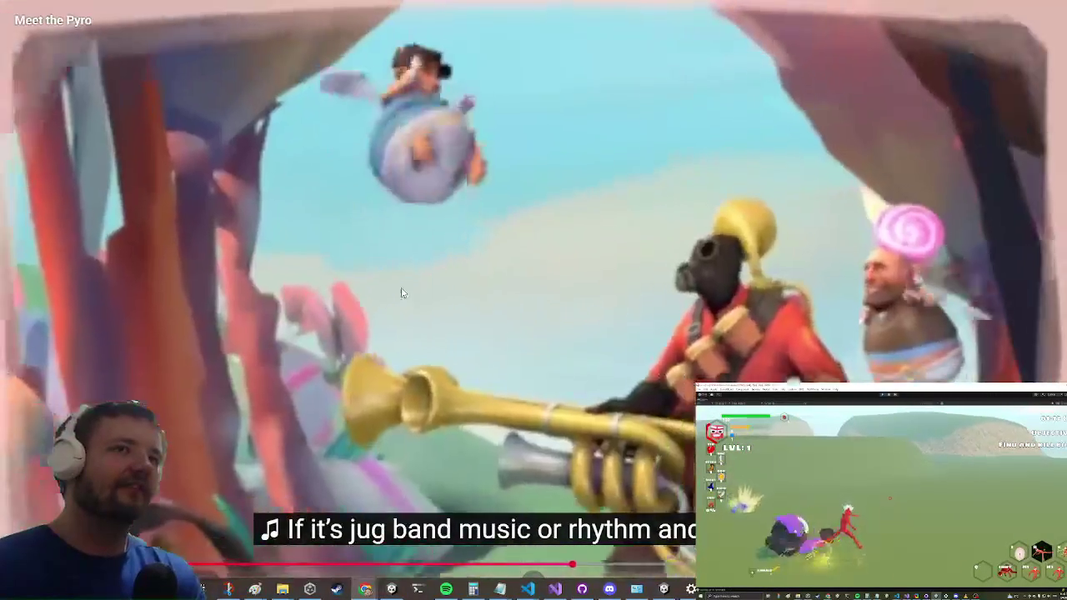
click(434, 200)
key(Escape)
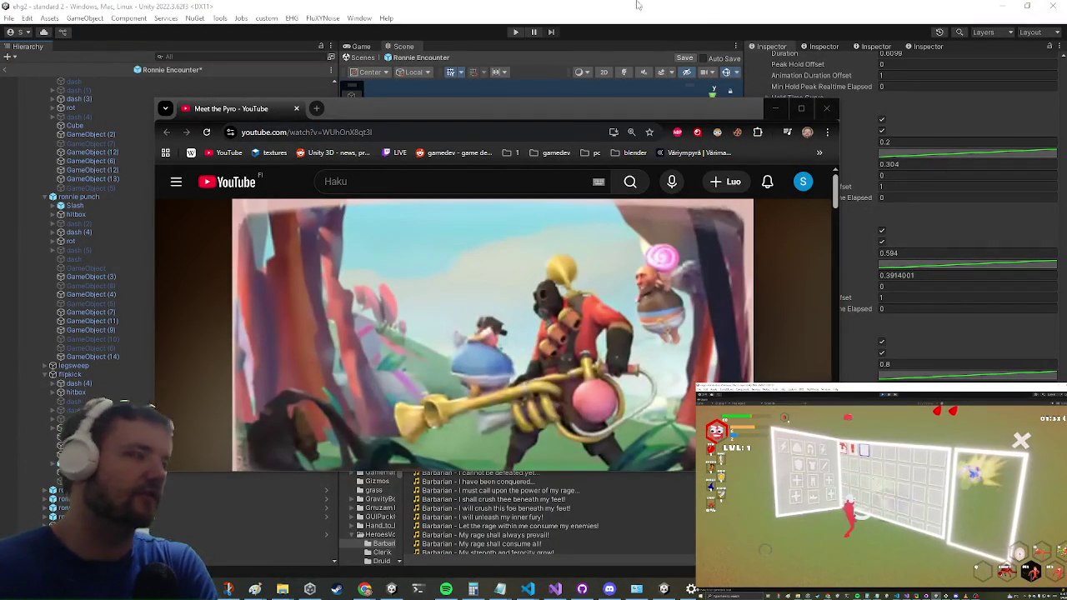
click(827, 108)
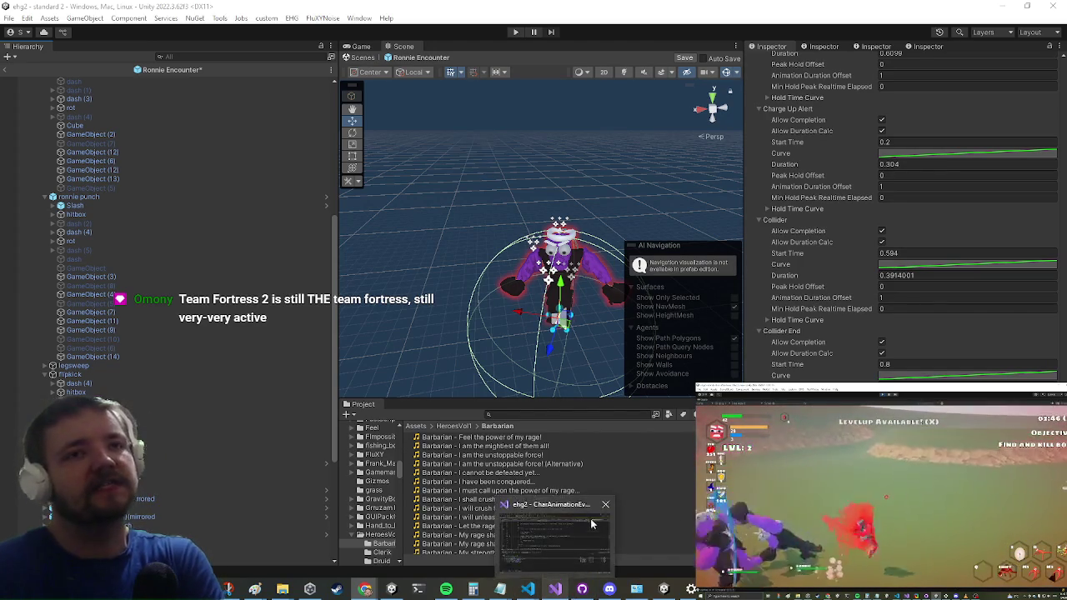
- Inspect GameObject (11) and the legsweep attack's settings
click(115, 331)
click(83, 322)
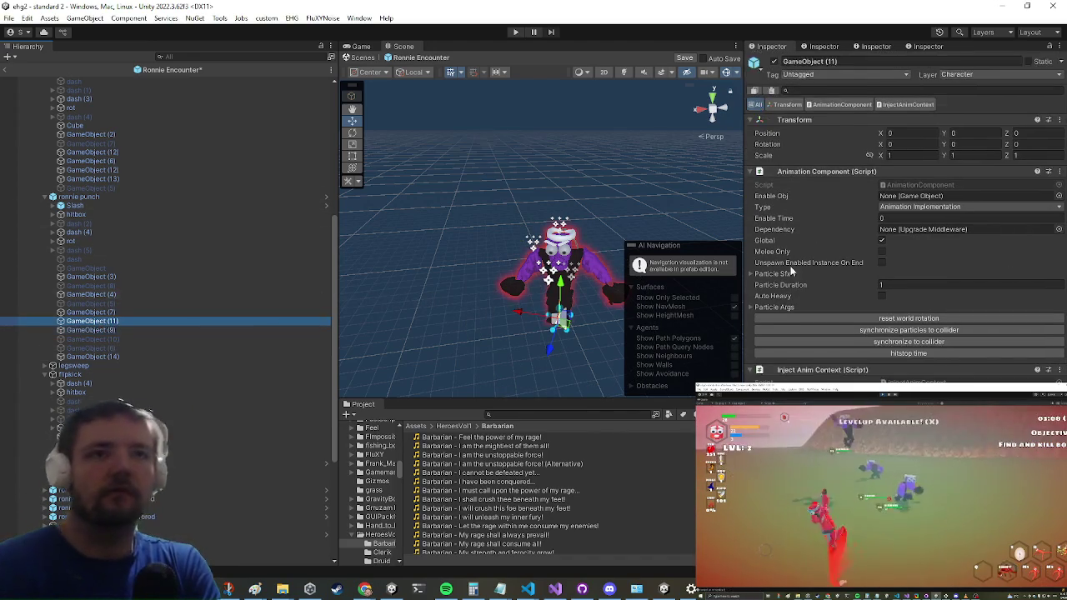
click(134, 365)
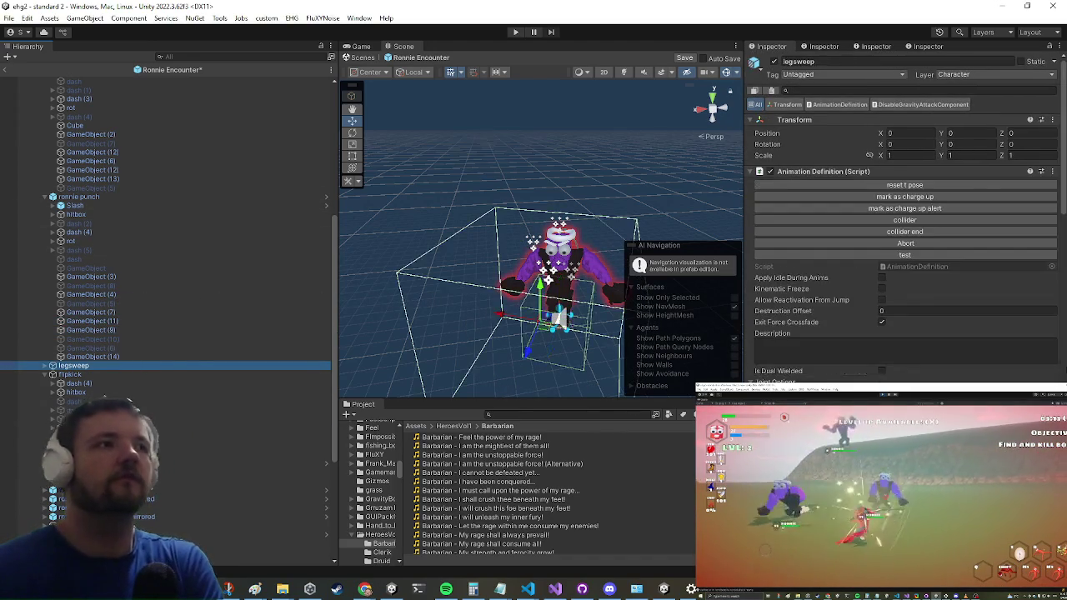
scroll(941, 350, down, 10)
scroll(991, 357, down, 15)
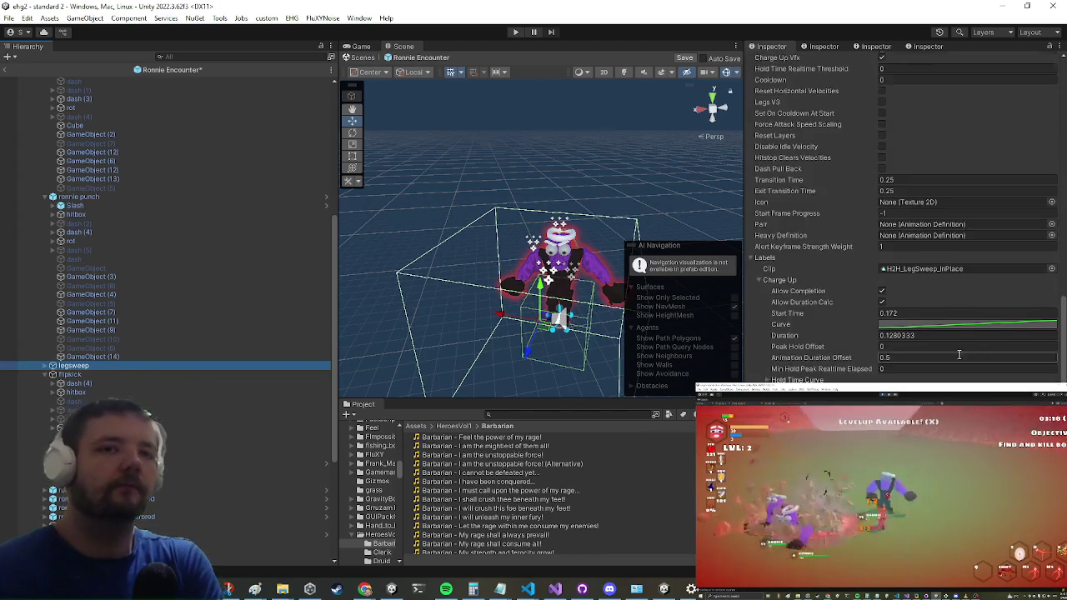
click(115, 322)
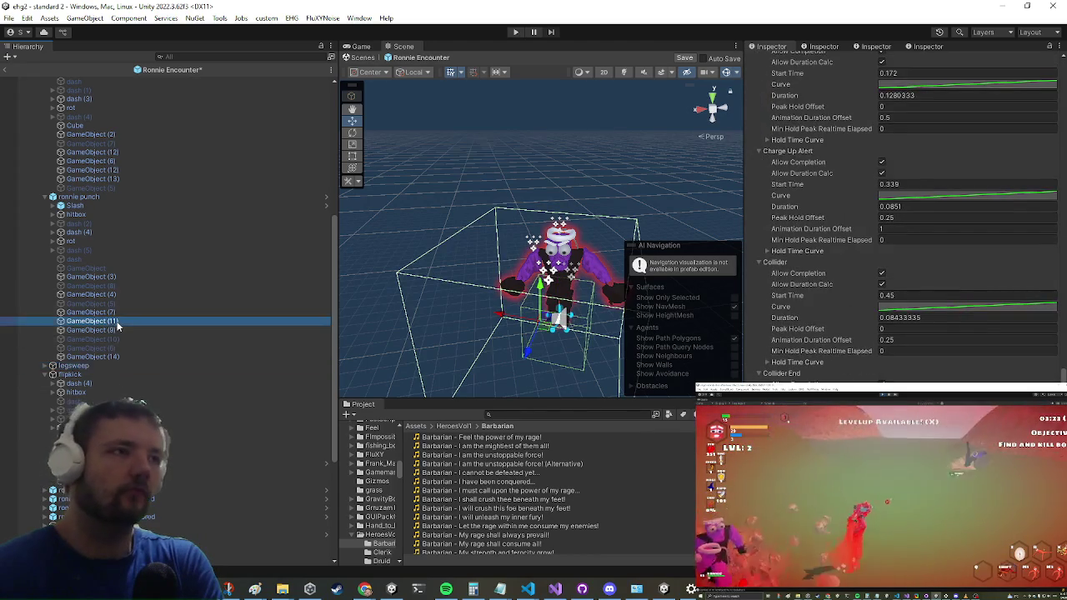
- Step through GameObject (7), (4) and (3), reviewing GameObject (3)'s audio Clips lists
click(79, 310)
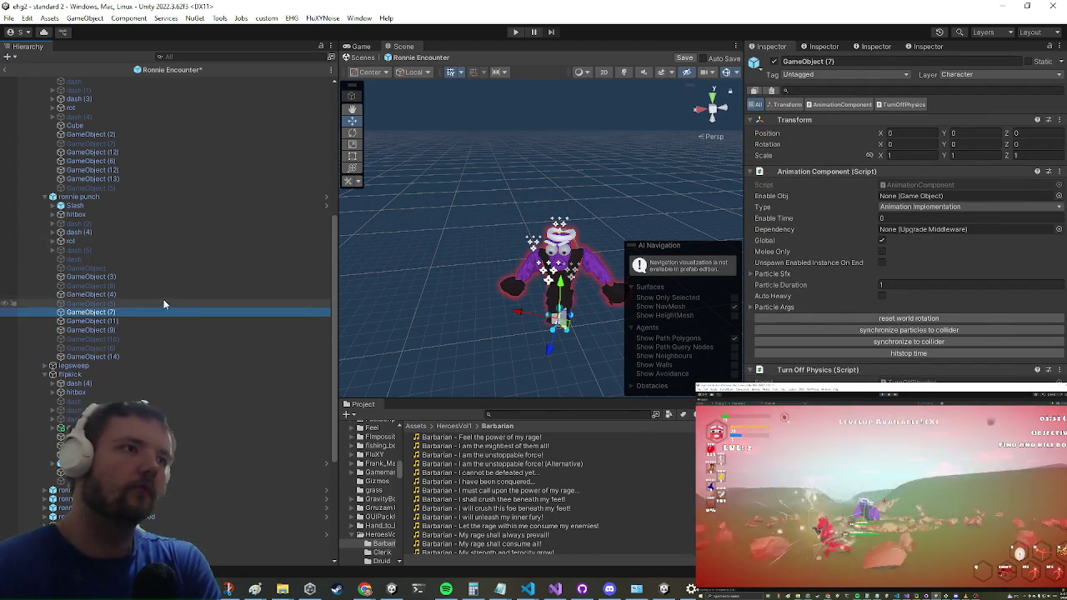
click(164, 296)
click(81, 279)
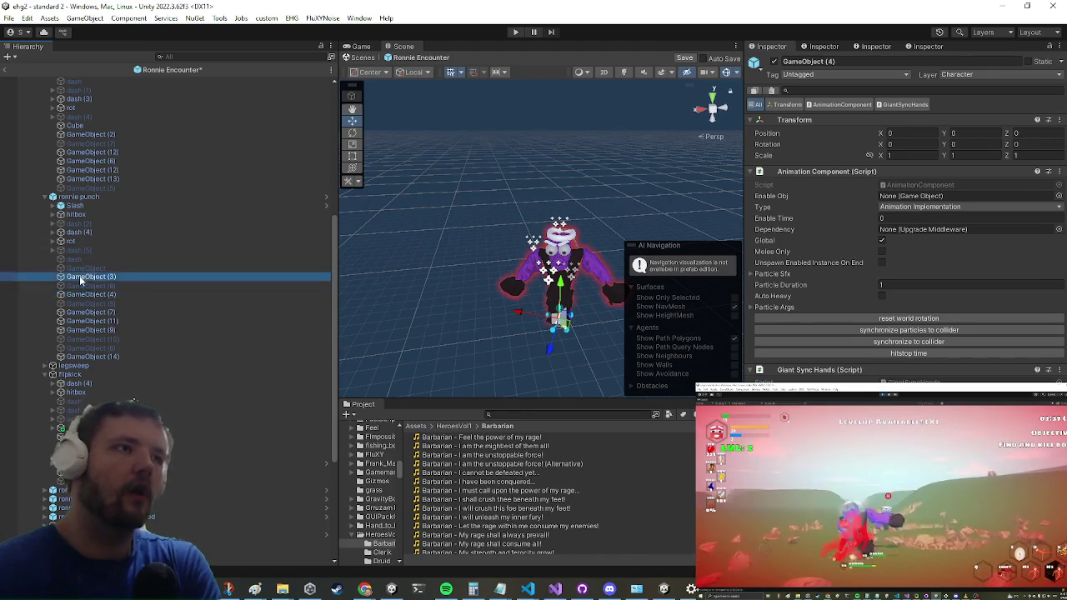
scroll(917, 237, down, 15)
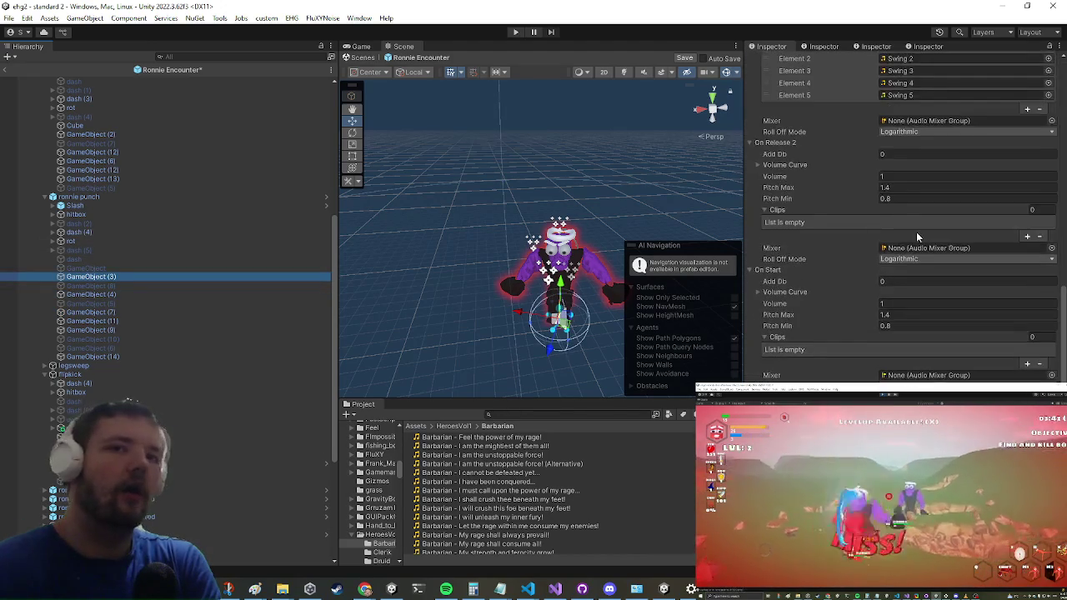
scroll(892, 237, down, 1)
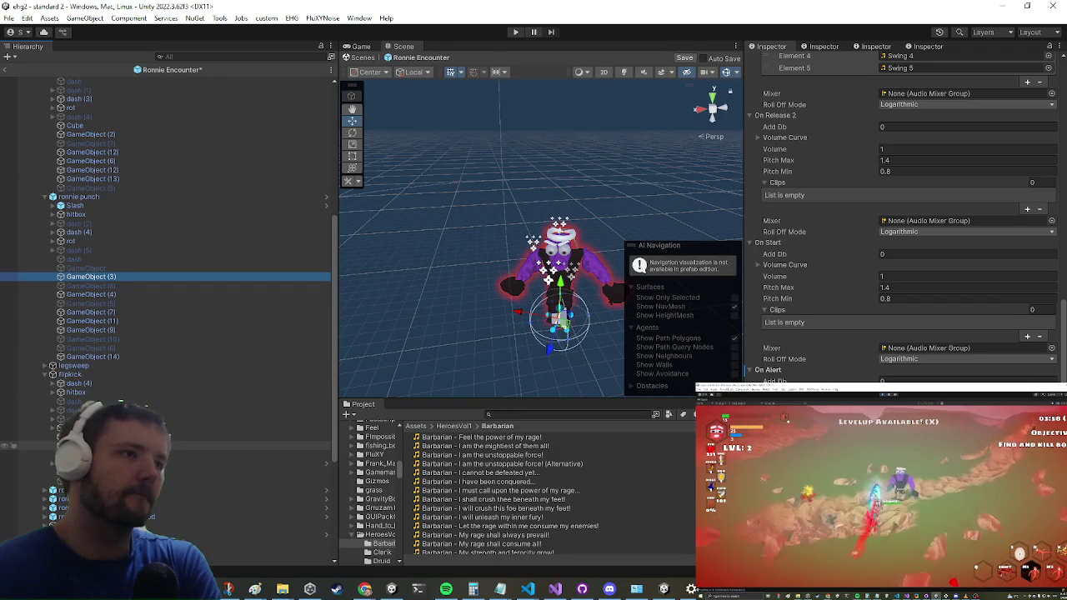
scroll(121, 223, up, 10)
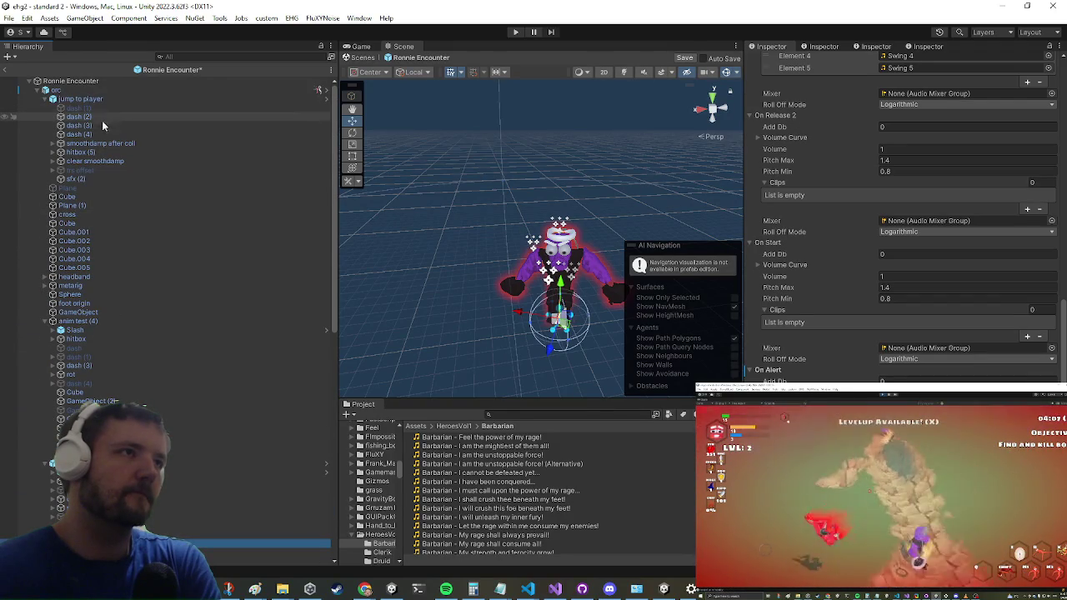
- Remove Giant growl 2 from sfx (2)'s On Start clips
click(75, 178)
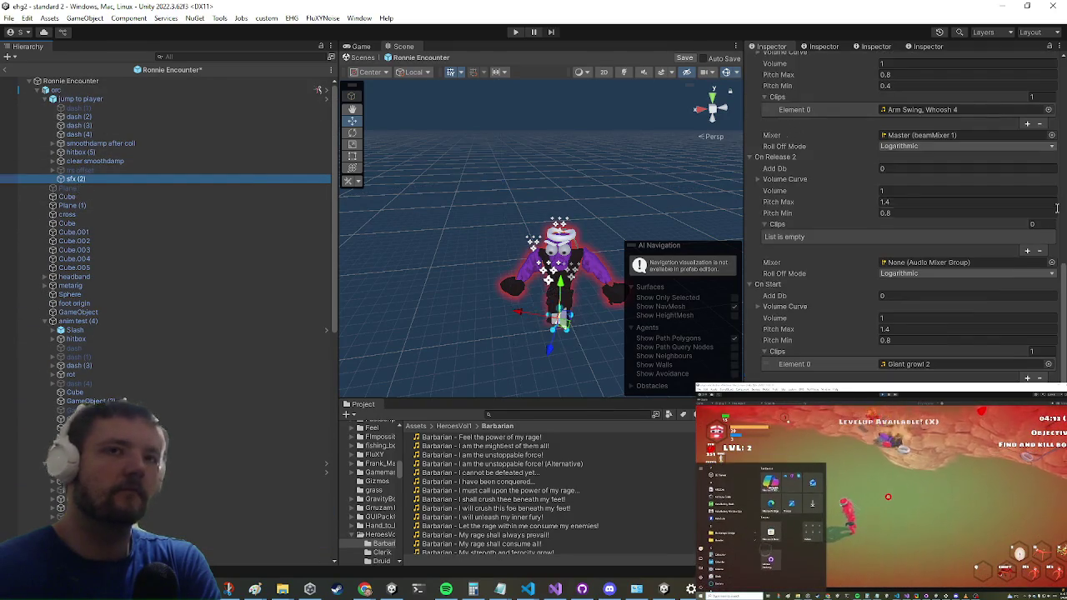
click(1040, 377)
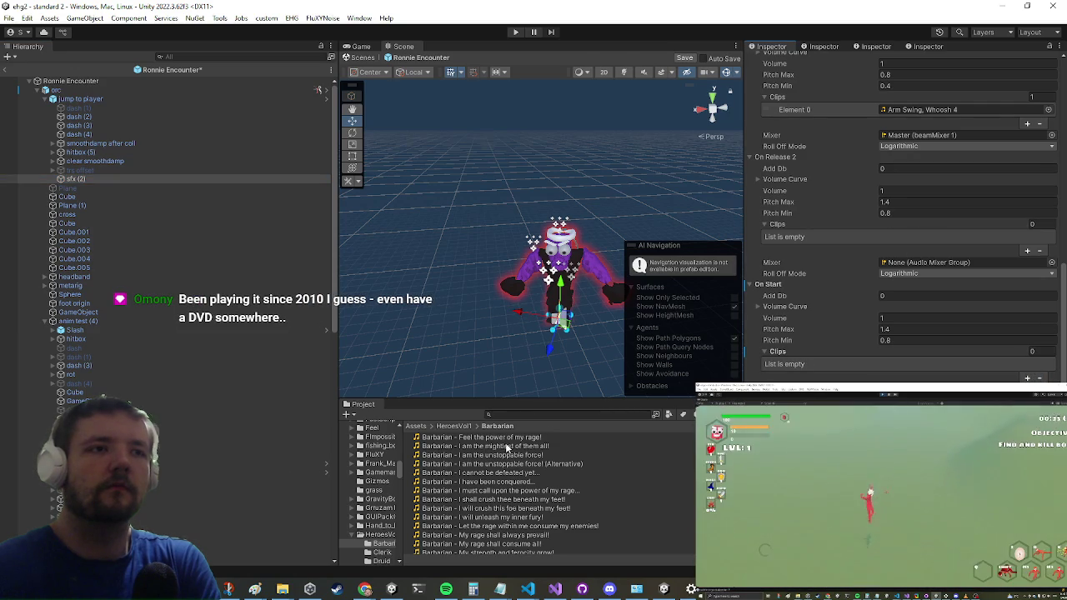
scroll(929, 239, up, 3)
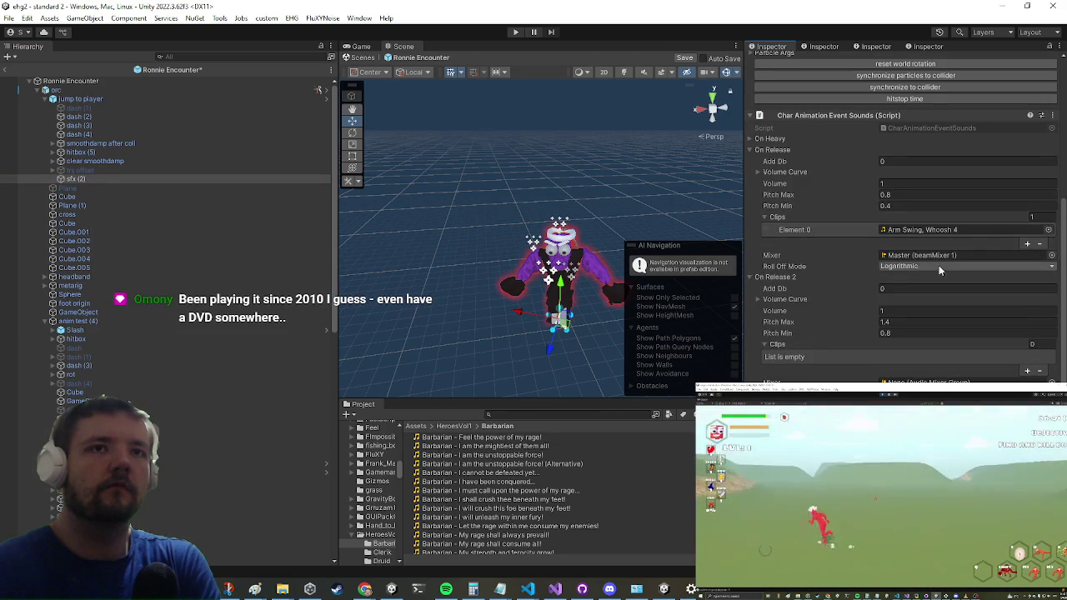
scroll(952, 261, down, 4)
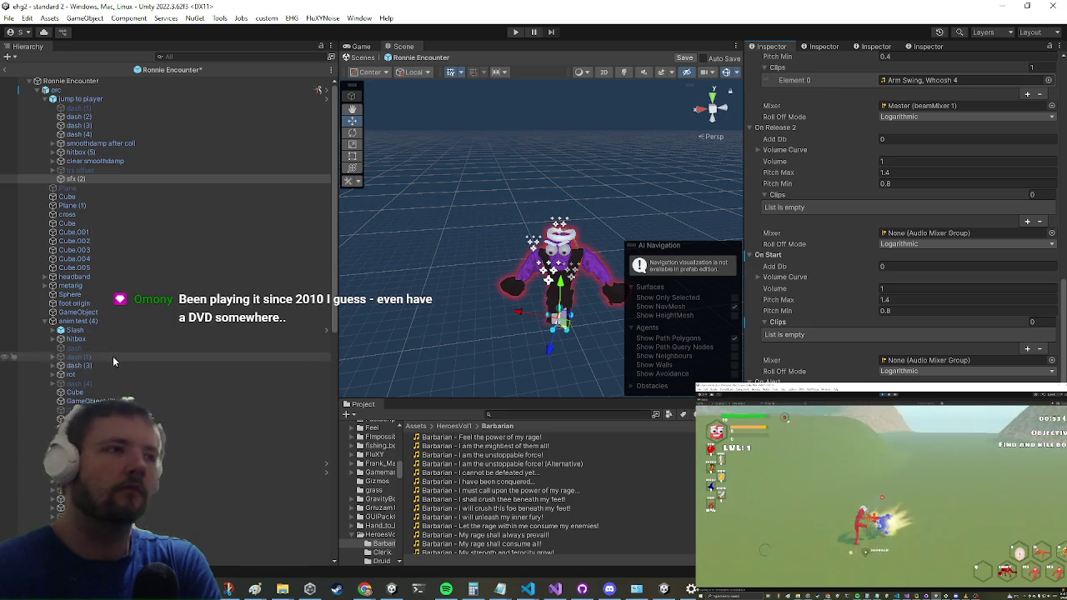
- Find the anim.test child holding the Swing sounds and rename GameObject (2) to 'sfx'
click(100, 436)
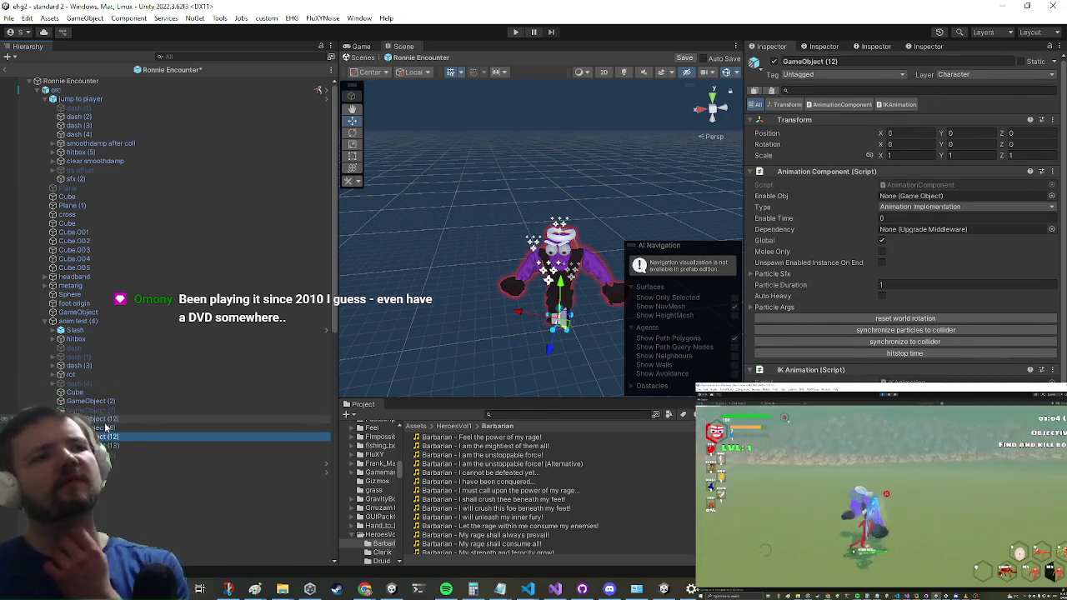
click(146, 417)
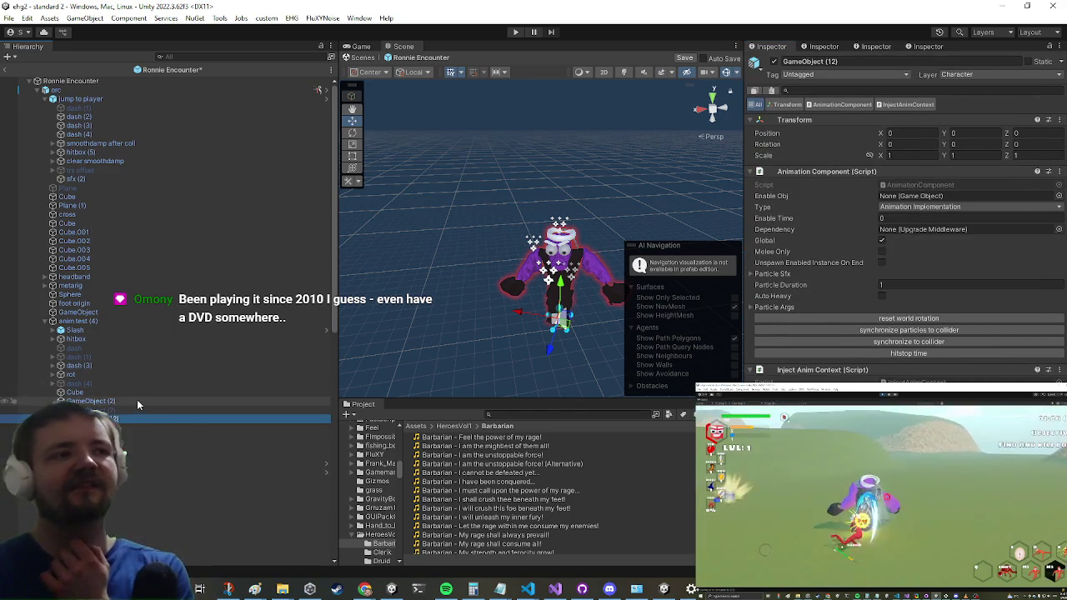
click(137, 401)
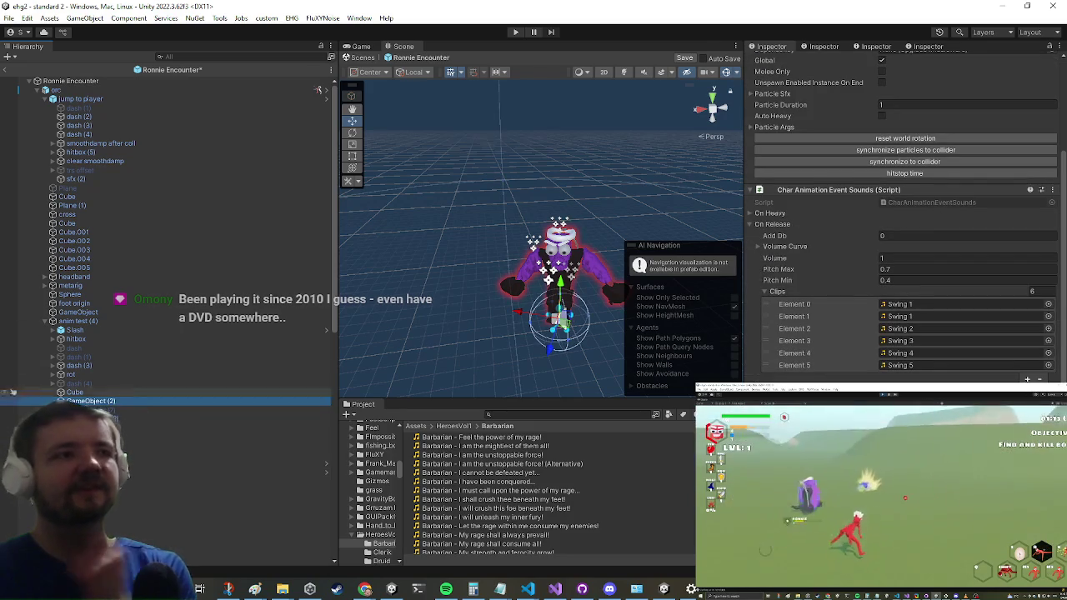
click(140, 393)
click(138, 401)
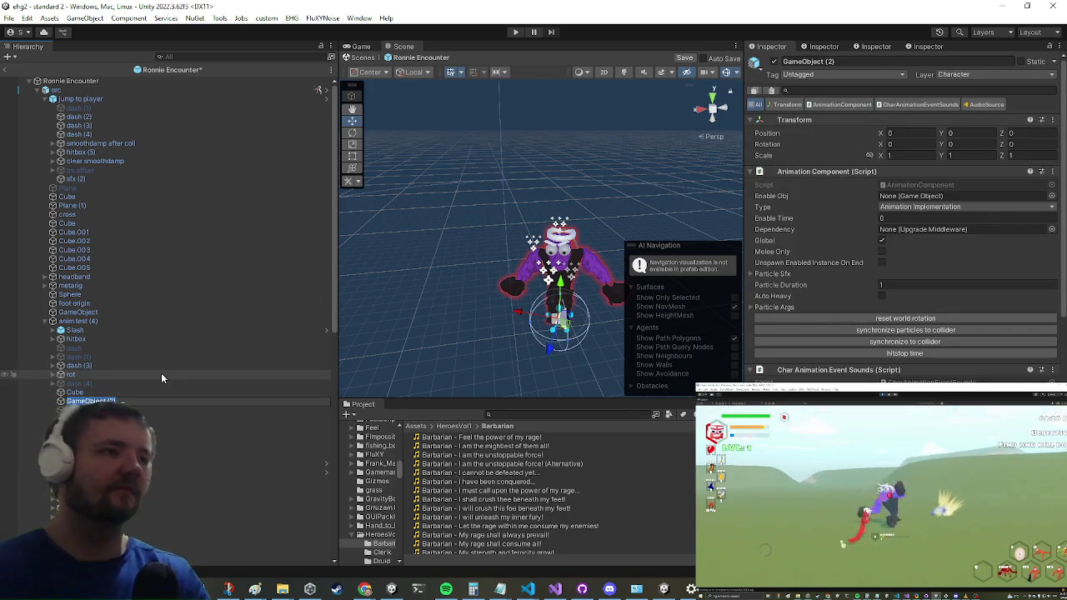
text(sfx)
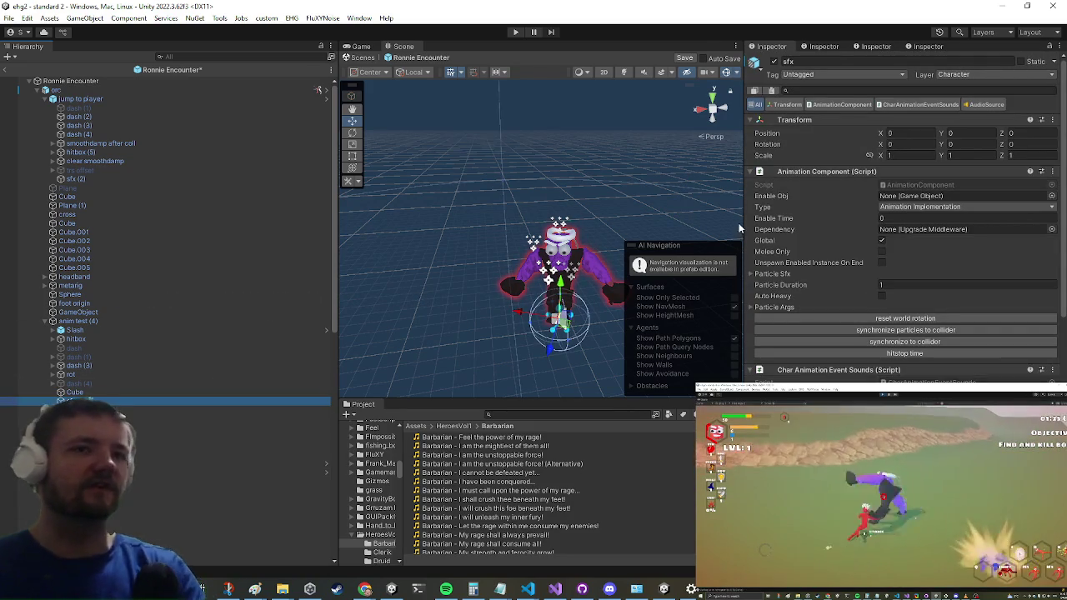
scroll(1012, 253, down, 10)
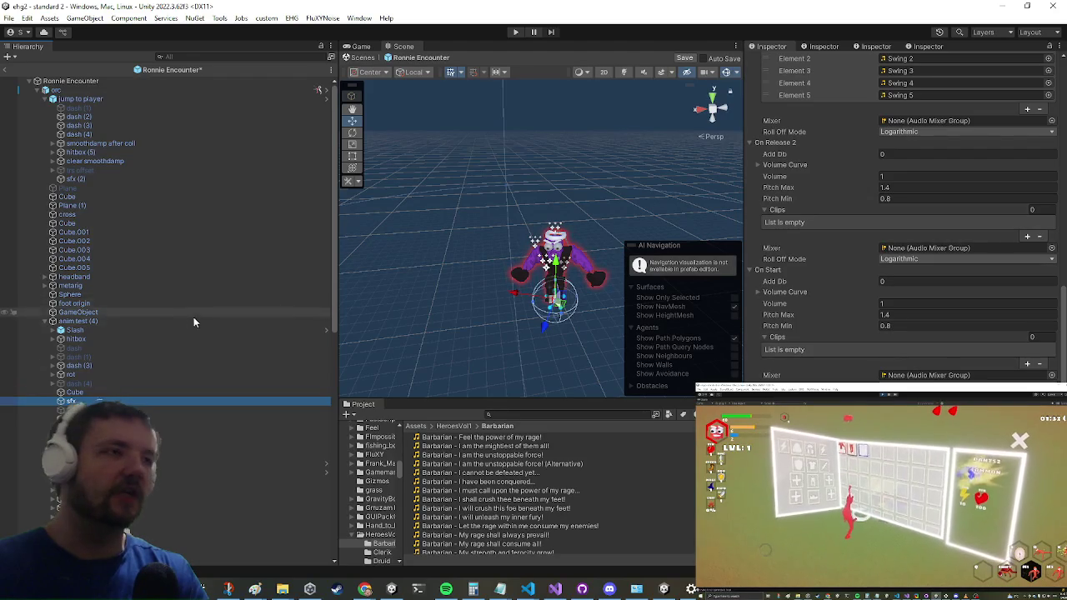
scroll(189, 313, down, 3)
- Step through the ronnie punch children to GameObject (3) and review its Swing 1–5 release clips
click(209, 498)
click(208, 524)
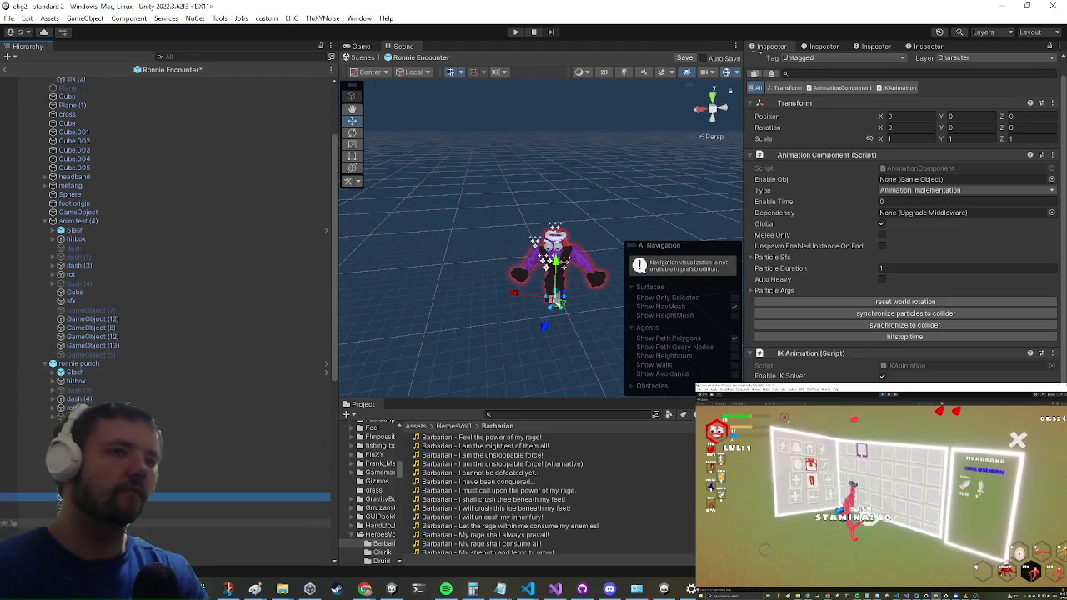
click(156, 478)
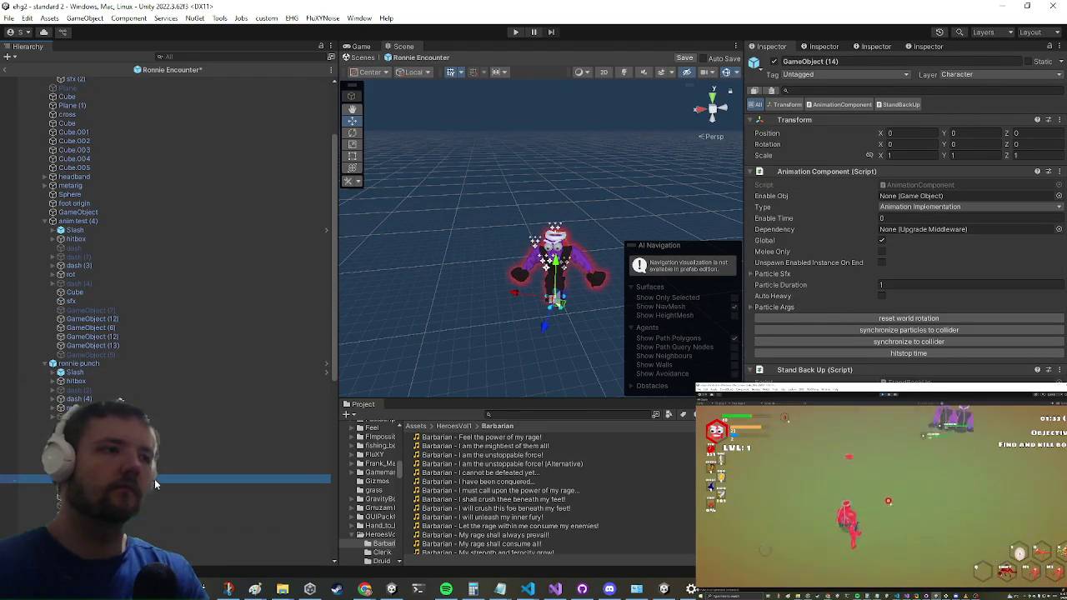
click(155, 487)
click(170, 462)
click(185, 434)
click(167, 443)
scroll(908, 131, down, 5)
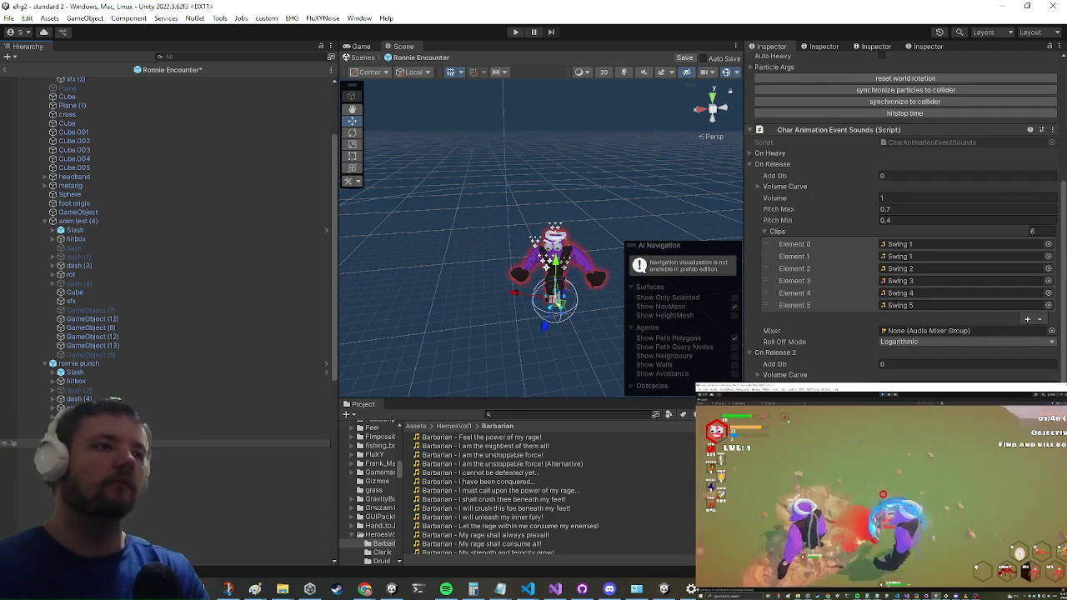
click(151, 424)
click(158, 444)
scroll(925, 347, down, 4)
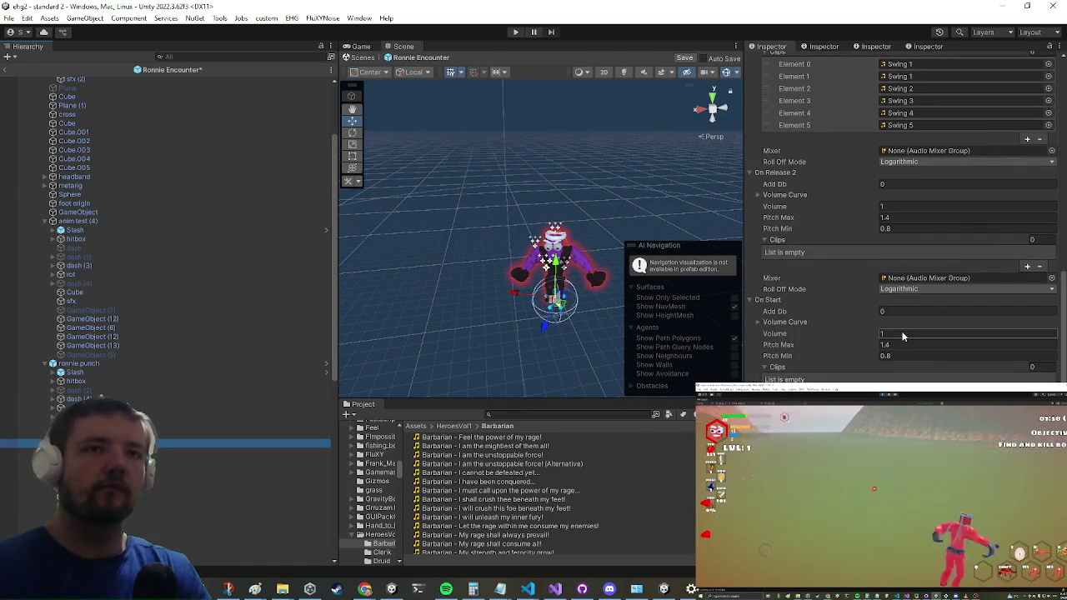
scroll(196, 399, down, 5)
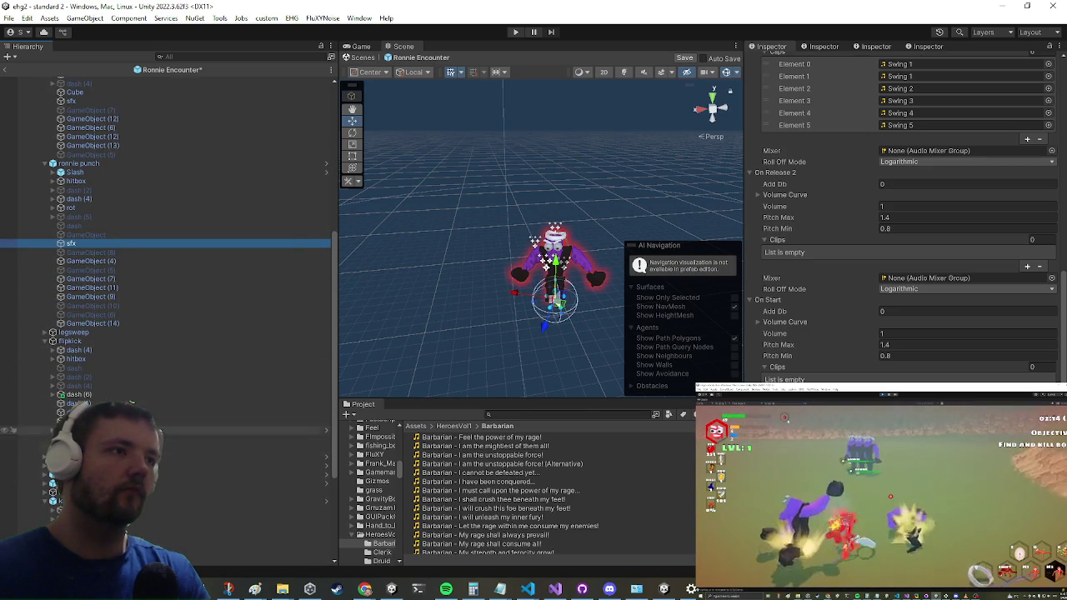
click(167, 412)
scroll(800, 250, down, 1)
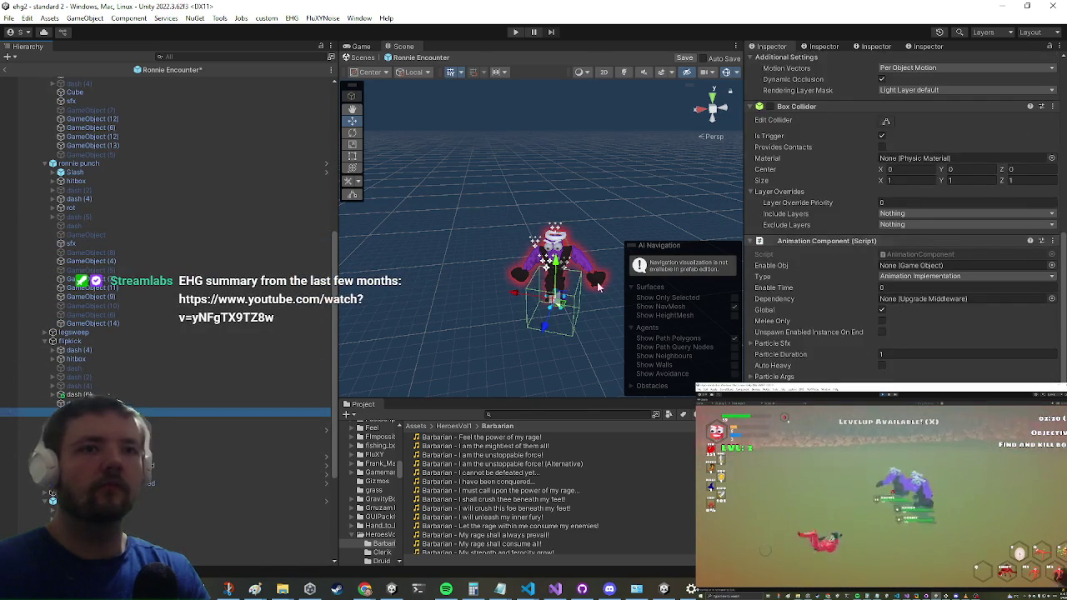
scroll(822, 321, up, 1)
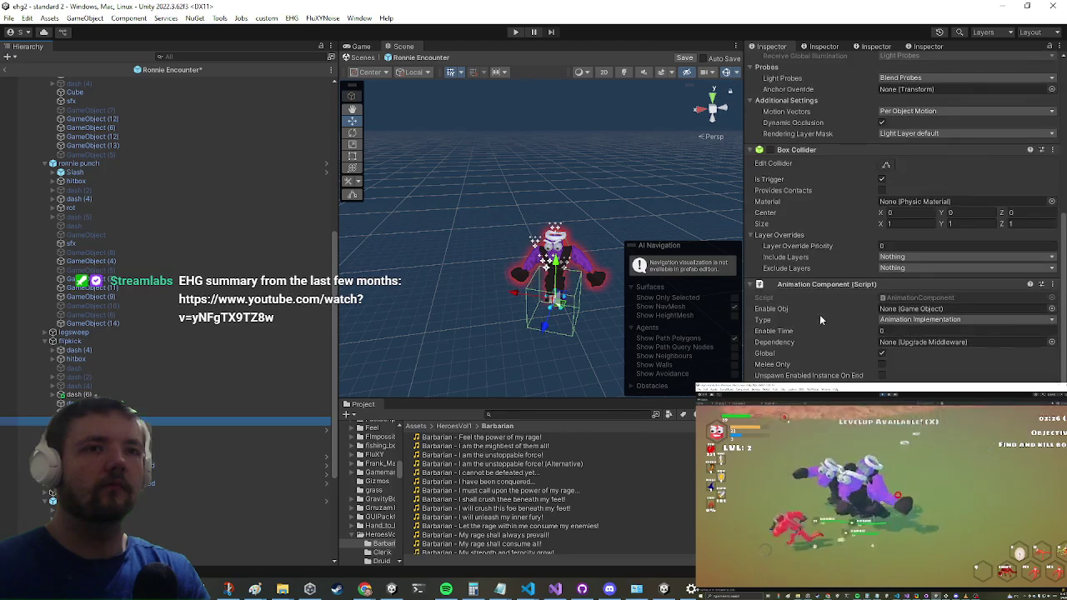
click(167, 404)
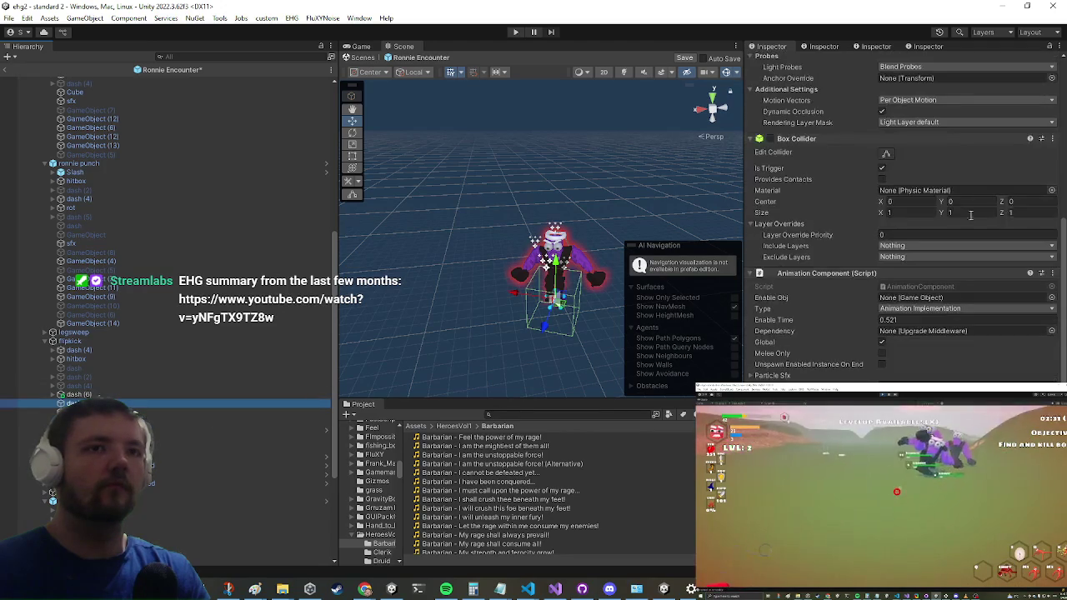
click(83, 395)
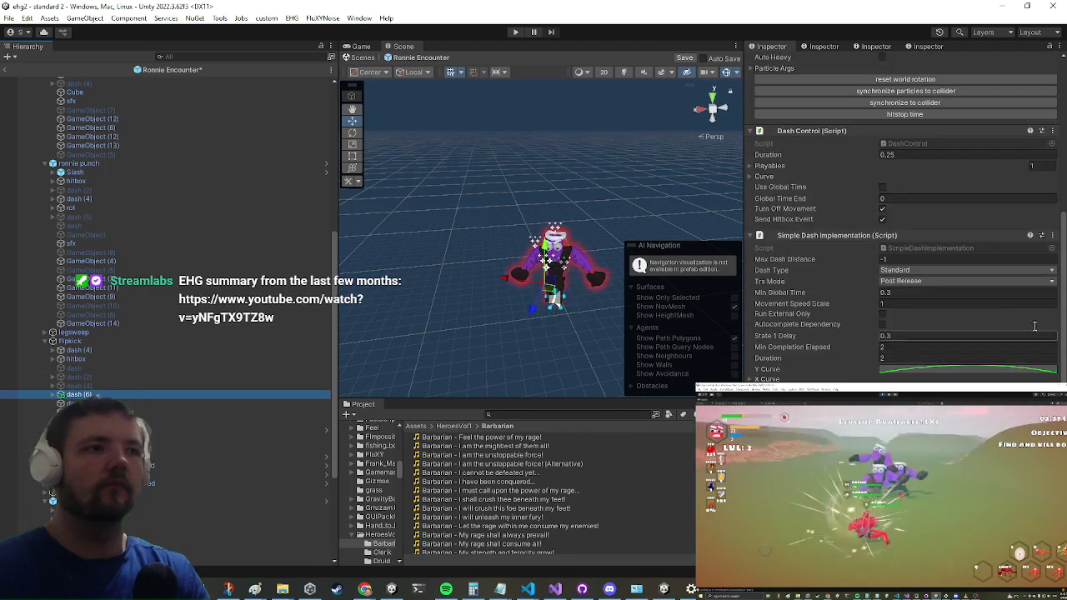
scroll(167, 250, down, 5)
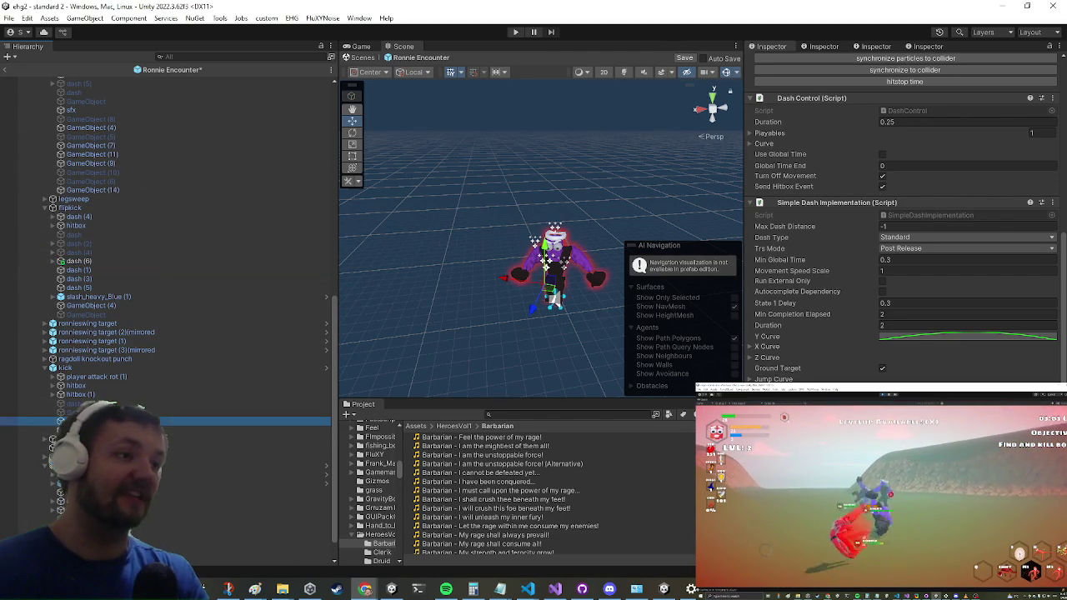
click(83, 421)
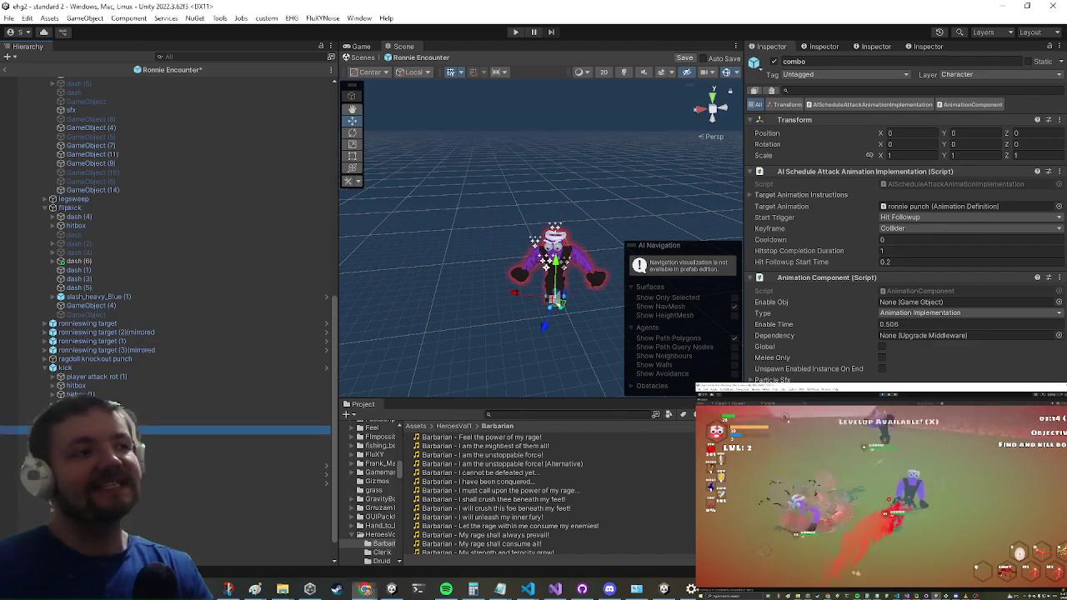
click(137, 386)
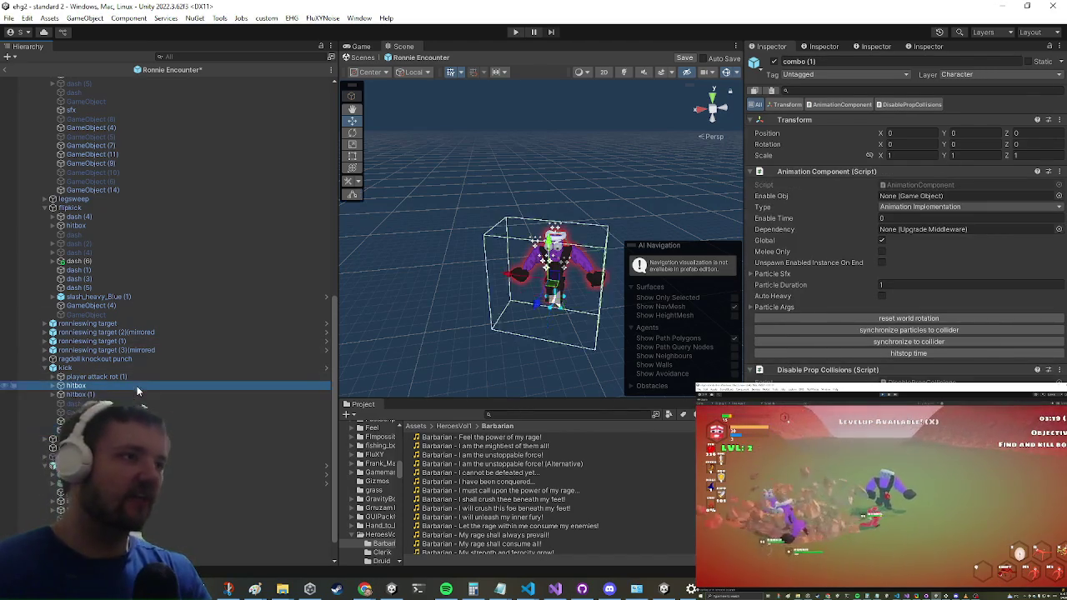
key(Down)
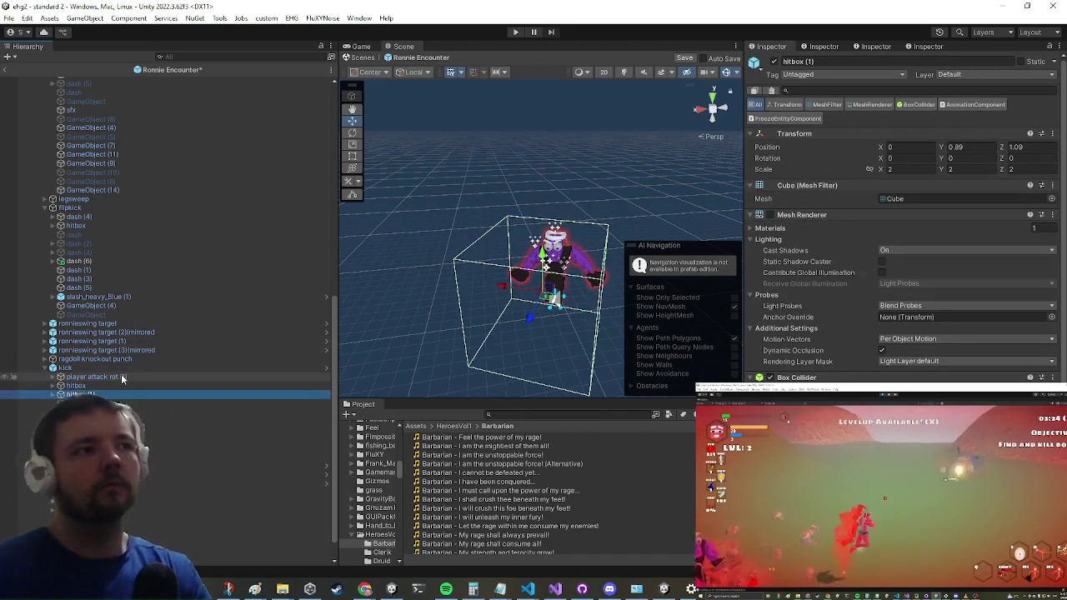
drag(121, 378, 180, 368)
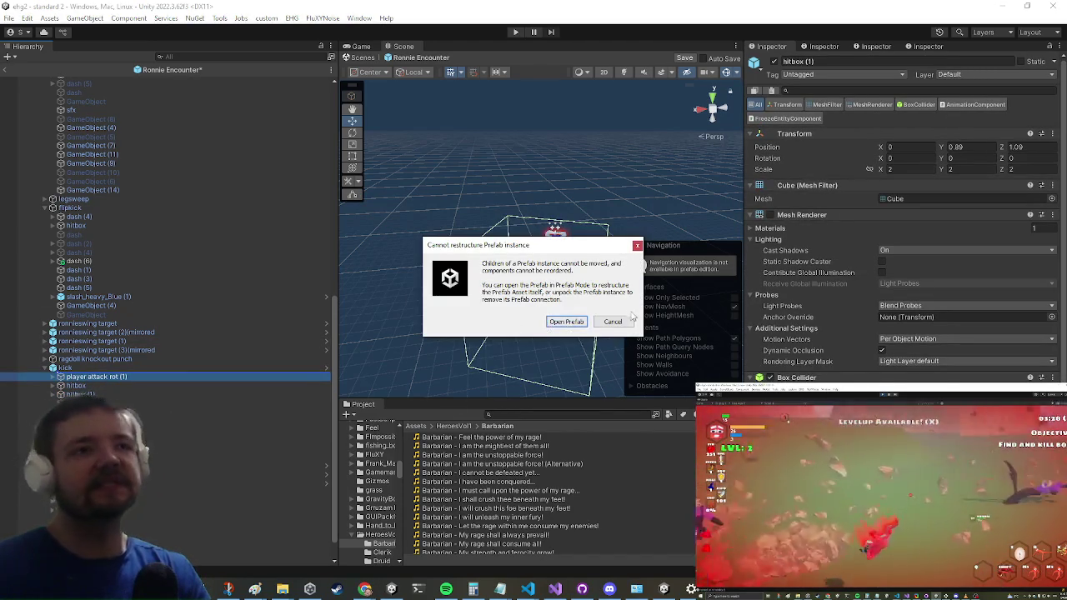
key(Escape)
scroll(901, 250, down, 15)
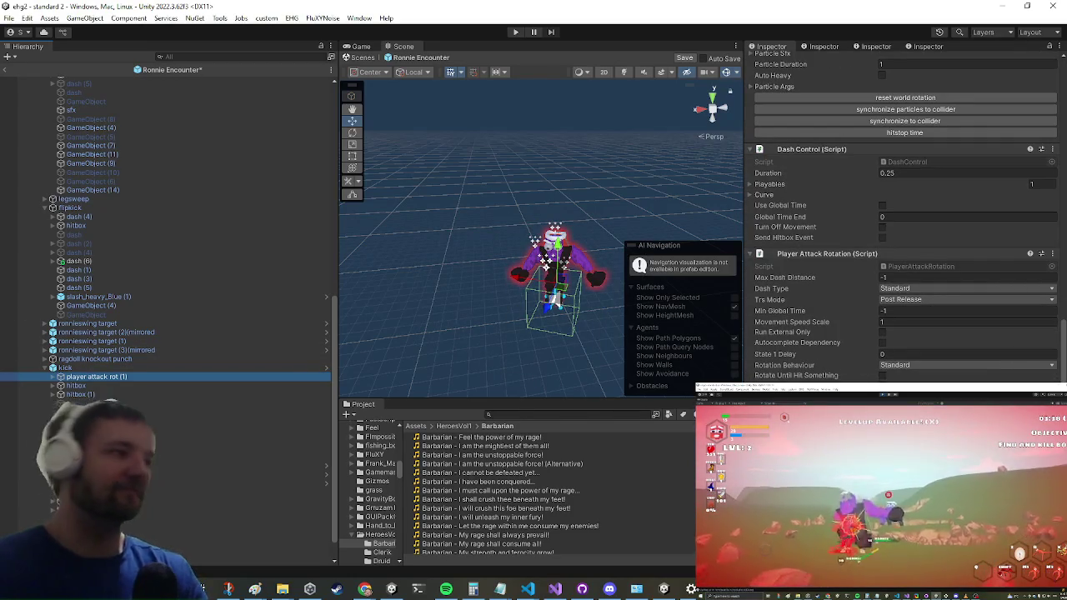
scroll(180, 381, down, 2)
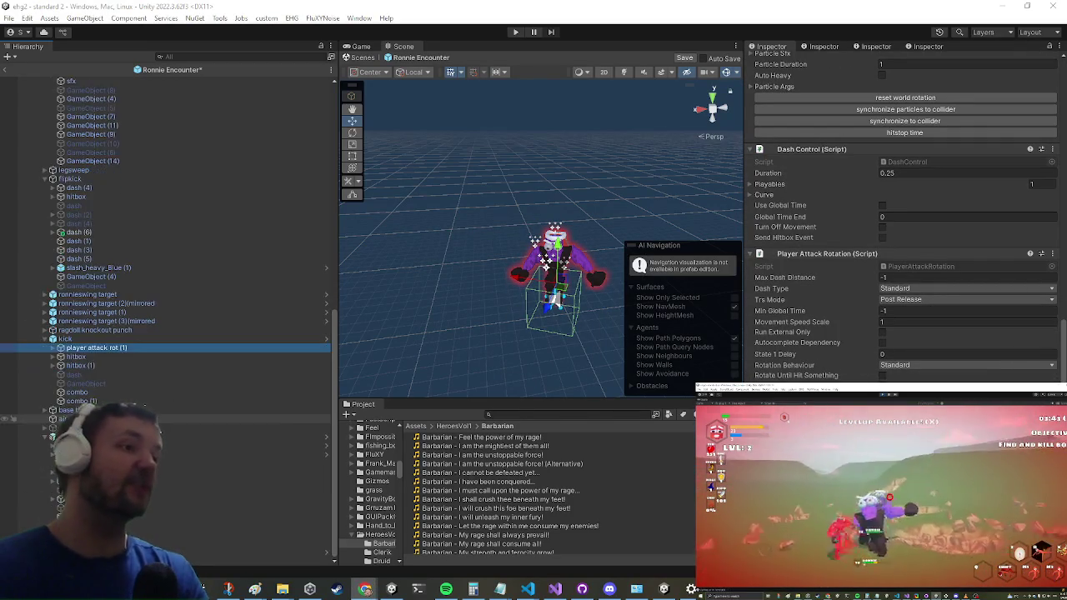
click(216, 525)
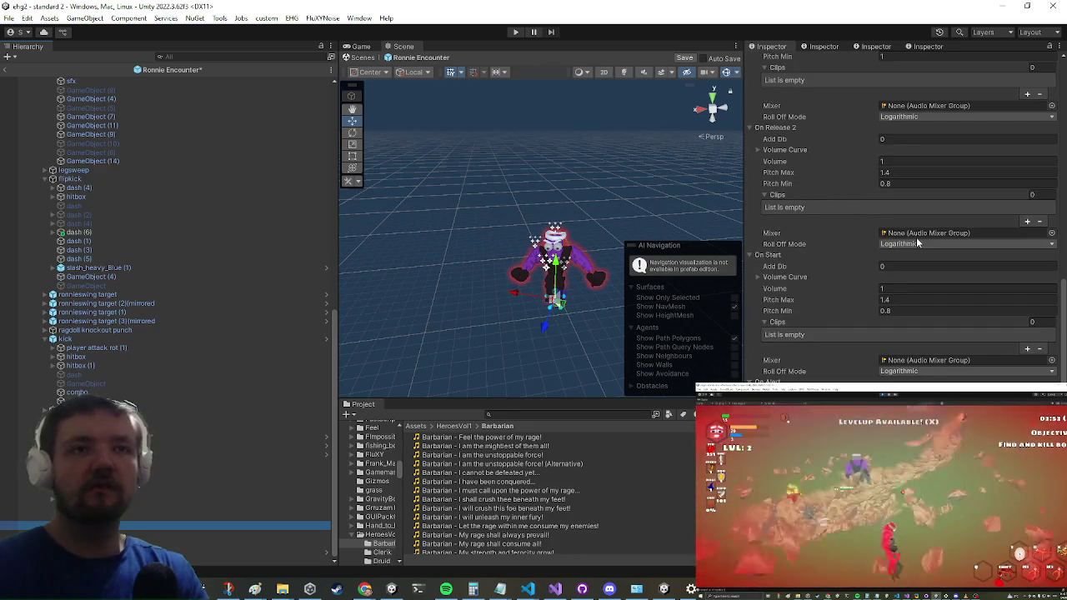
click(167, 517)
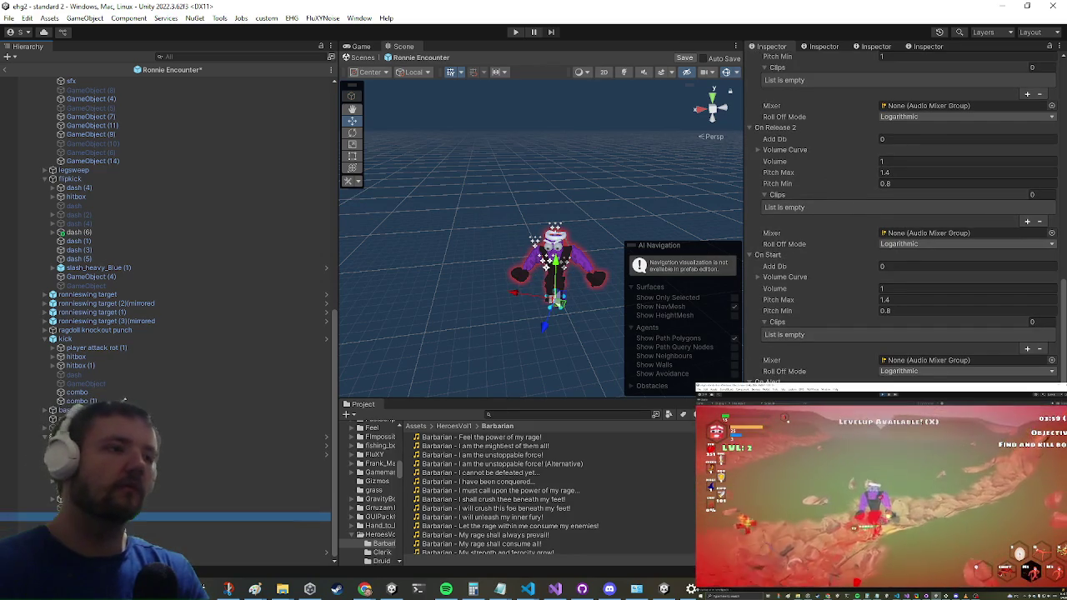
scroll(969, 243, down, 3)
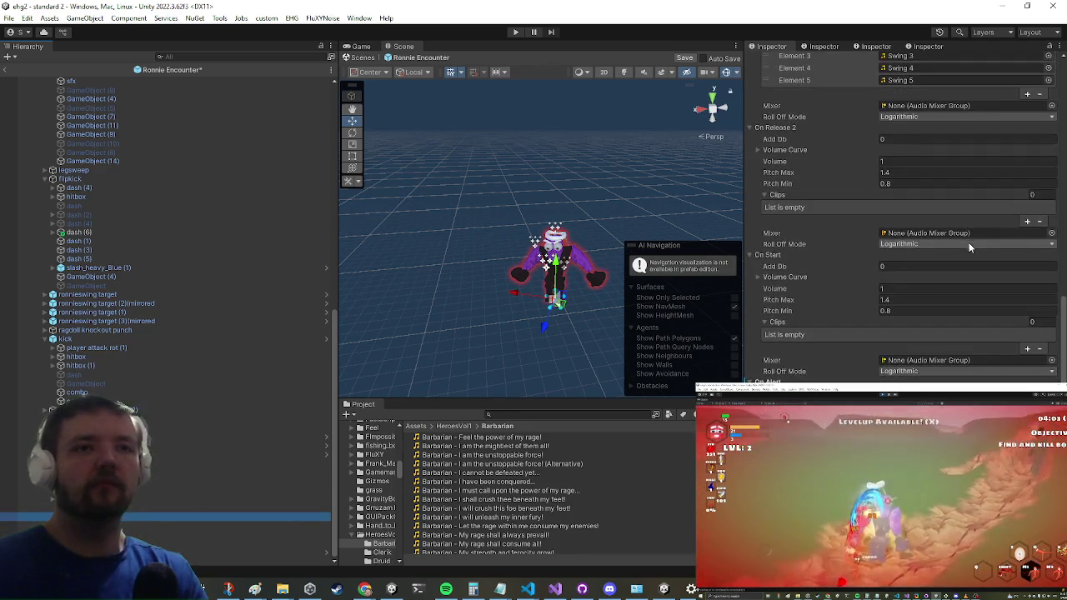
click(146, 526)
click(146, 534)
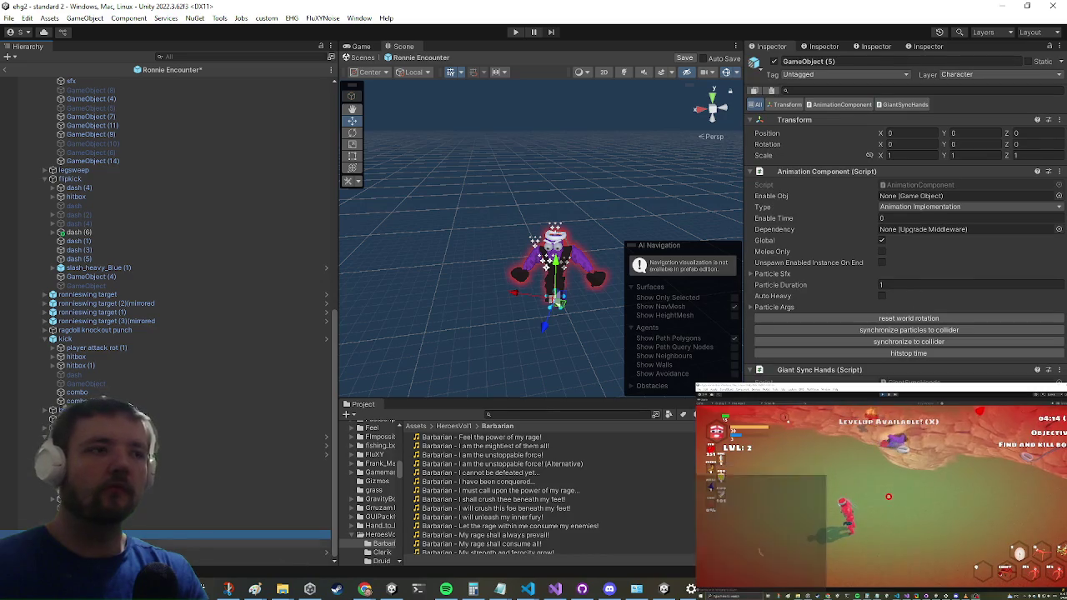
key(Down)
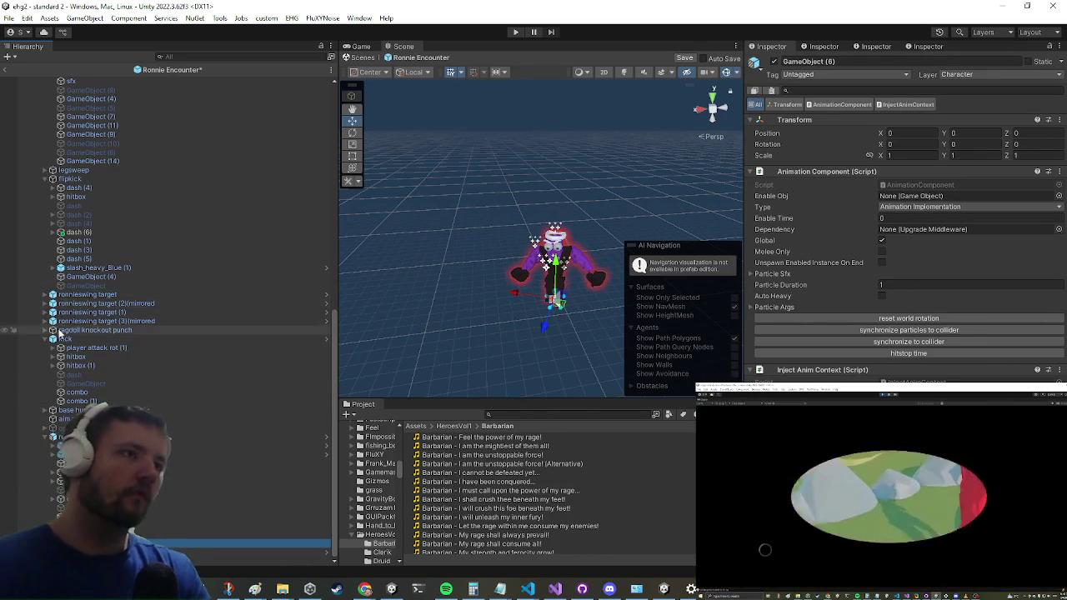
- Recheck the sfx (2) attack sounds and GameObject (13) under the orc
scroll(56, 312, up, 5)
scroll(56, 313, up, 5)
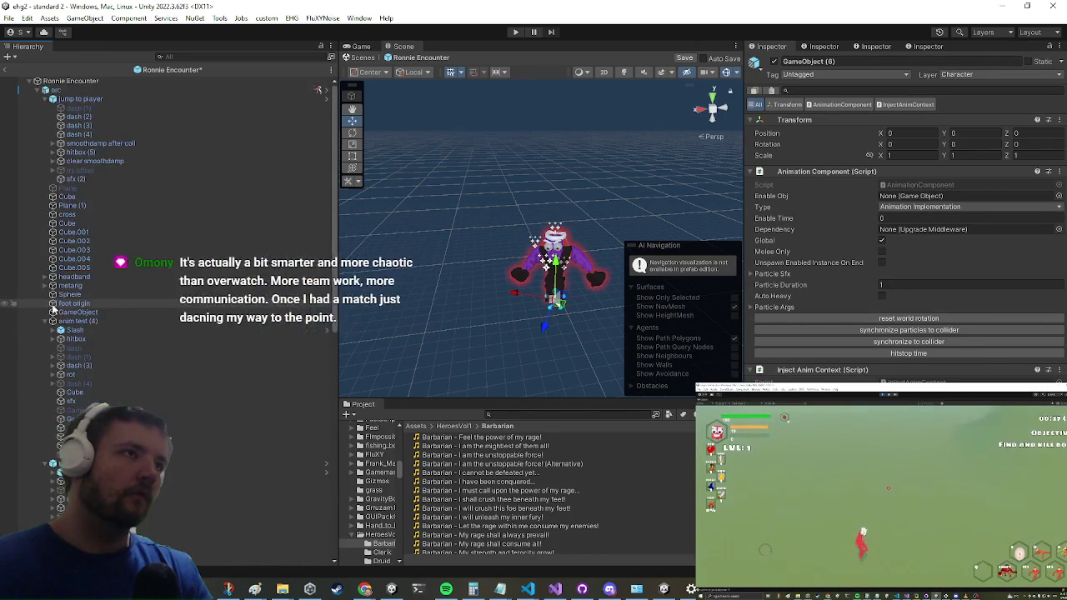
click(98, 178)
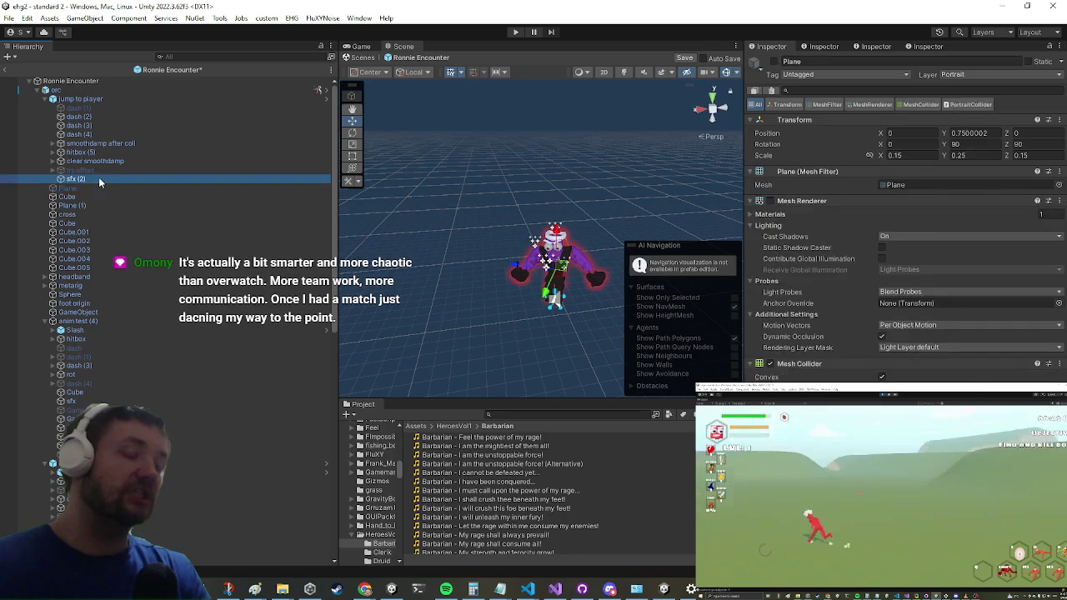
click(84, 446)
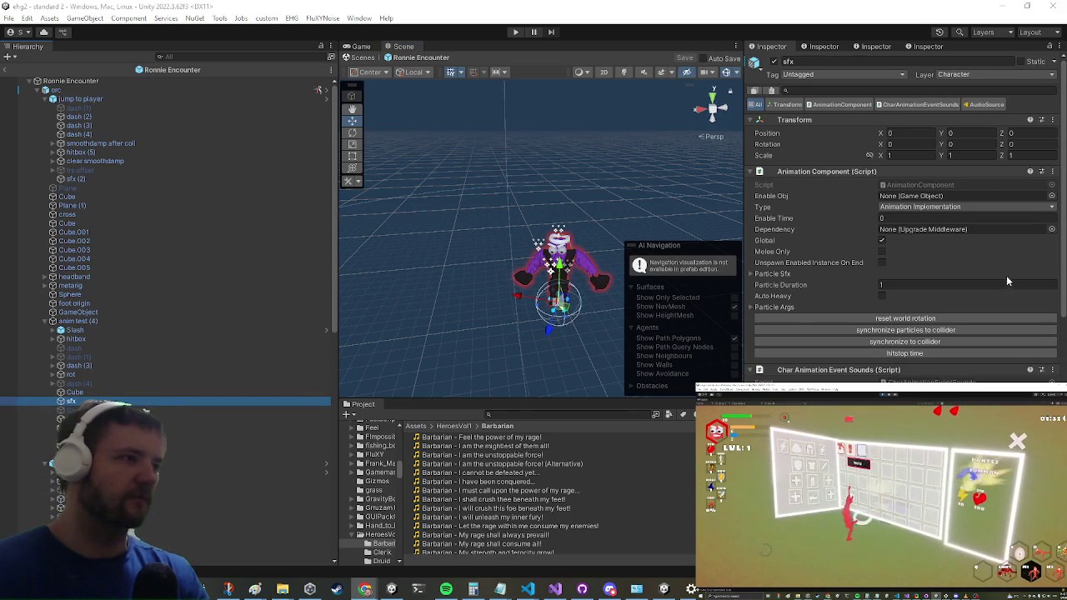
- Exit Prefab Mode back to the standard 2 scene and start Play mode
scroll(1009, 274, down, 5)
scroll(1000, 215, down, 2)
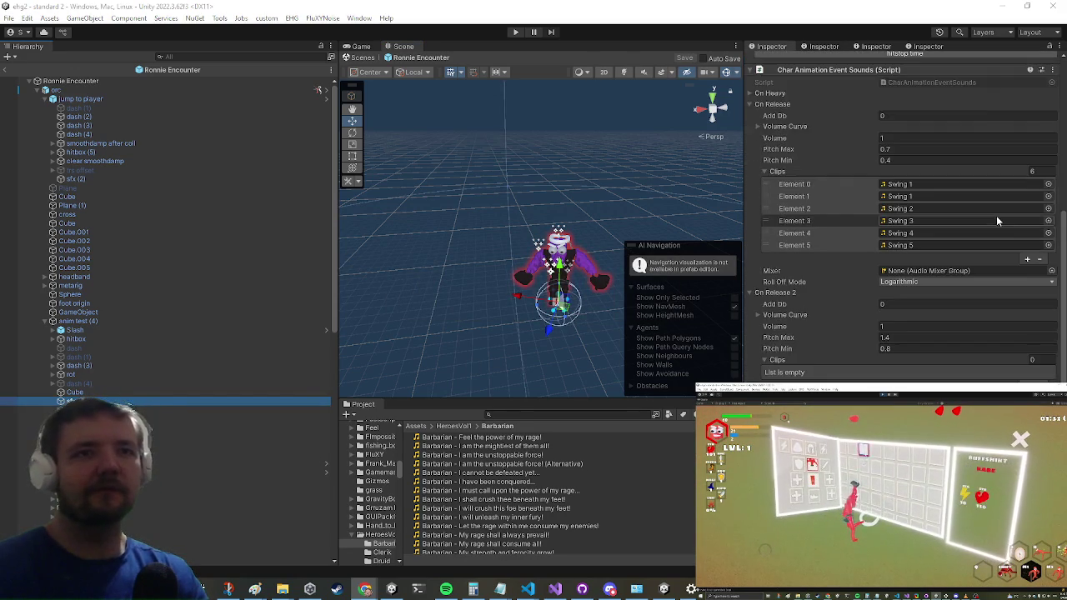
scroll(996, 215, down, 2)
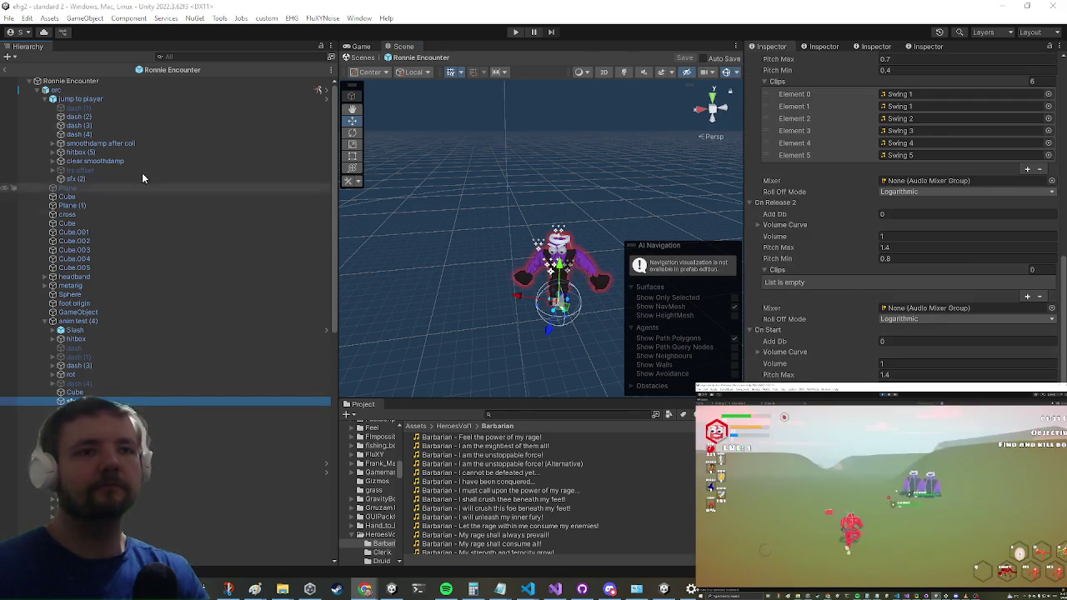
click(8, 69)
click(516, 34)
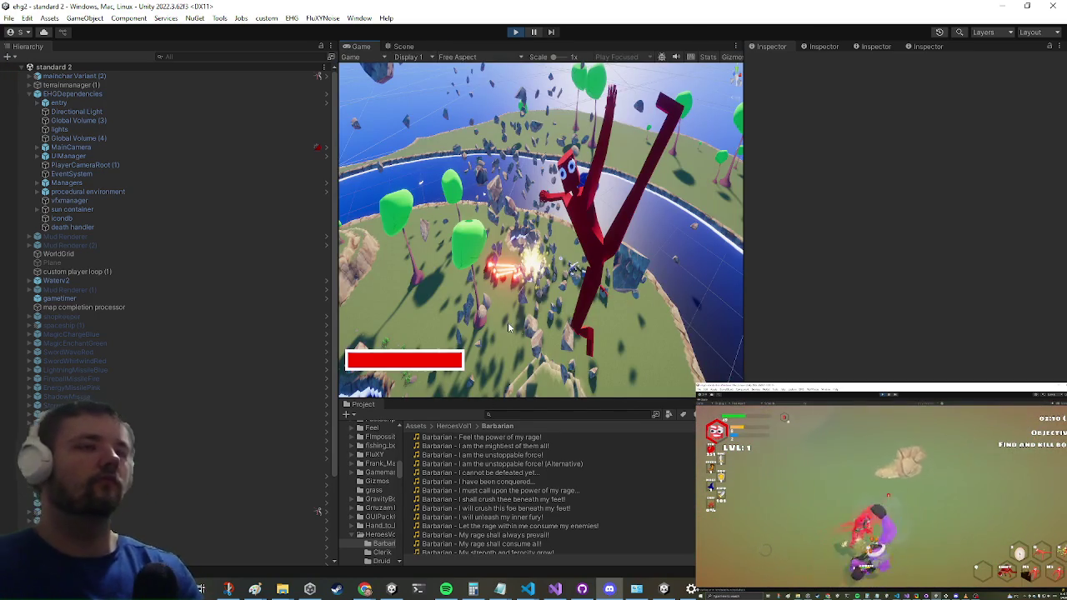
- Maximize the running Game view with Shift+Space
key(shift+space)
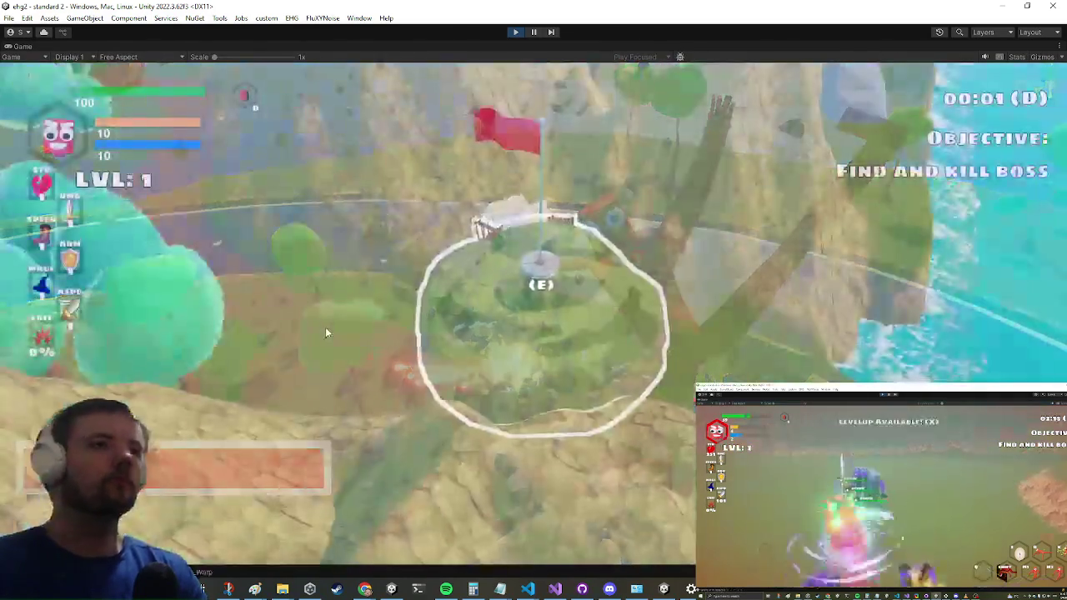
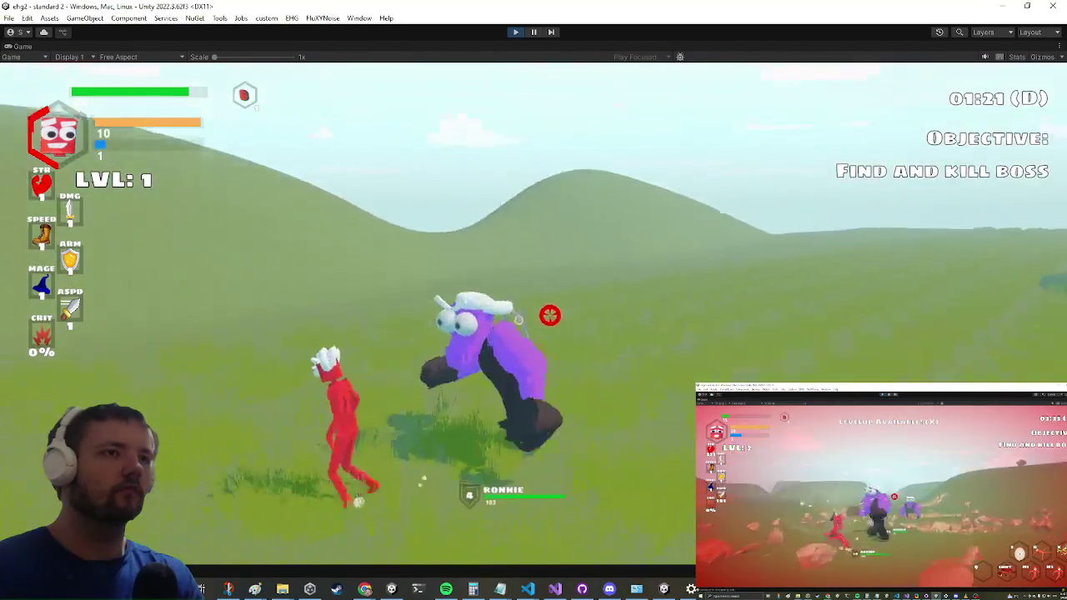
- Leave the maximized Game view and bring up the Console with the playtest's debug log
key(ctrl+p)
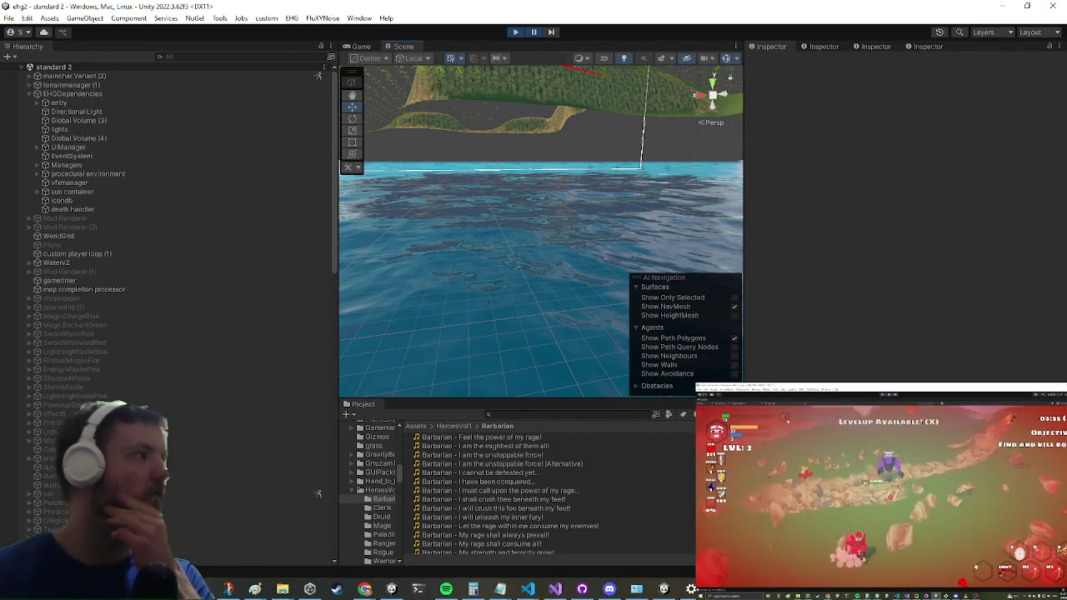
key(ctrl+shift+c)
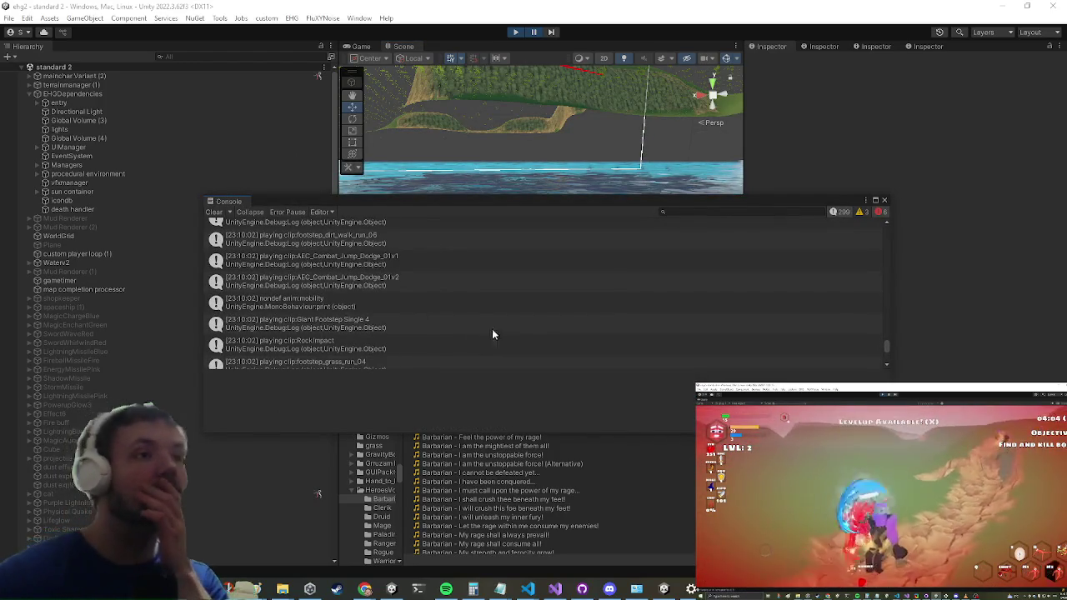
- Select the Giant Footstep Single 4 log entry to view its stack trace, then browse the log
click(441, 322)
scroll(423, 312, up, 2)
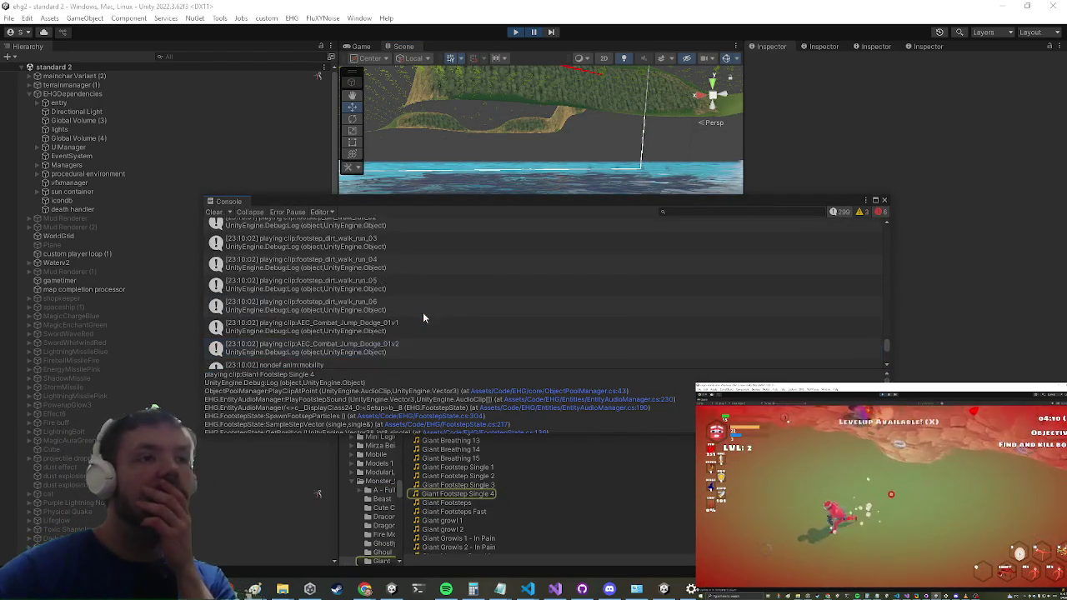
scroll(423, 312, down, 5)
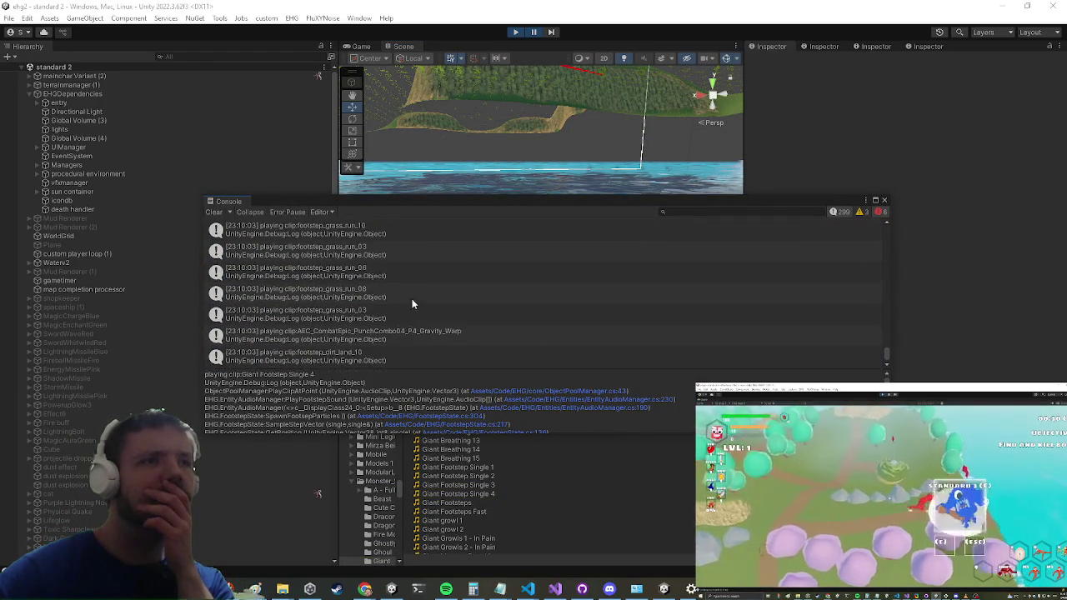
scroll(392, 298, up, 3)
scroll(383, 297, up, 3)
scroll(380, 306, up, 3)
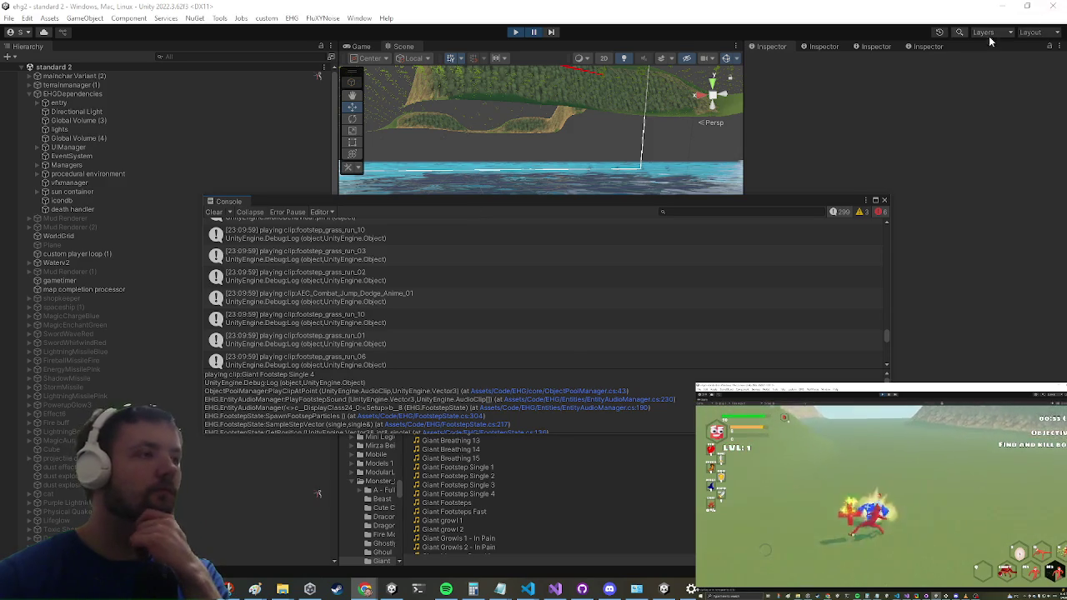
scroll(358, 358, up, 2)
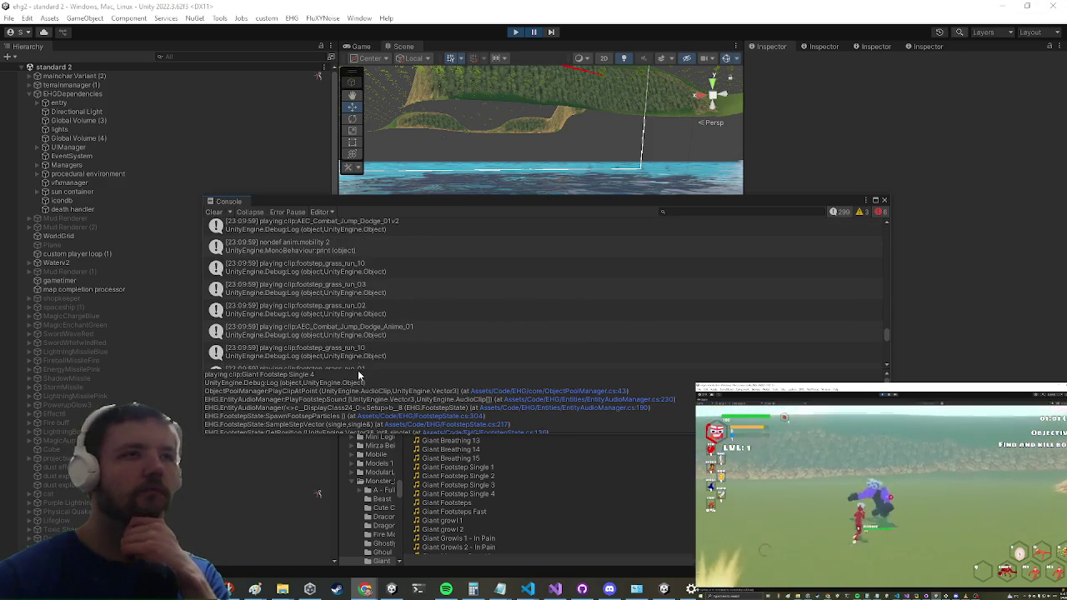
scroll(395, 342, up, 2)
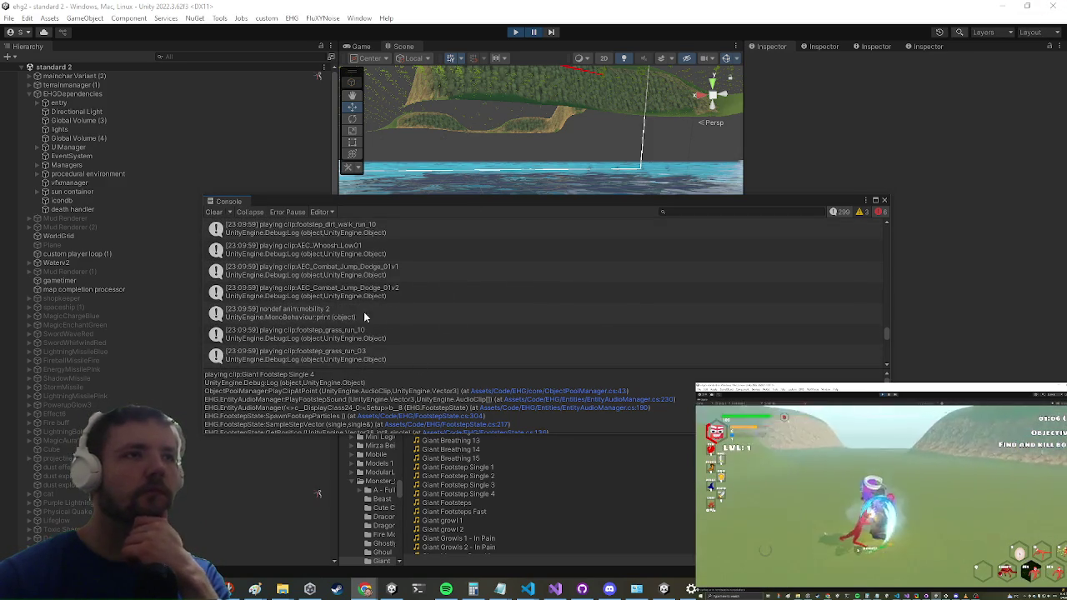
scroll(421, 310, up, 2)
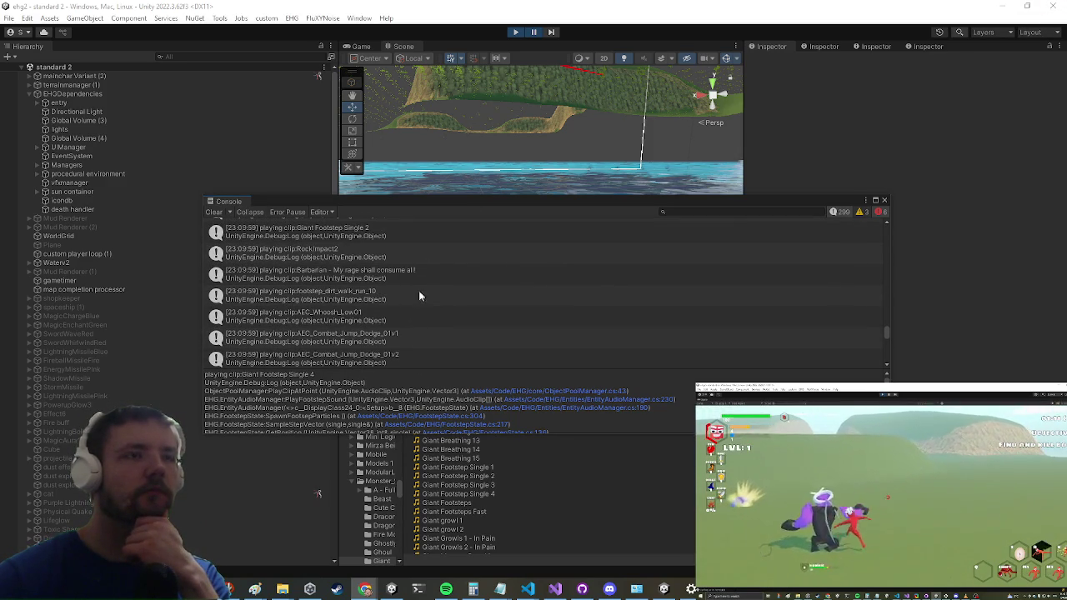
scroll(432, 292, up, 2)
scroll(427, 291, up, 2)
scroll(426, 287, up, 3)
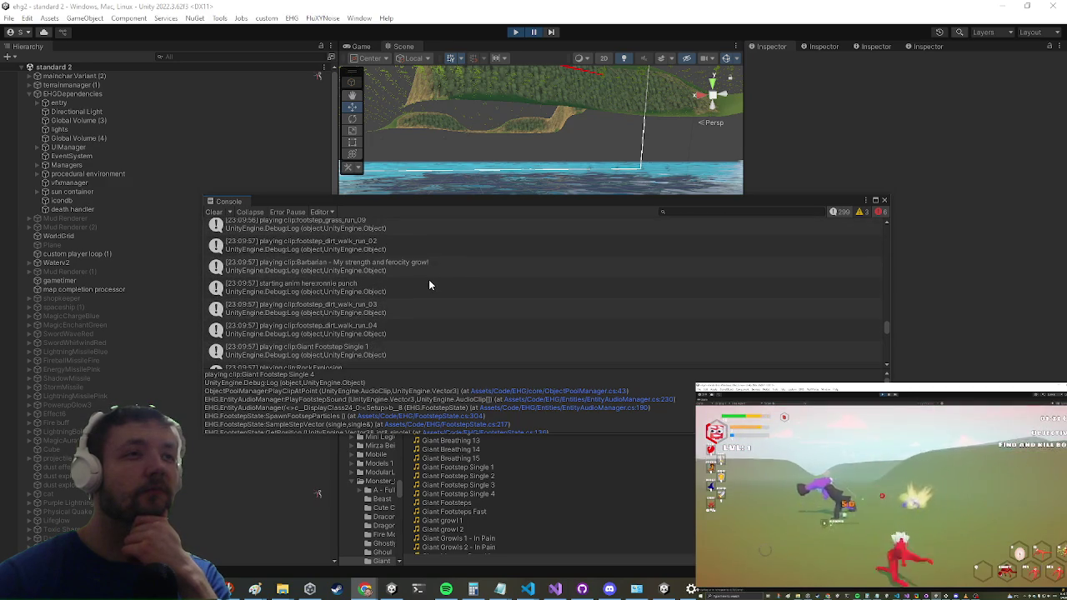
scroll(432, 290, down, 5)
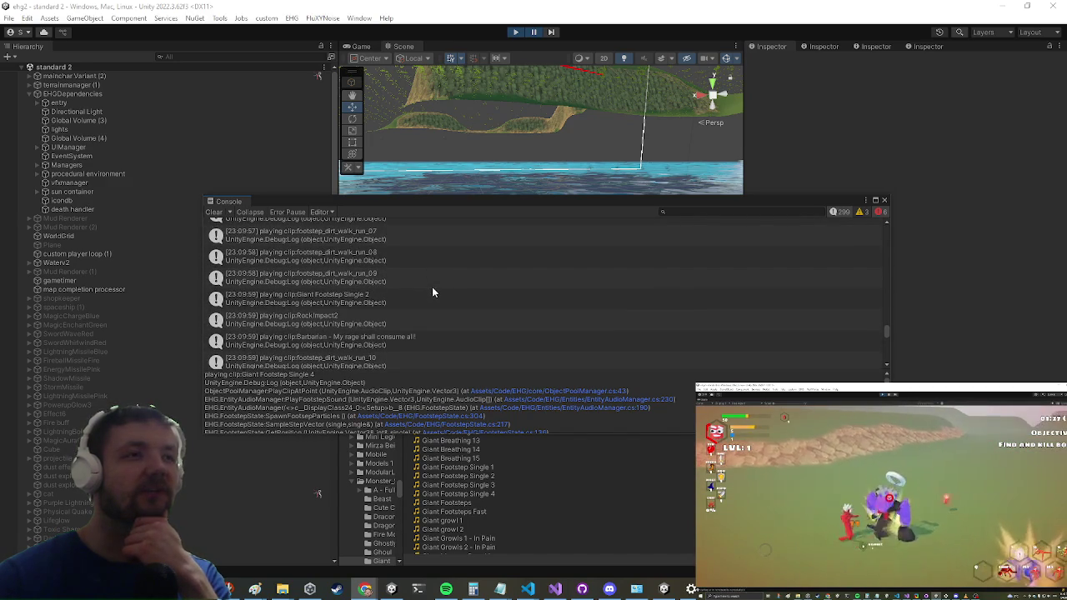
scroll(432, 288, down, 5)
scroll(432, 288, down, 4)
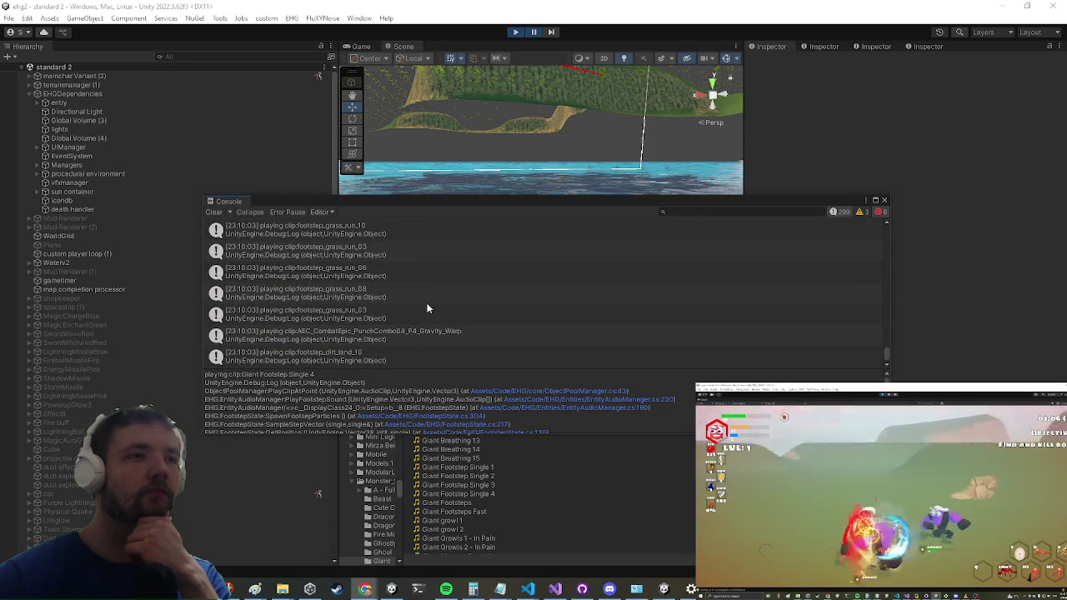
- Scroll further up the log and select the RockImpact entry to locate its clip
scroll(422, 292, up, 3)
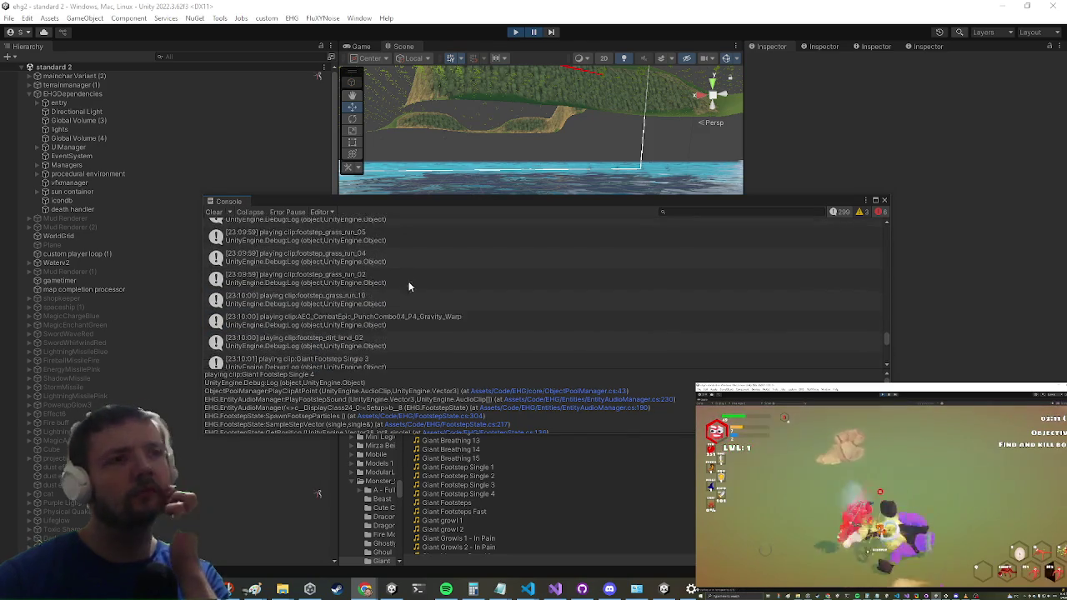
scroll(396, 268, up, 3)
scroll(404, 267, up, 10)
scroll(390, 272, up, 5)
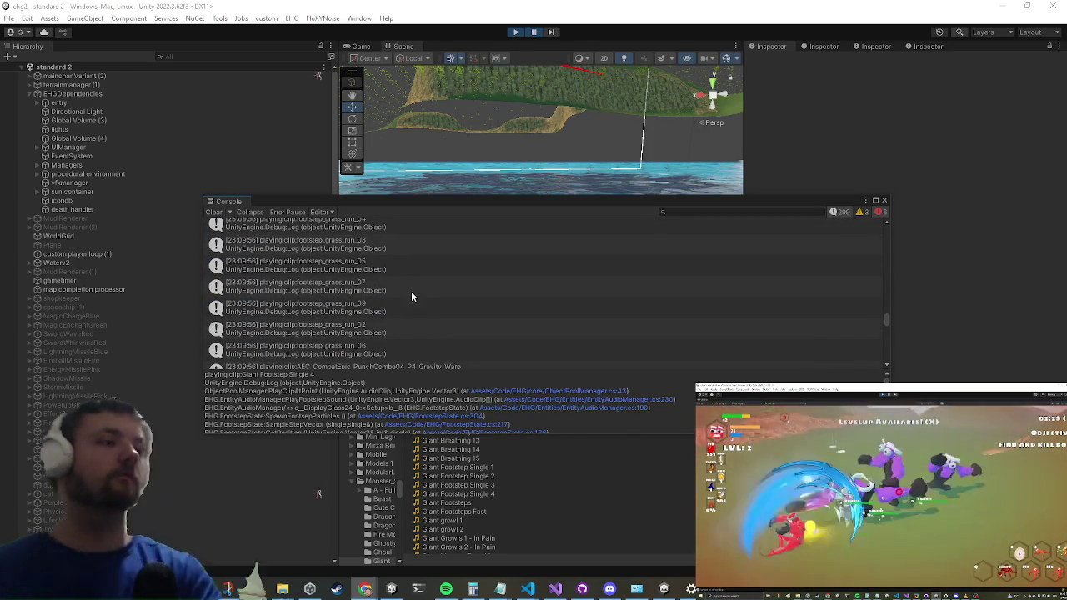
scroll(395, 308, up, 5)
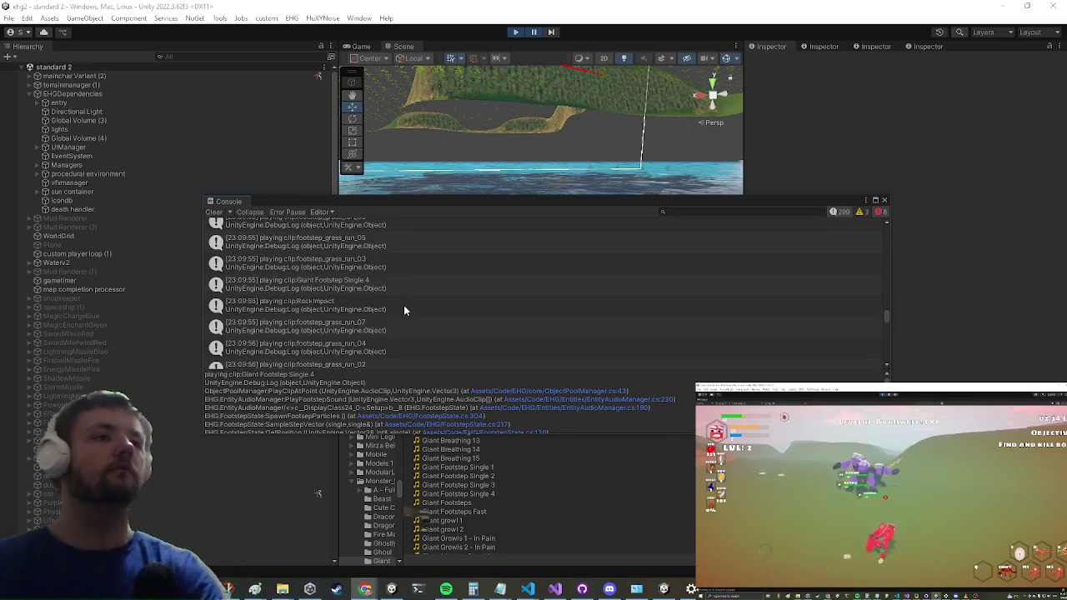
click(366, 302)
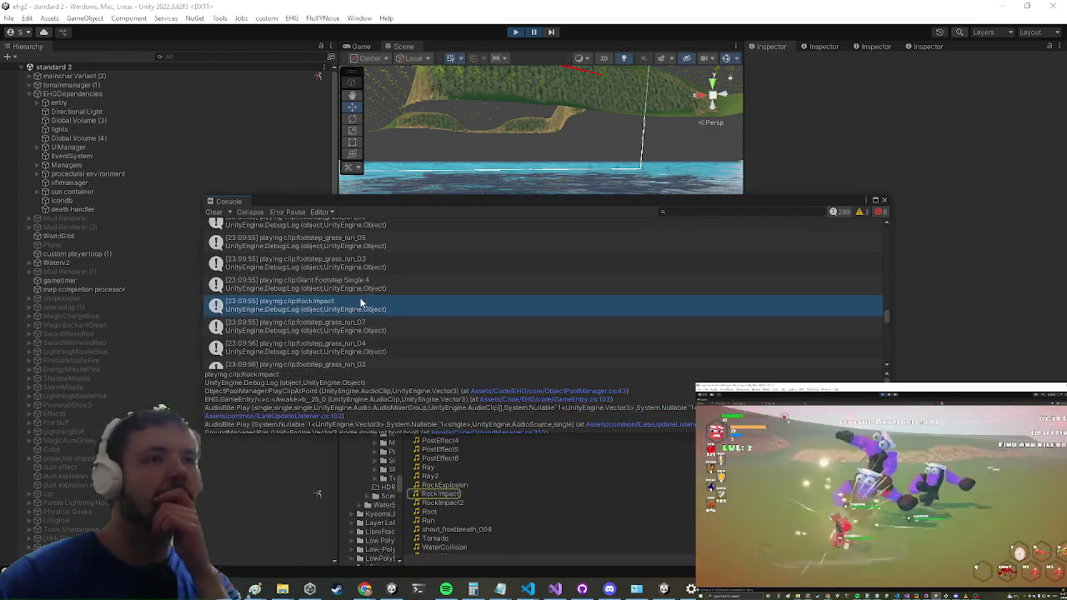
- Scroll up through older Console entries to review earlier logged sound clips
scroll(361, 303, up, 3)
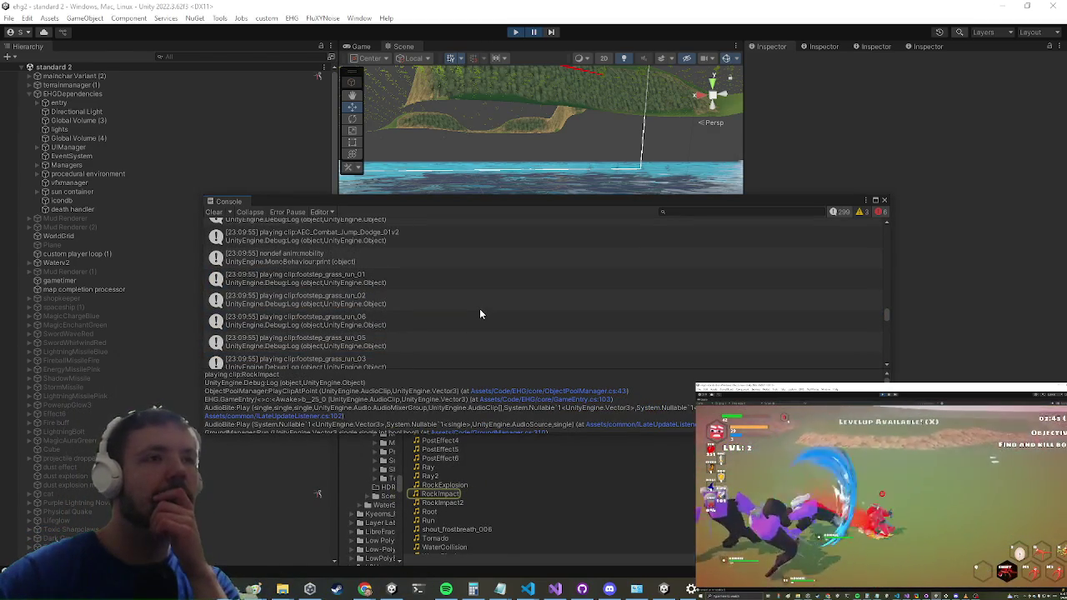
scroll(478, 314, up, 3)
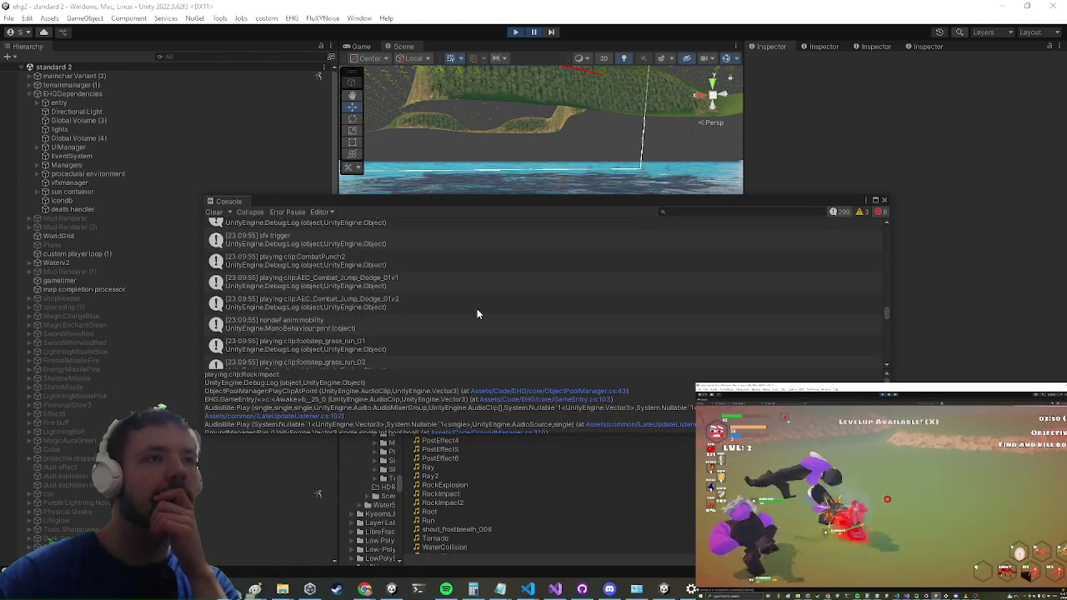
scroll(476, 313, up, 3)
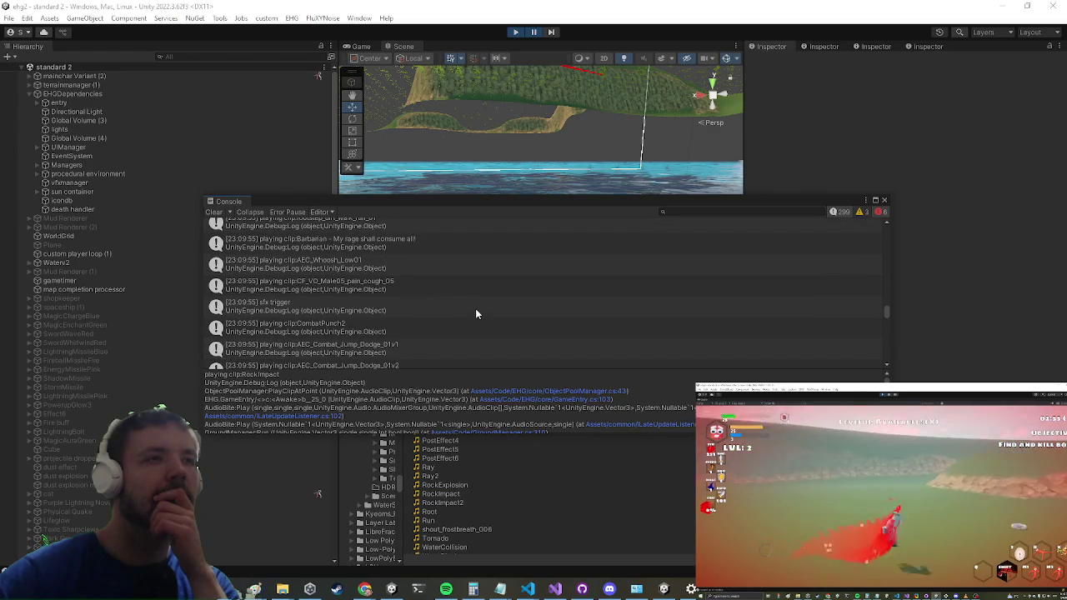
scroll(476, 314, up, 3)
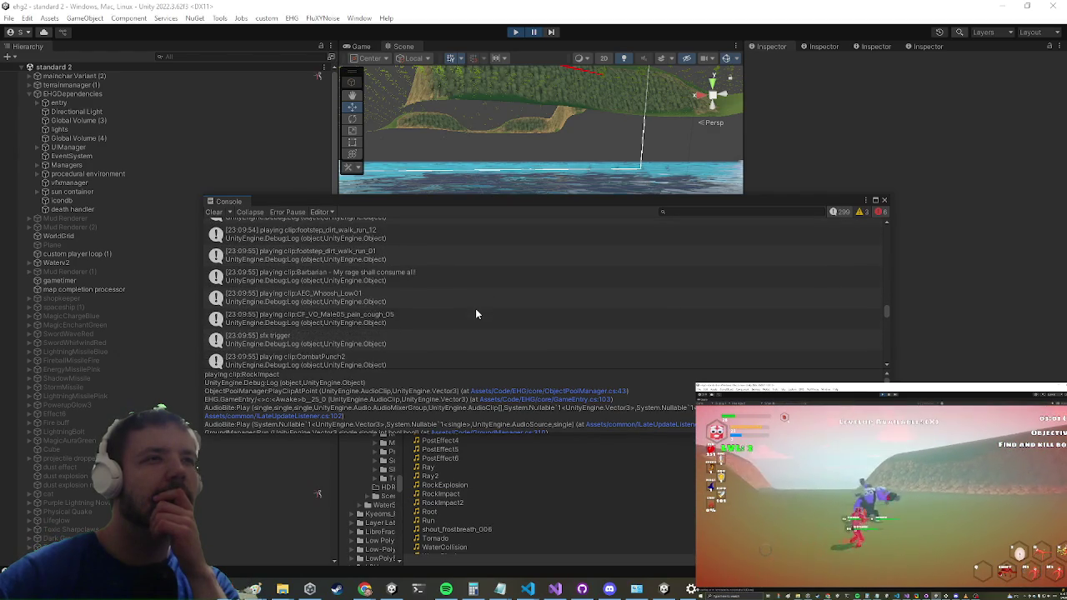
scroll(476, 313, up, 3)
scroll(472, 314, up, 3)
scroll(471, 315, up, 6)
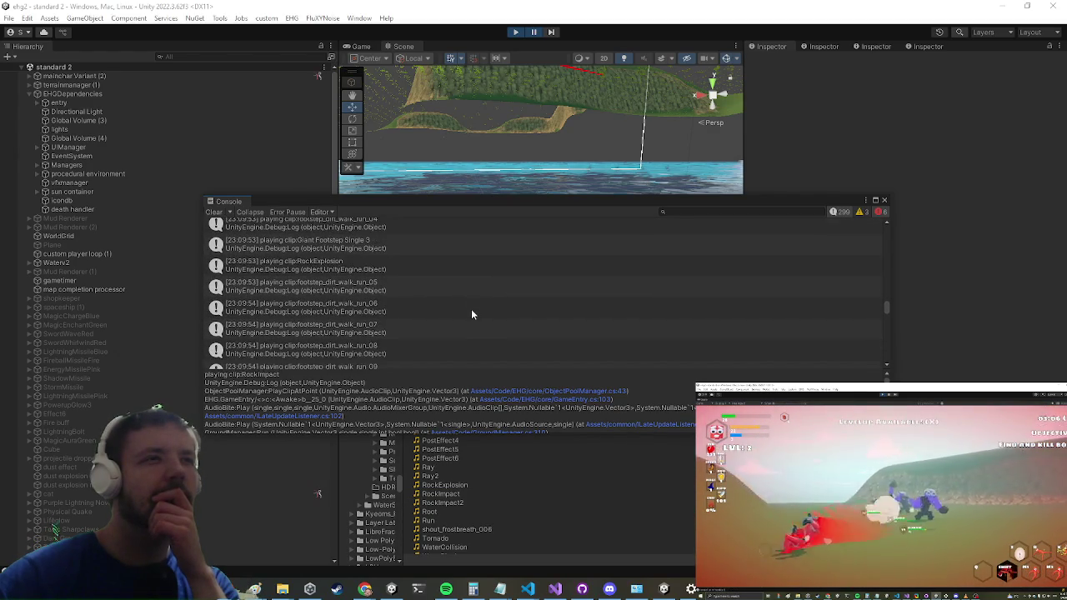
scroll(470, 315, up, 3)
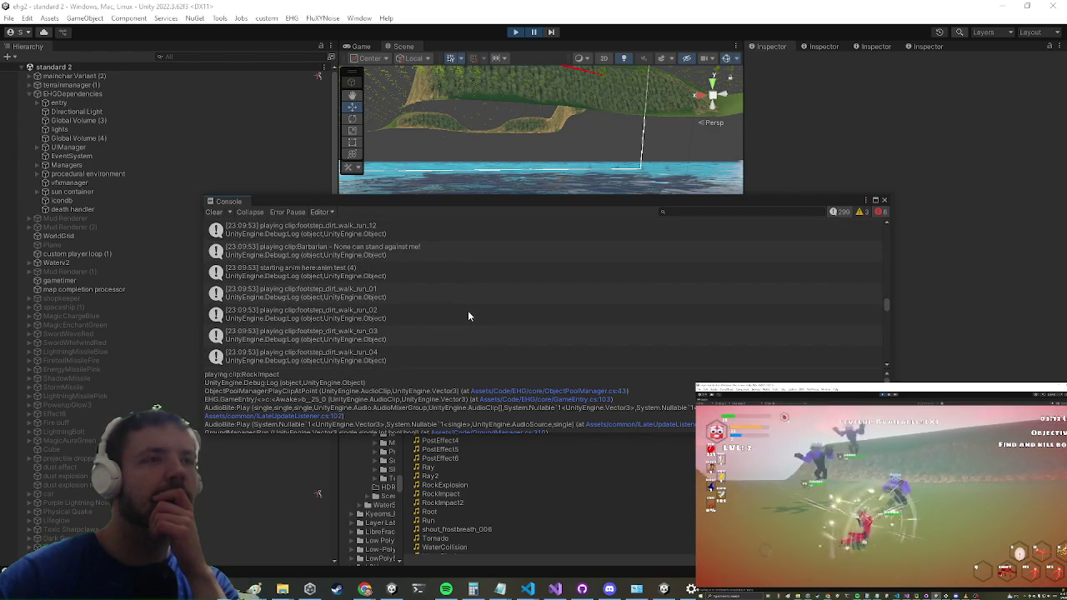
scroll(468, 315, up, 3)
scroll(467, 316, up, 6)
scroll(468, 316, up, 5)
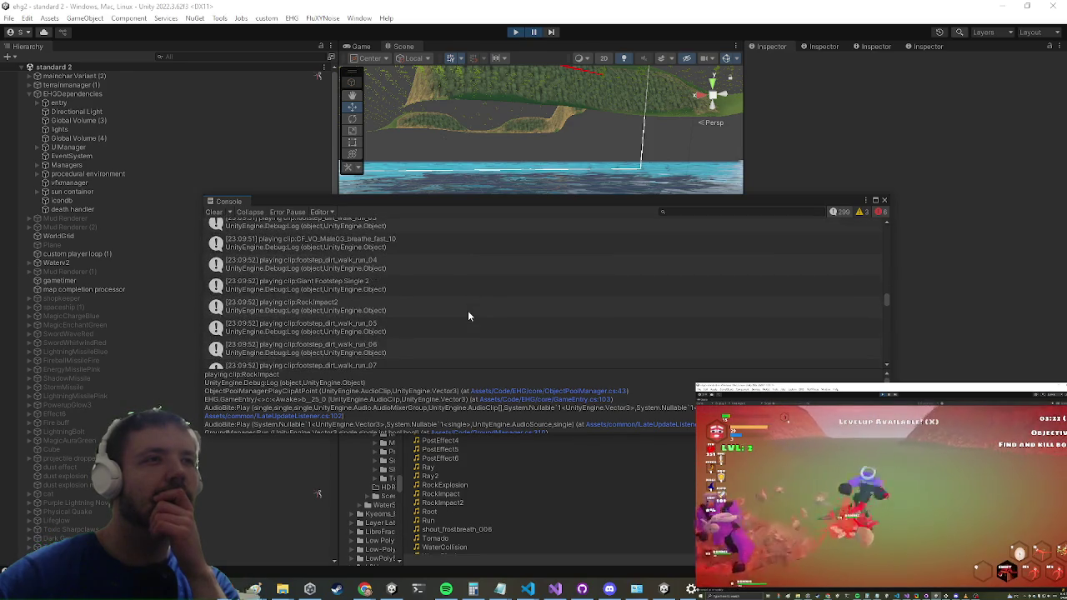
scroll(467, 315, up, 6)
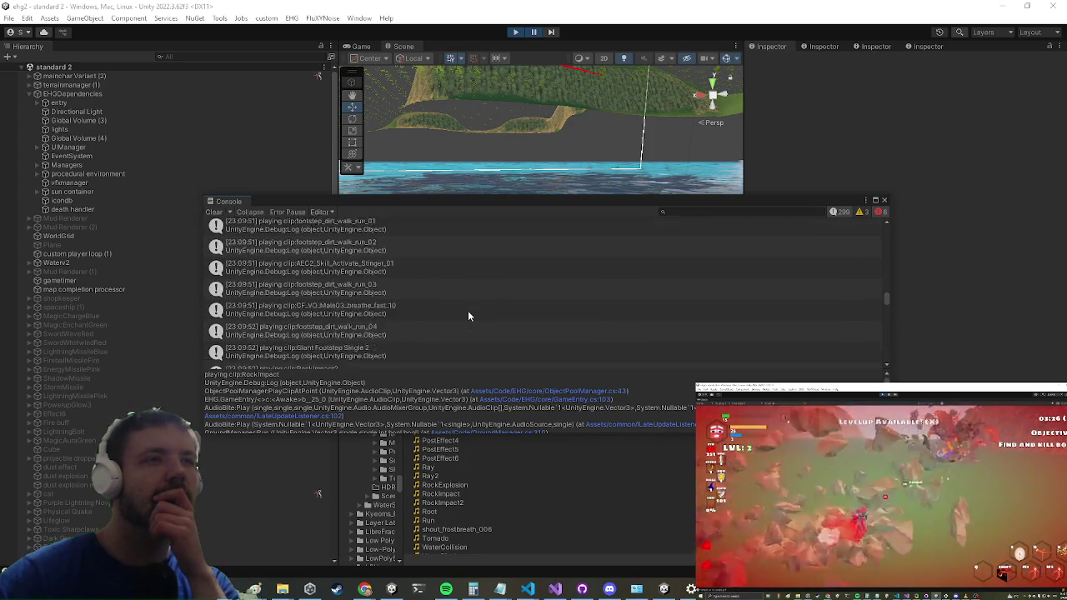
scroll(457, 317, up, 3)
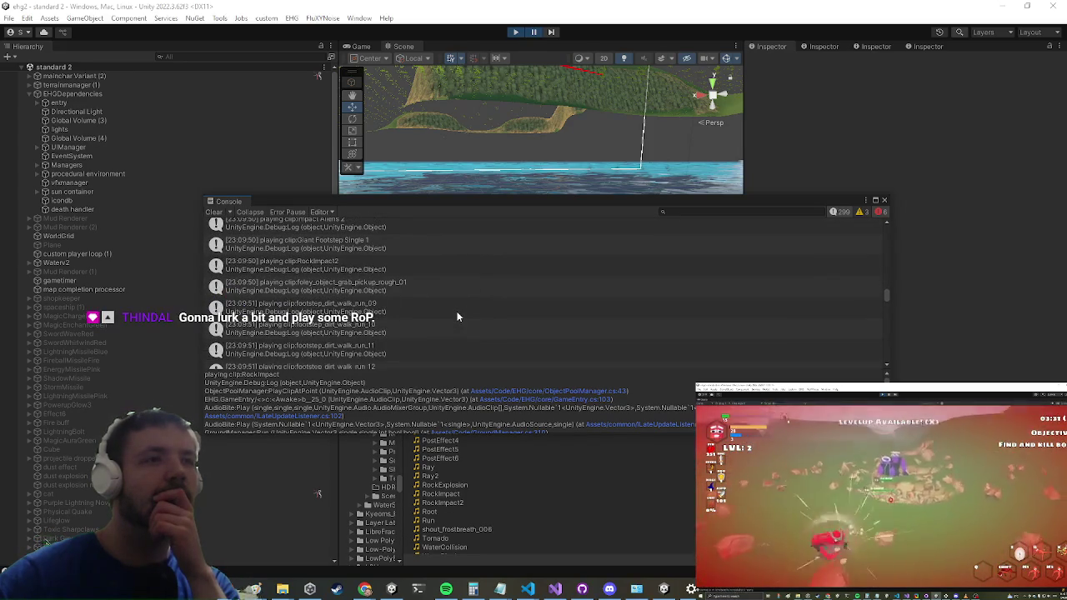
scroll(457, 317, up, 2)
scroll(457, 317, up, 2)
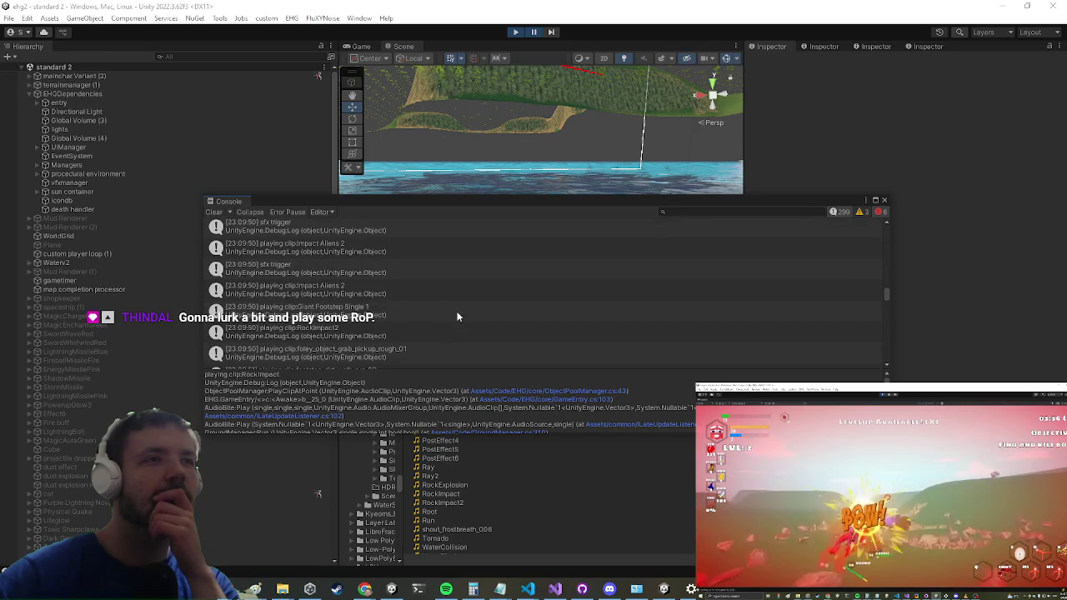
scroll(433, 311, up, 2)
scroll(433, 311, up, 2)
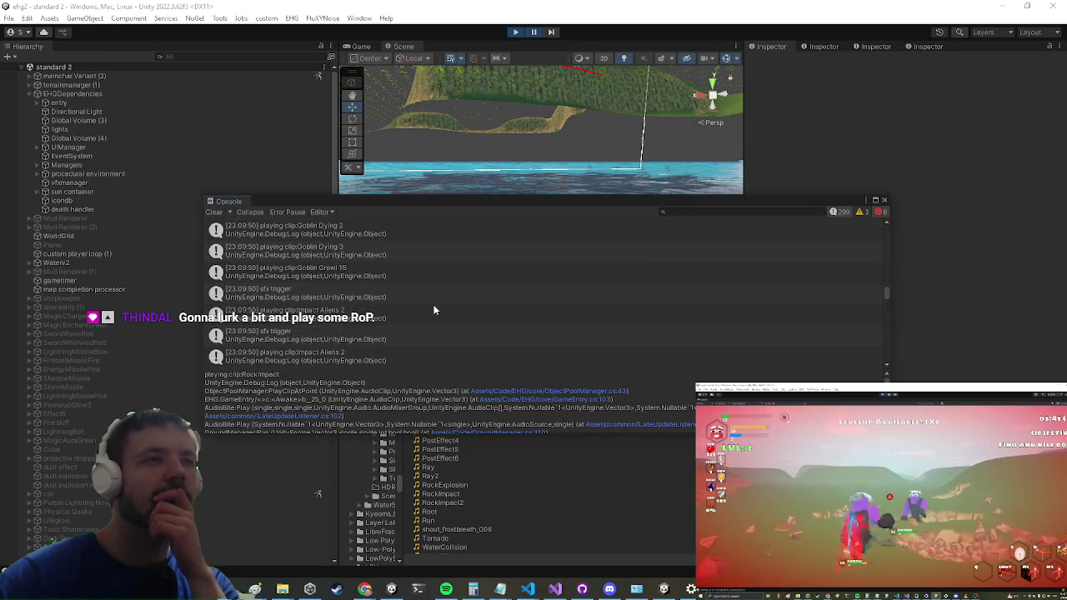
scroll(433, 311, up, 2)
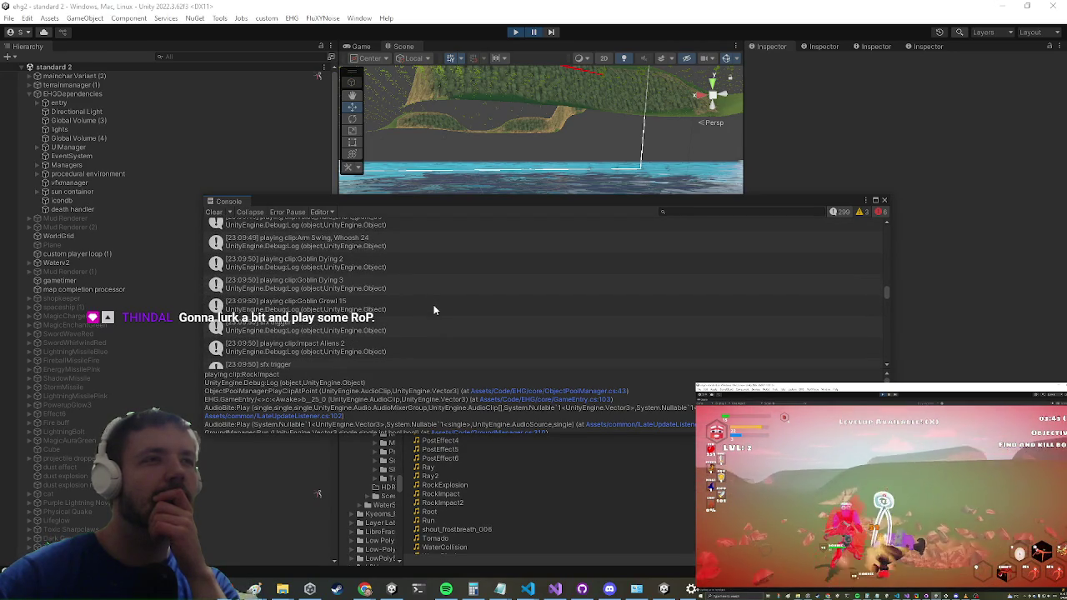
scroll(433, 311, up, 2)
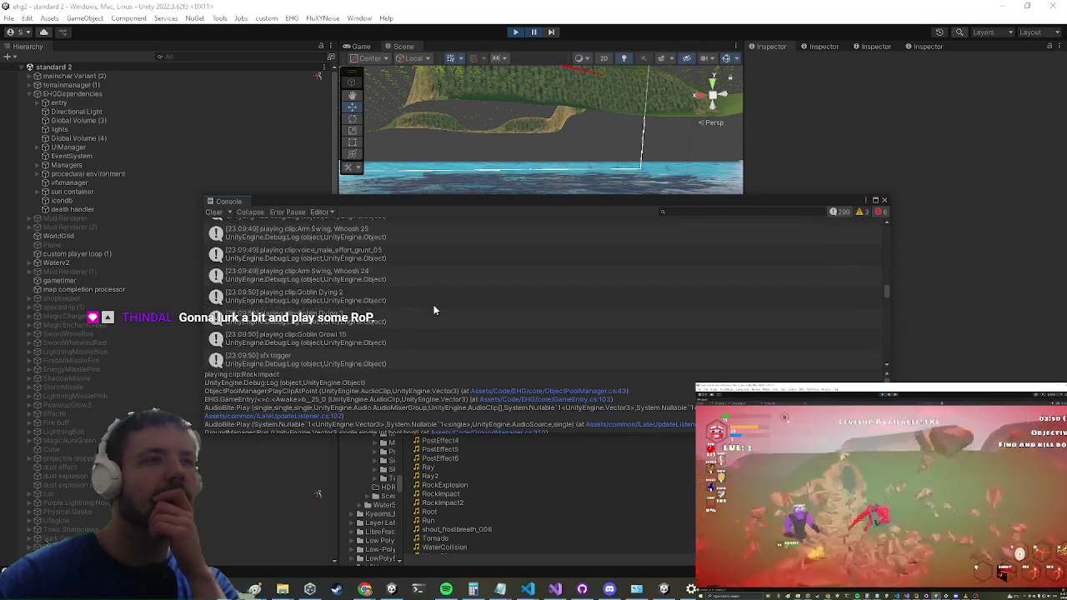
scroll(433, 311, up, 3)
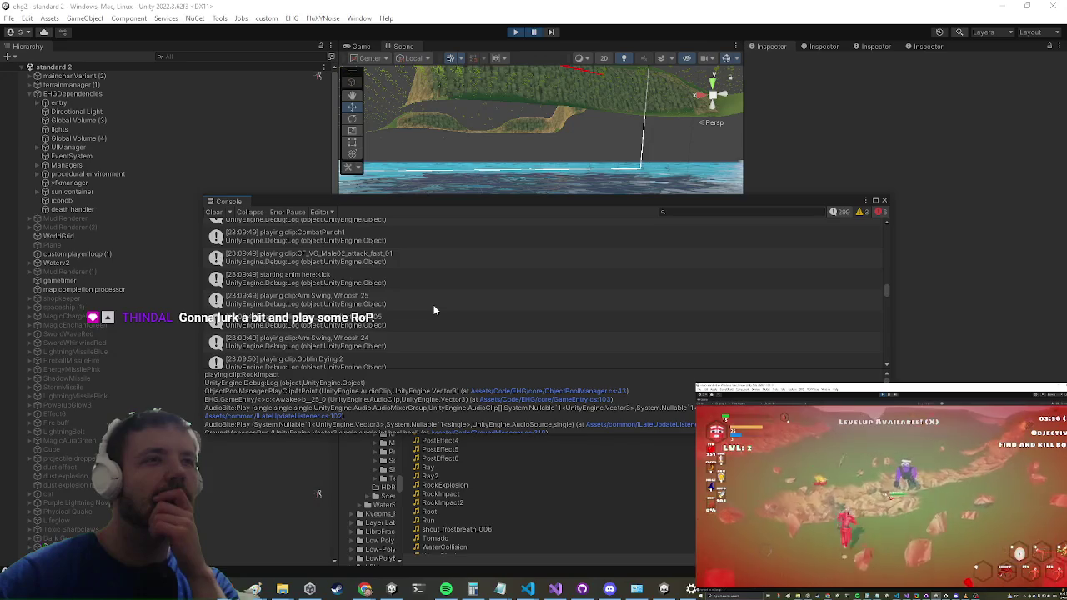
scroll(433, 310, up, 2)
scroll(434, 311, up, 2)
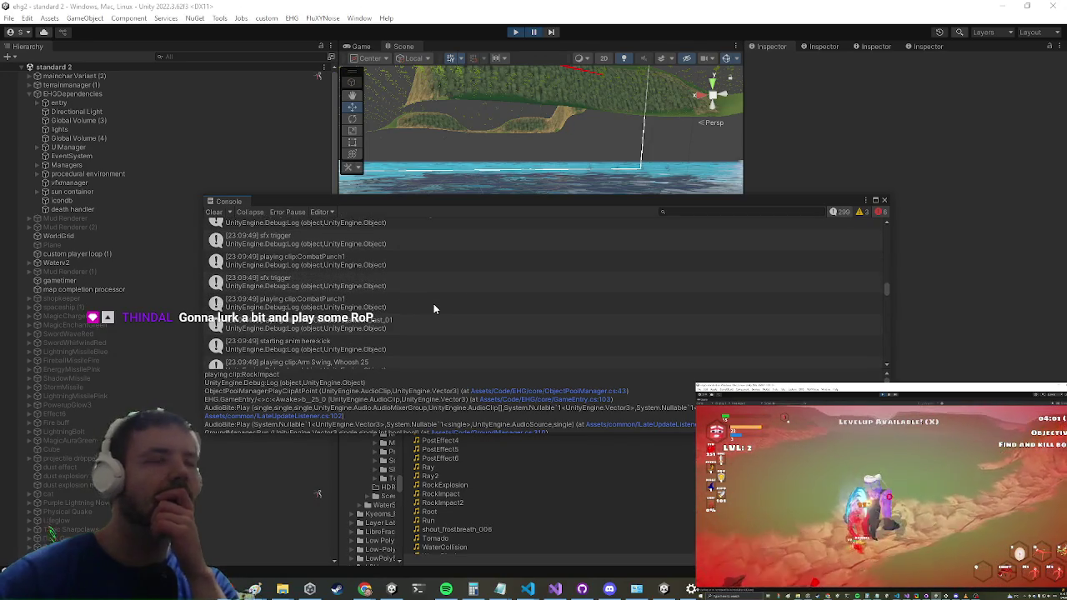
scroll(434, 309, up, 3)
scroll(434, 308, up, 2)
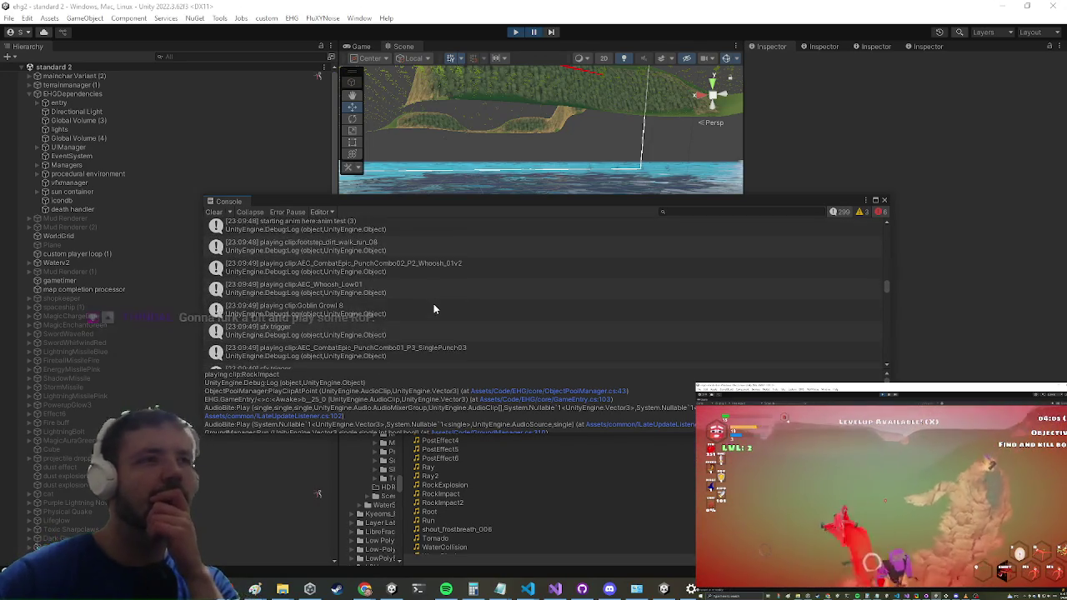
- Inspect the sfx trigger, Goblin Growl 8 and anim test (3) log entries
click(359, 331)
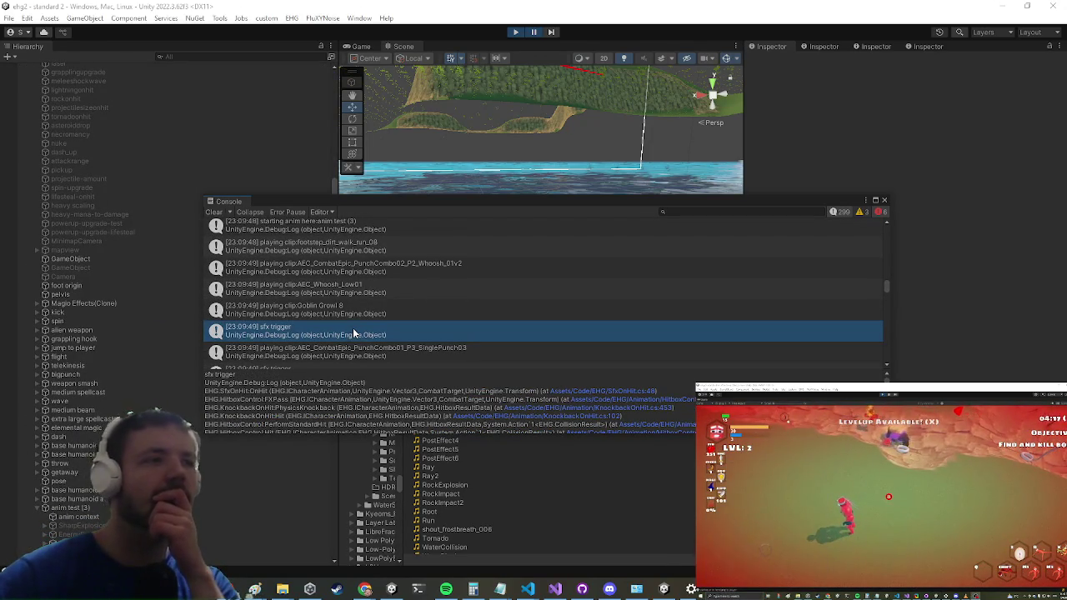
click(369, 311)
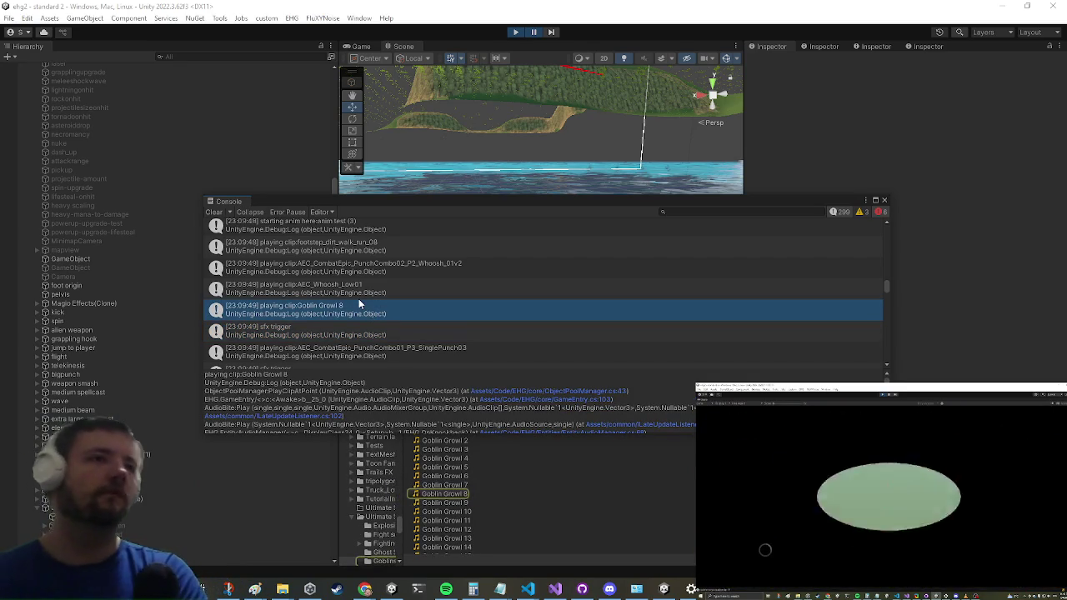
scroll(340, 302, up, 2)
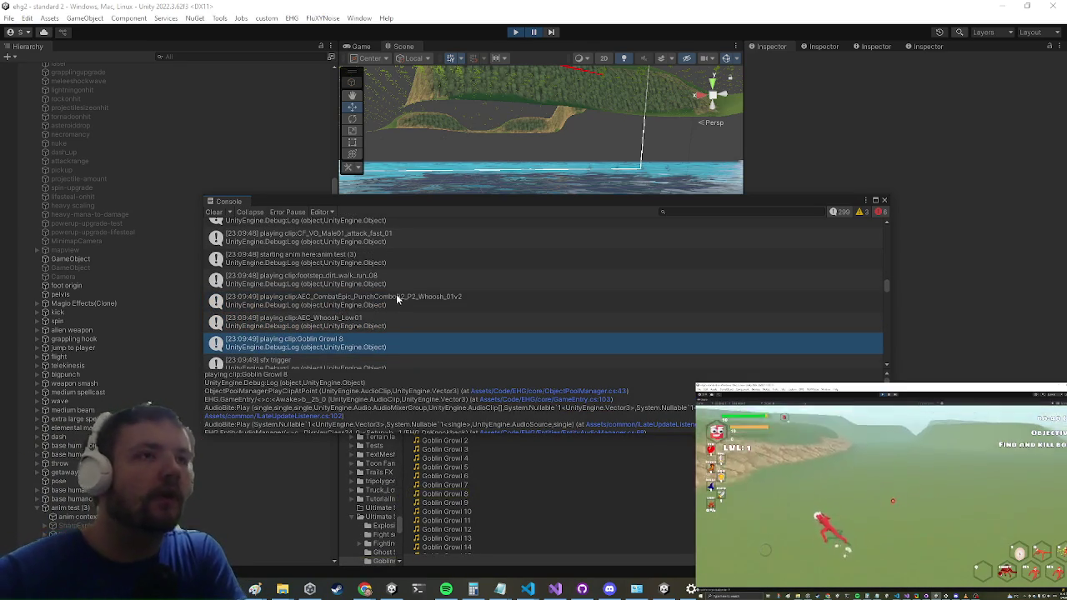
click(394, 262)
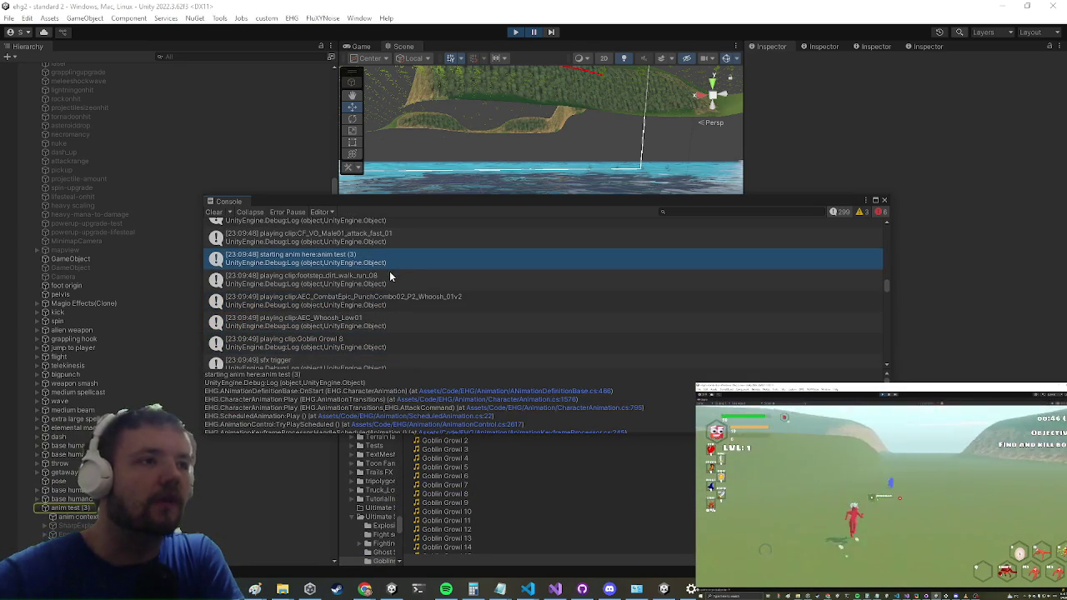
click(329, 348)
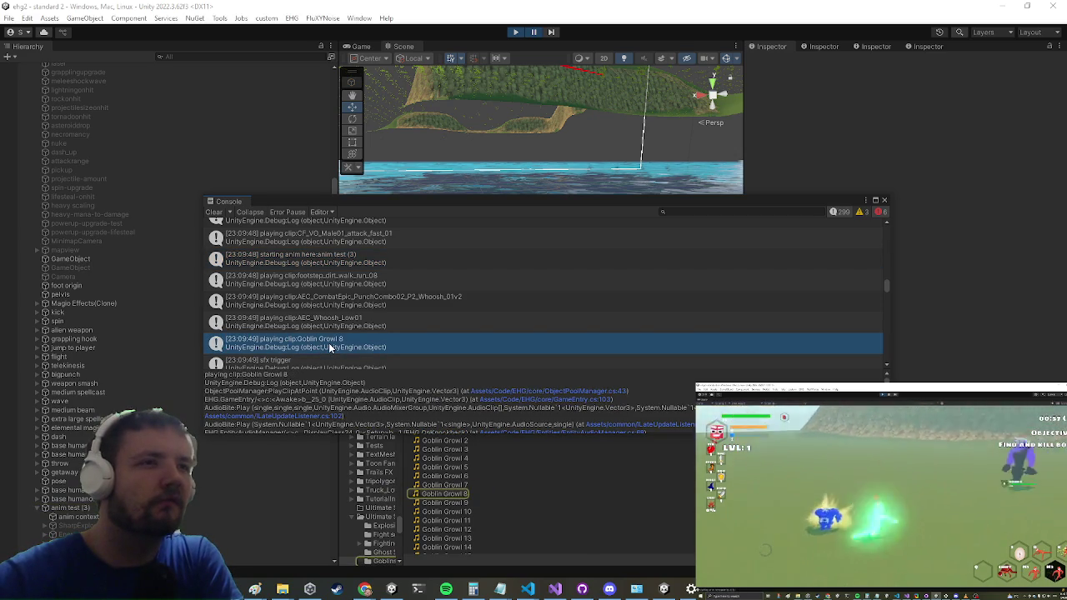
scroll(402, 417, down, 2)
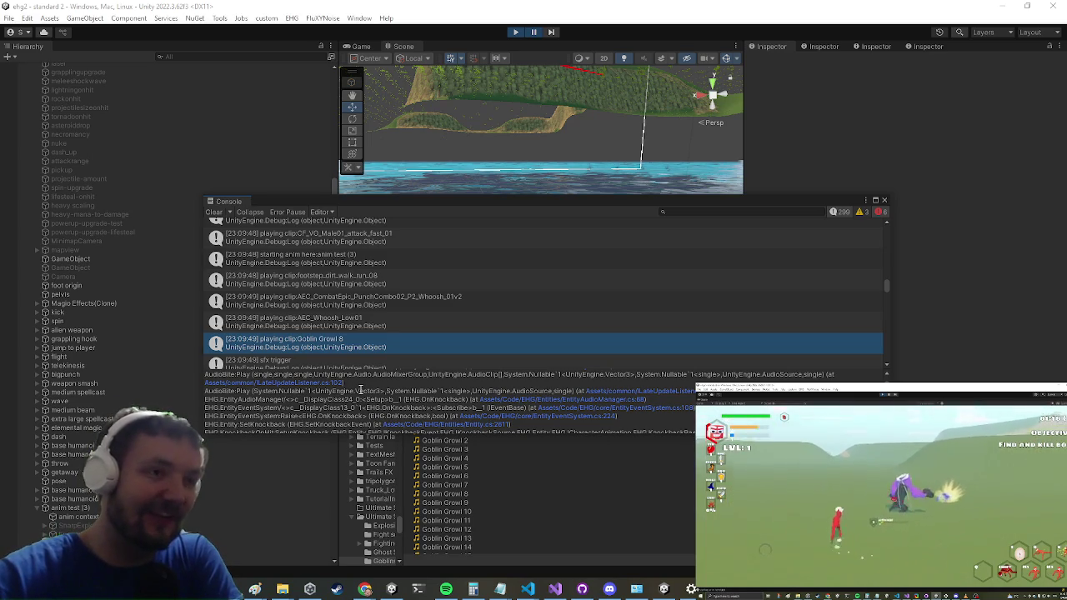
- Check the AEC_Whoosh_Low01 and PunchCombo02 whoosh logs, then return to Goblin Growl 8
click(350, 321)
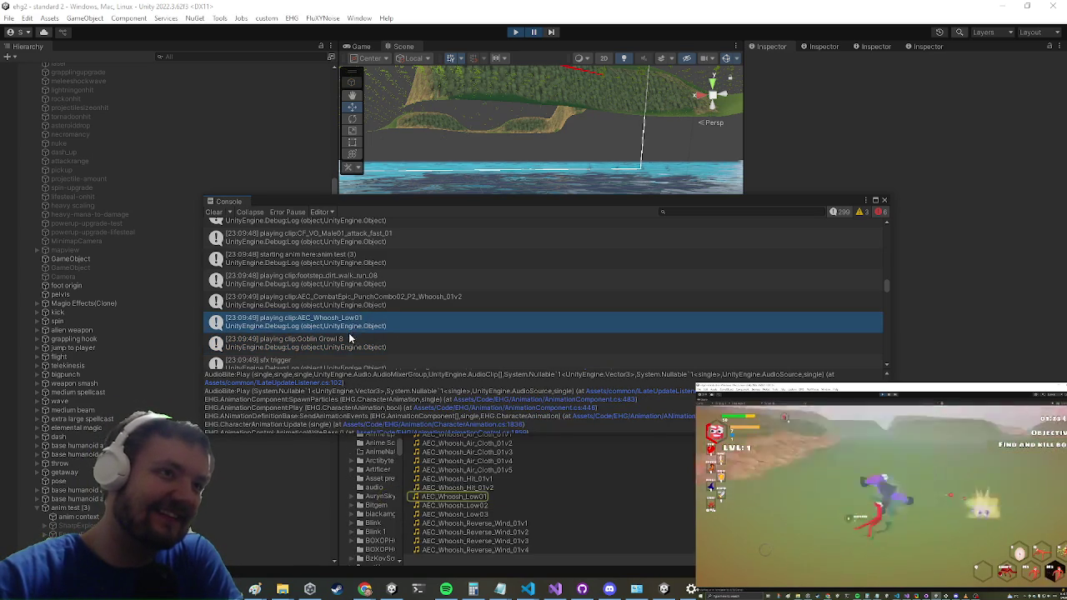
click(346, 339)
click(337, 307)
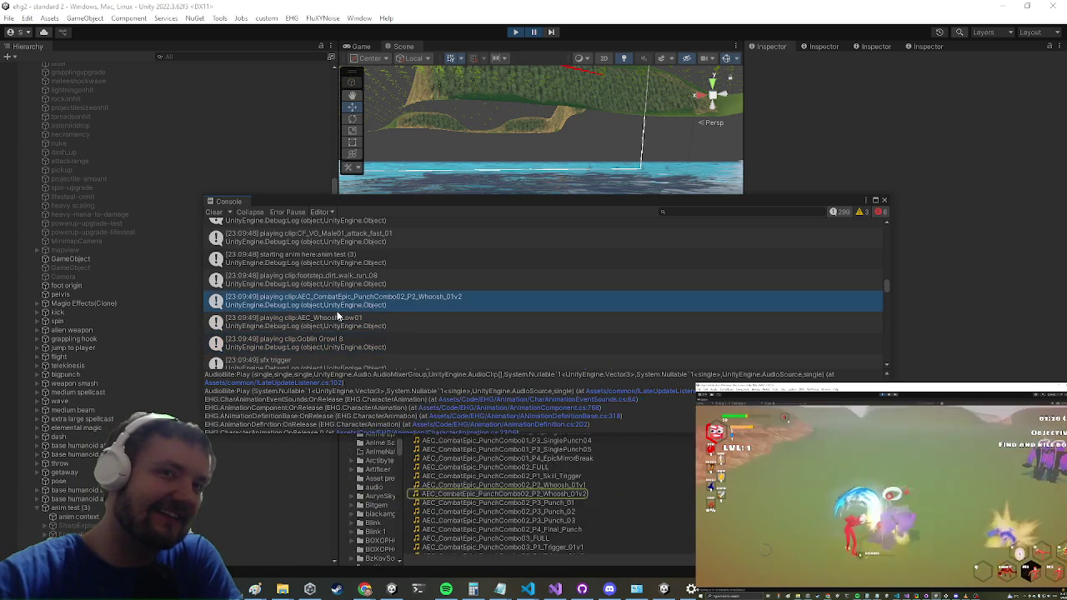
click(311, 339)
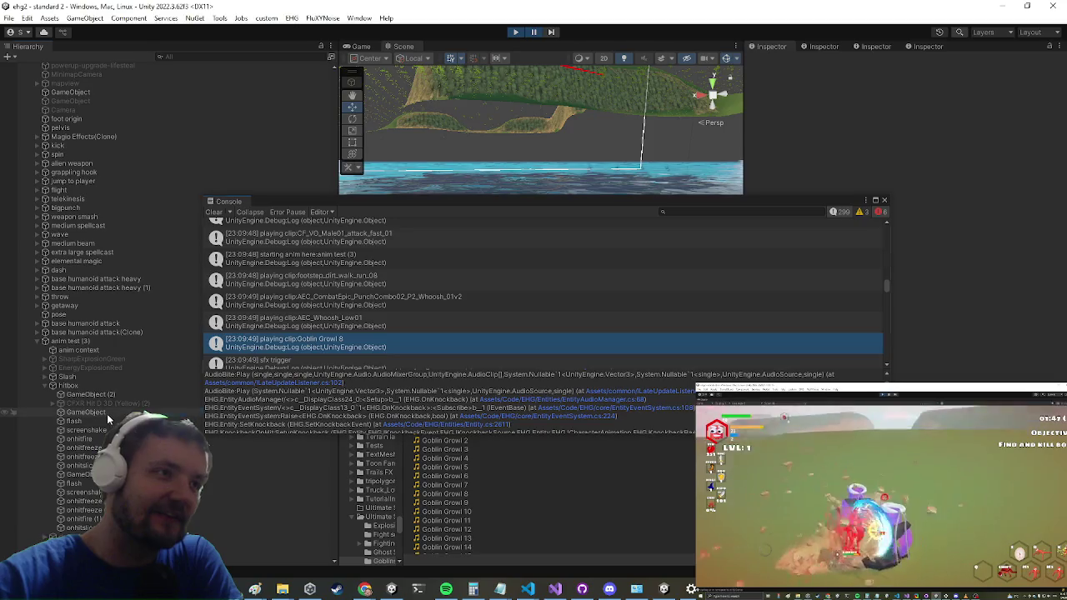
- Resize and move the Console, inspect GameObject (2) and onhitfreeze (2), then reselect Goblin Growl 8
mouse_move(584, 198)
mouse_down()
mouse_move(386, 260)
mouse_move(379, 290)
mouse_up()
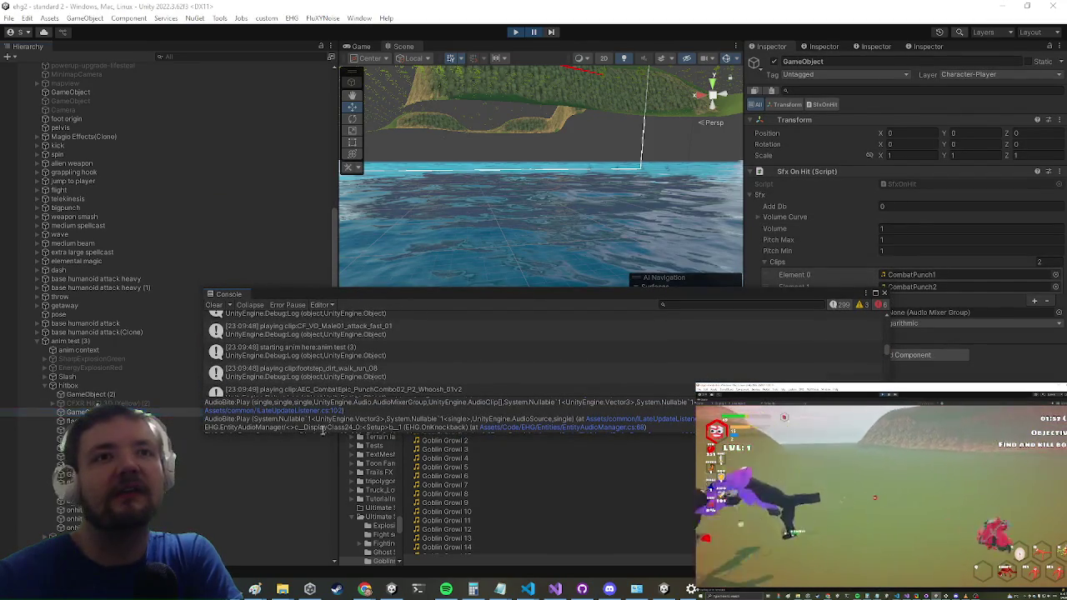
click(110, 396)
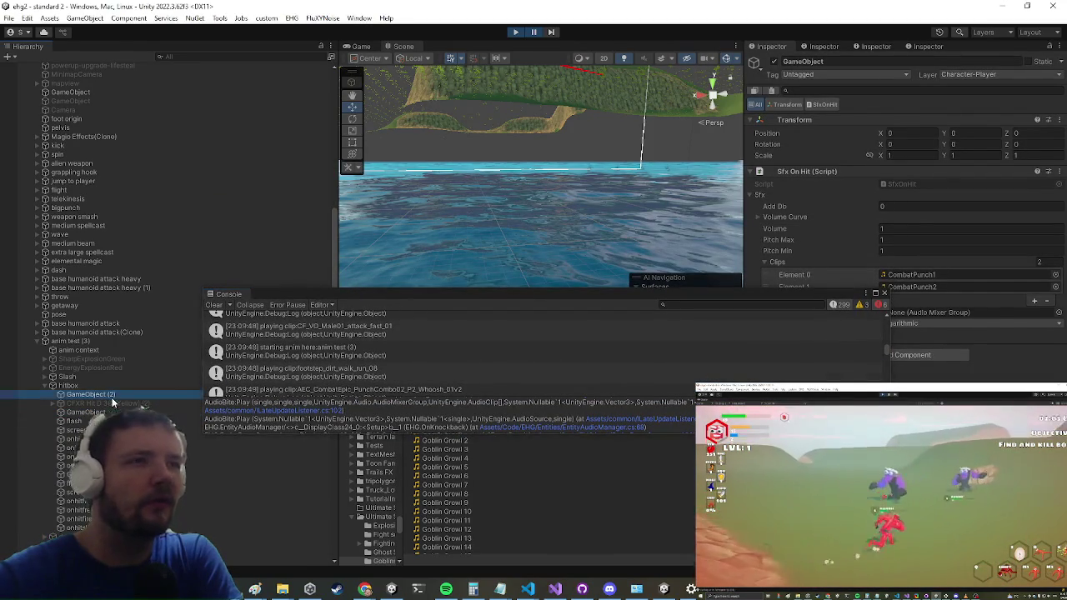
mouse_move(525, 292)
mouse_down()
mouse_move(340, 295)
mouse_move(436, 143)
mouse_move(417, 151)
mouse_up()
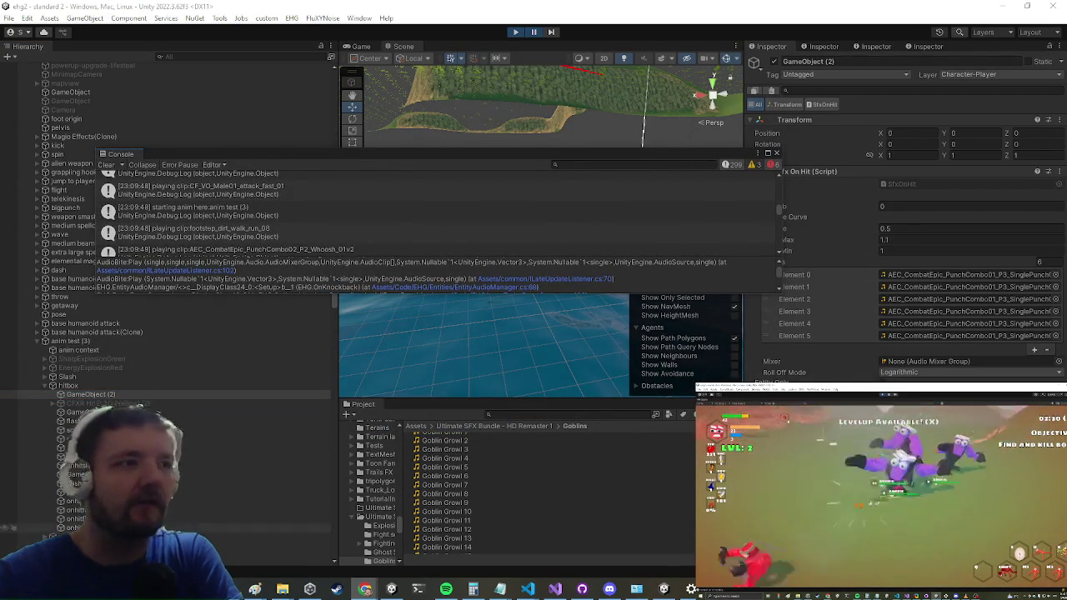
click(166, 528)
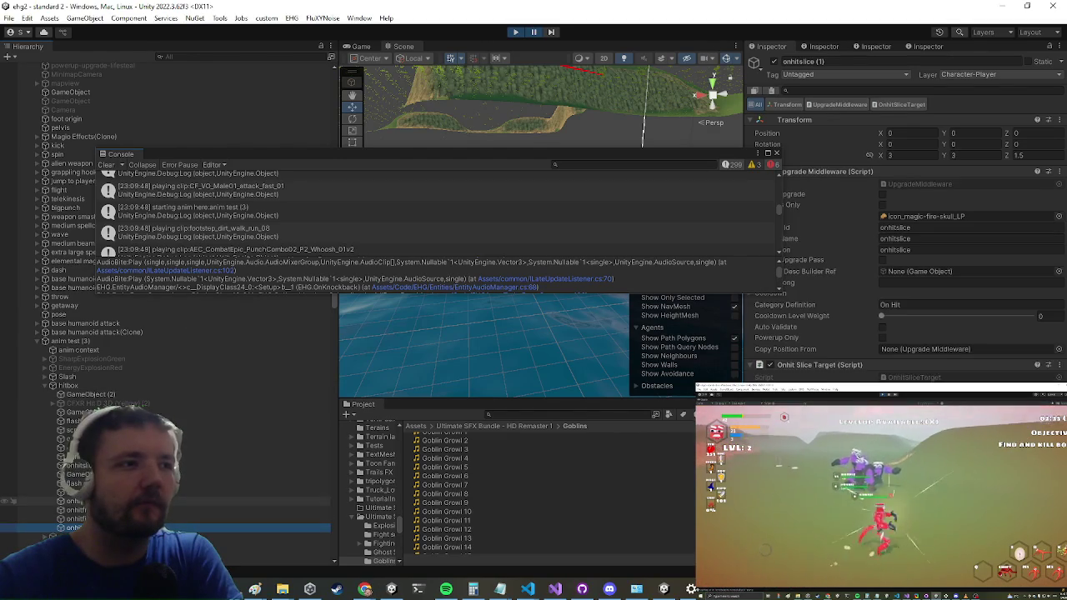
click(167, 509)
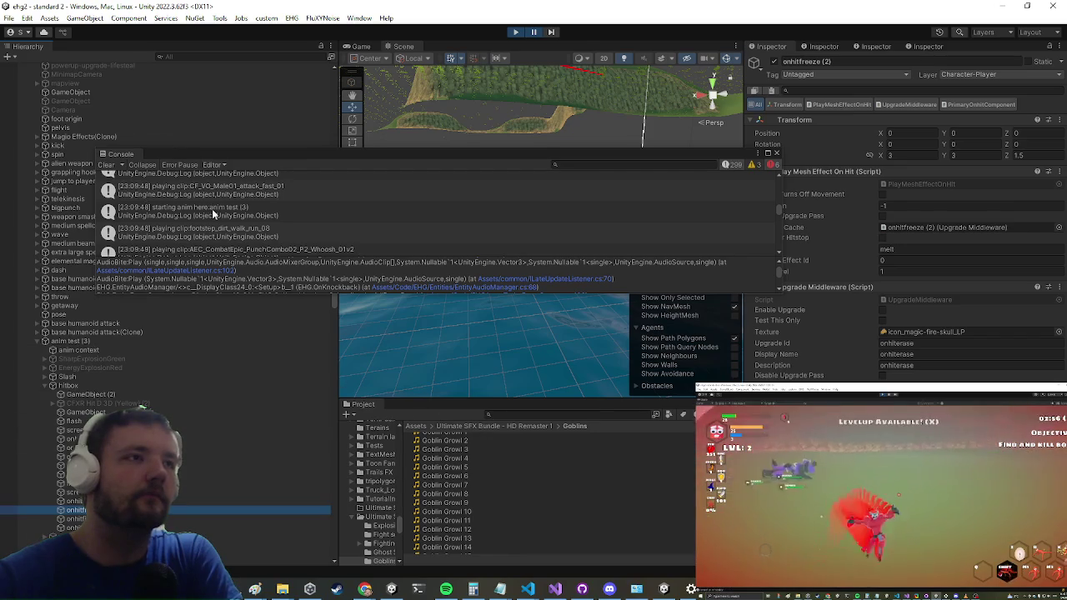
click(259, 218)
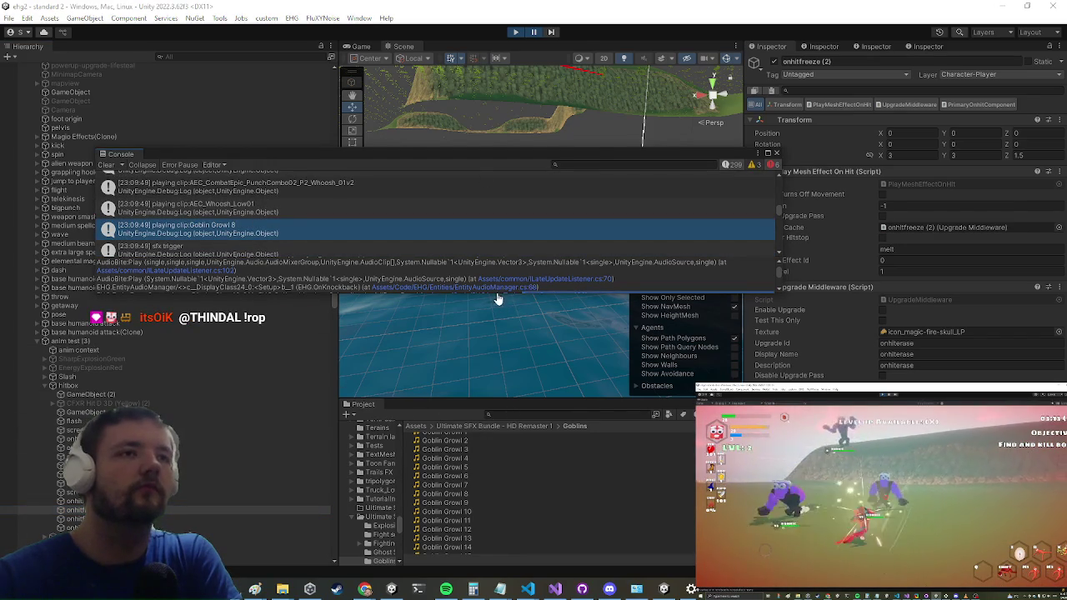
- Enlarge the Console and stack-trace area, then review the Goblin Growl 8 playback's stack trace
drag(496, 297, 488, 424)
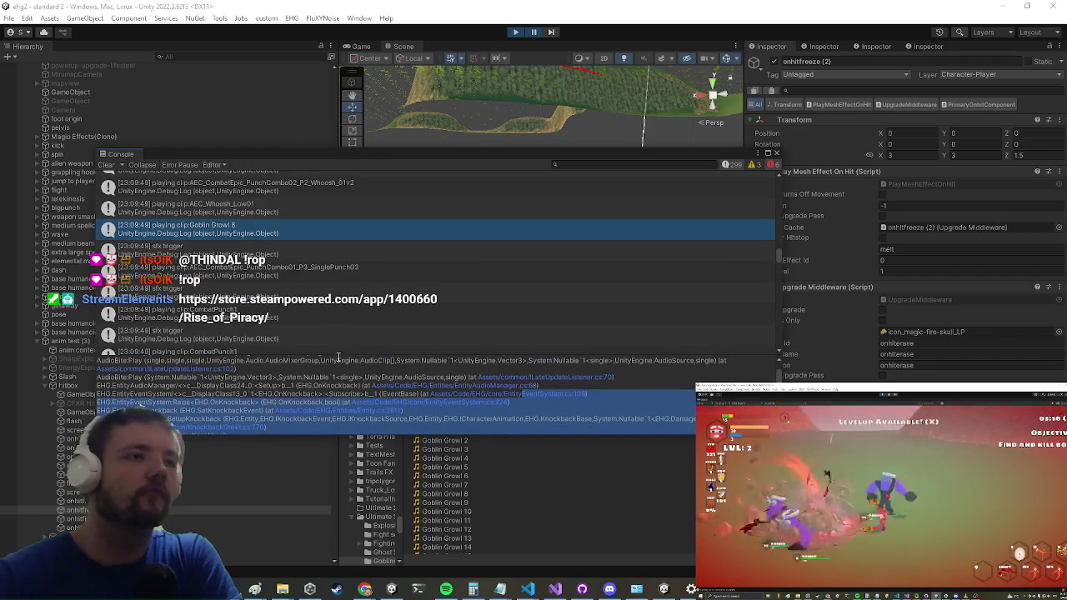
drag(346, 355, 356, 289)
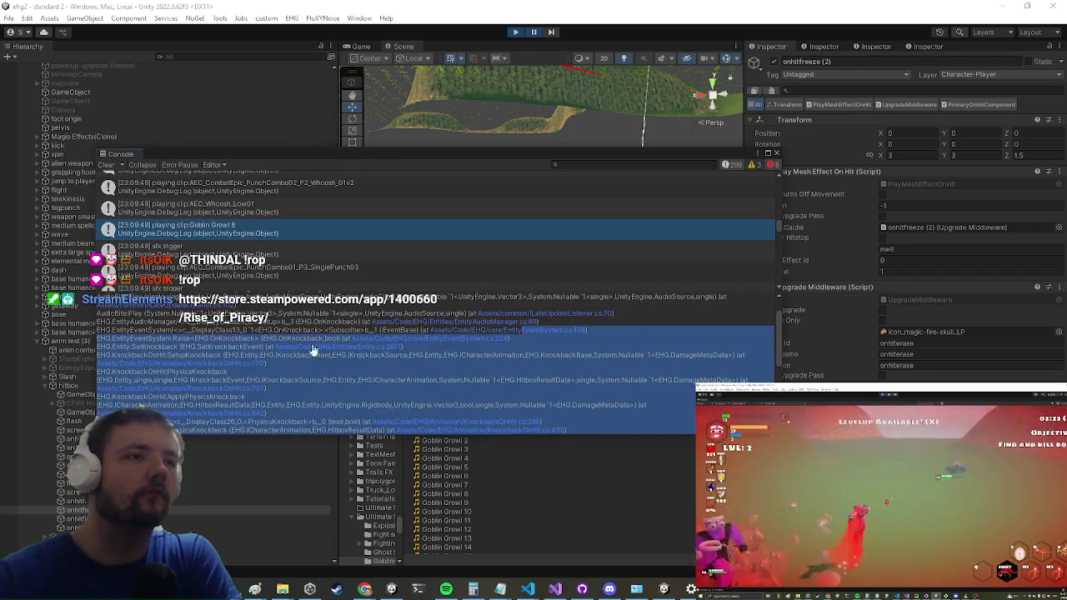
click(417, 266)
click(376, 233)
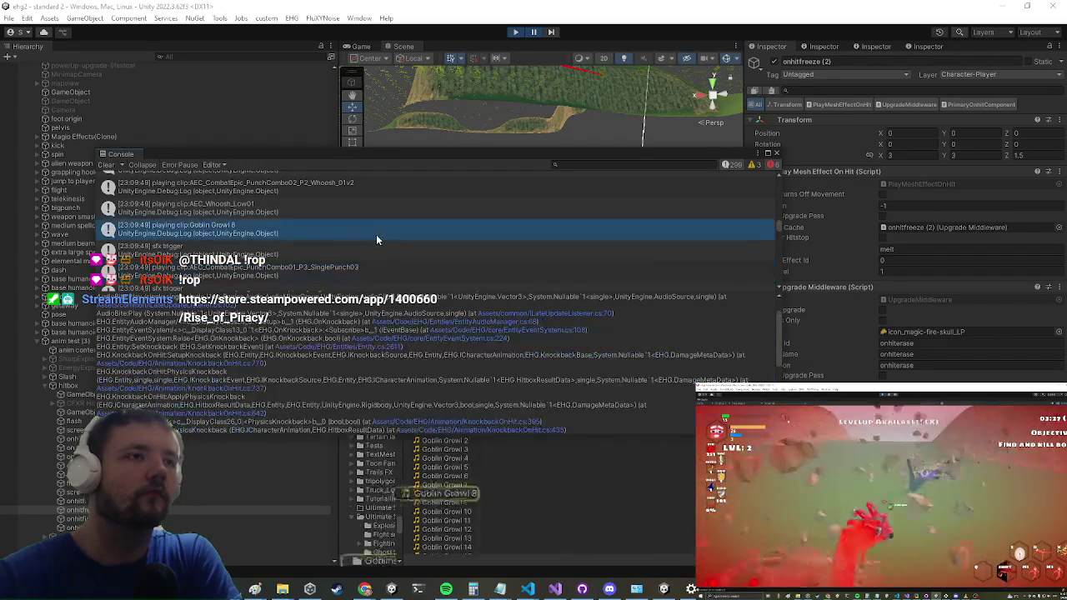
scroll(329, 346, down, 5)
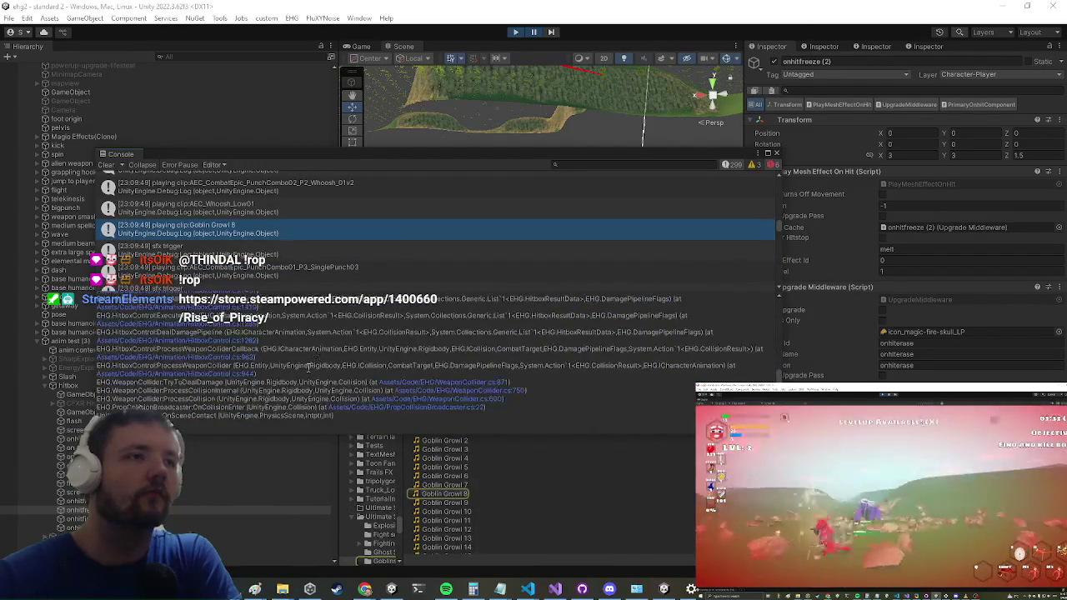
scroll(298, 377, up, 3)
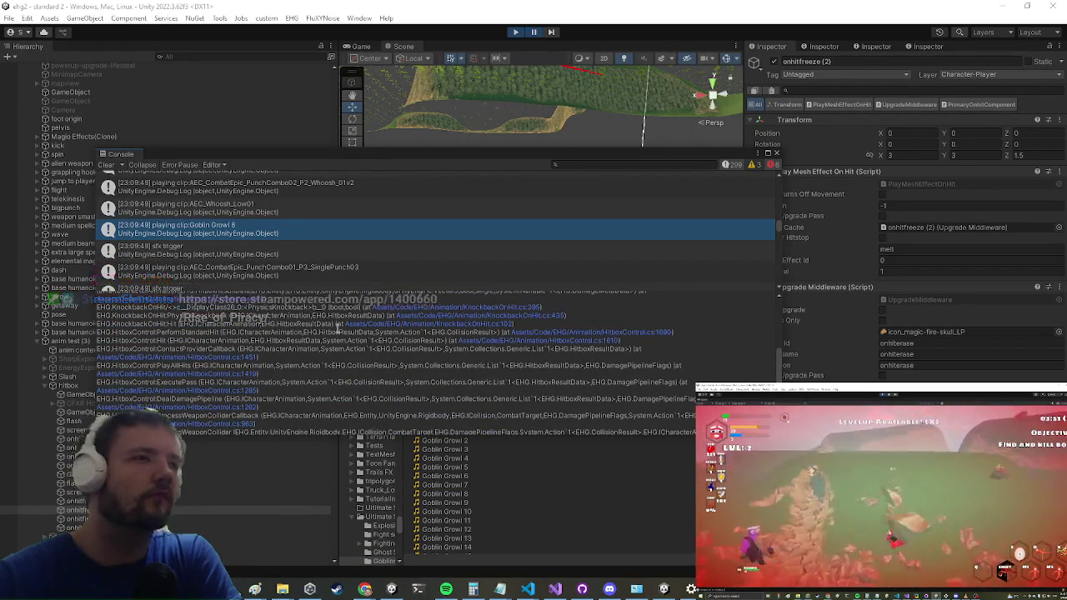
scroll(338, 327, up, 1)
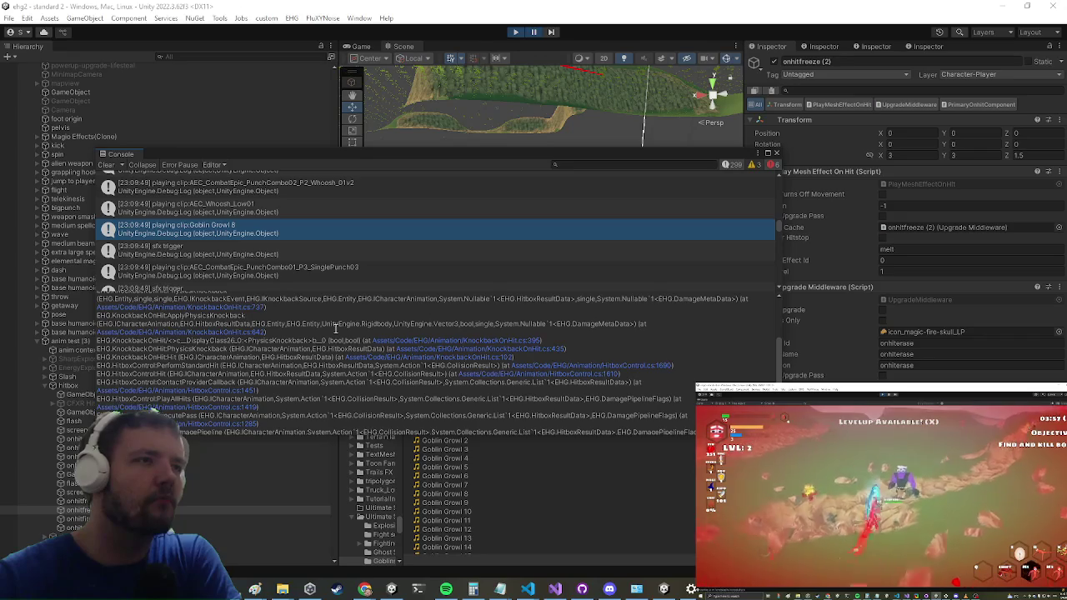
scroll(318, 332, up, 2)
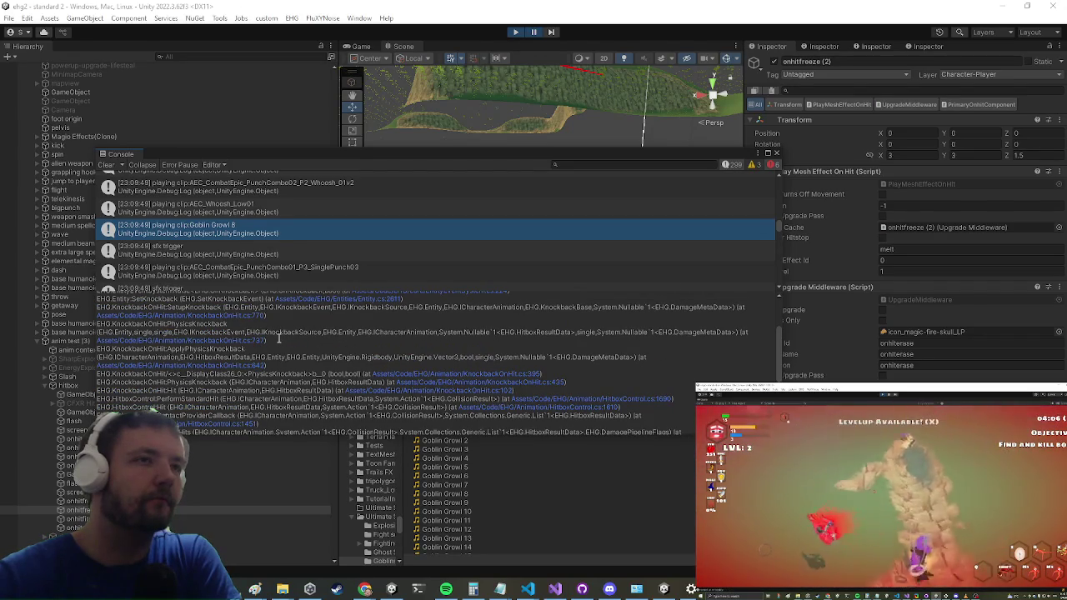
scroll(279, 340, up, 2)
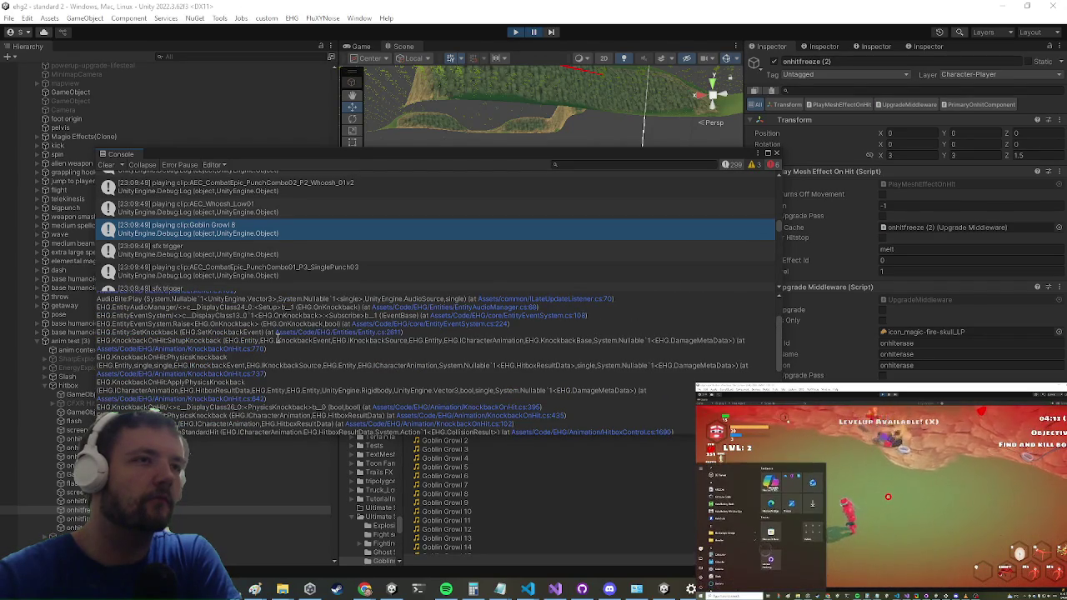
scroll(278, 340, up, 2)
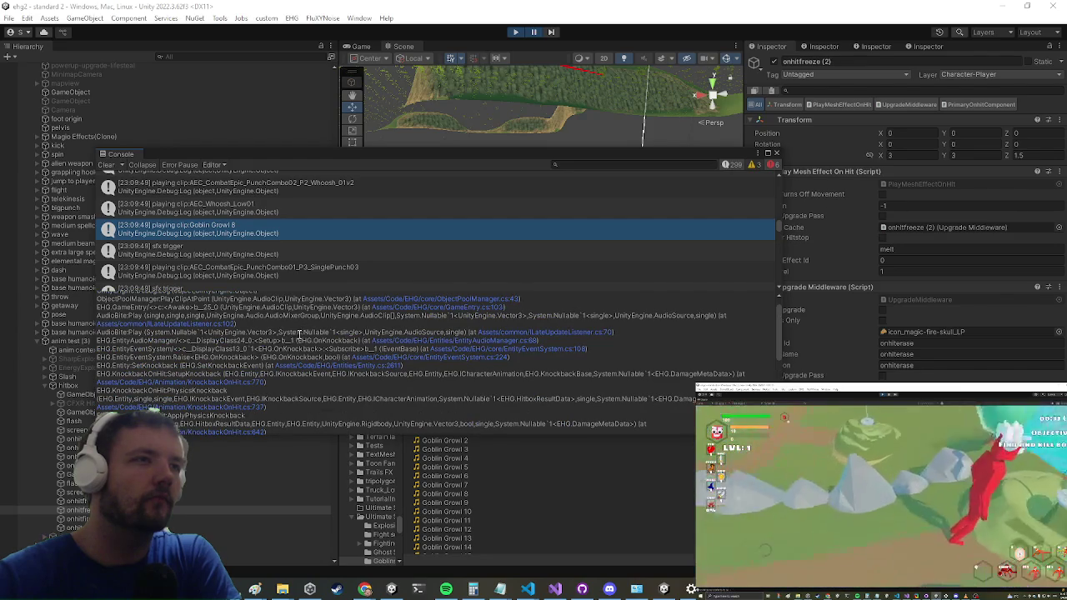
- Follow the trace to EntityAudioManager.cs line 68, check getHit usages, and return to Unity
click(404, 343)
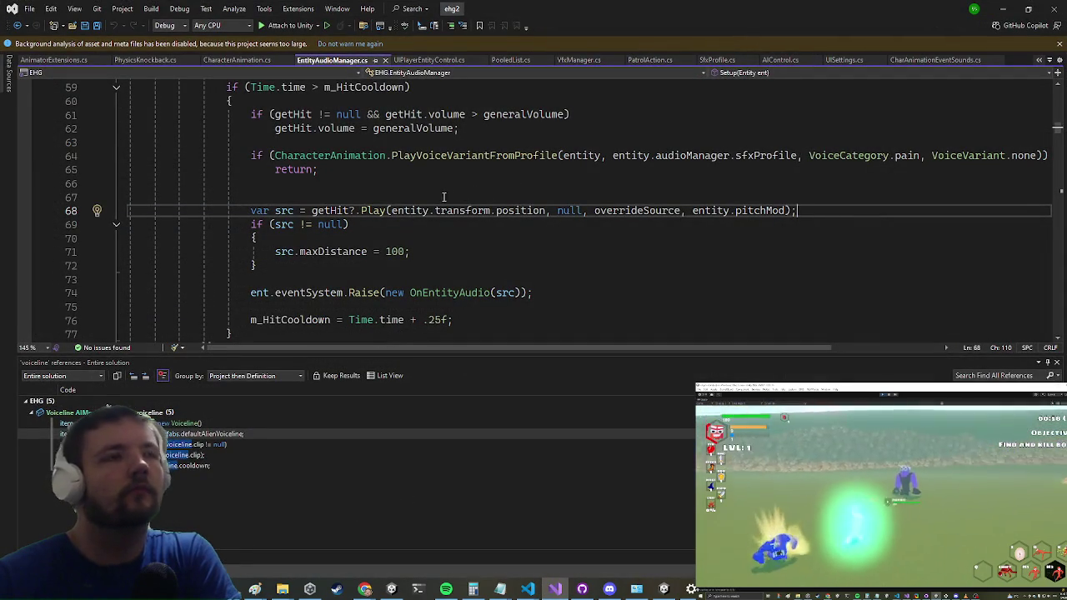
click(327, 211)
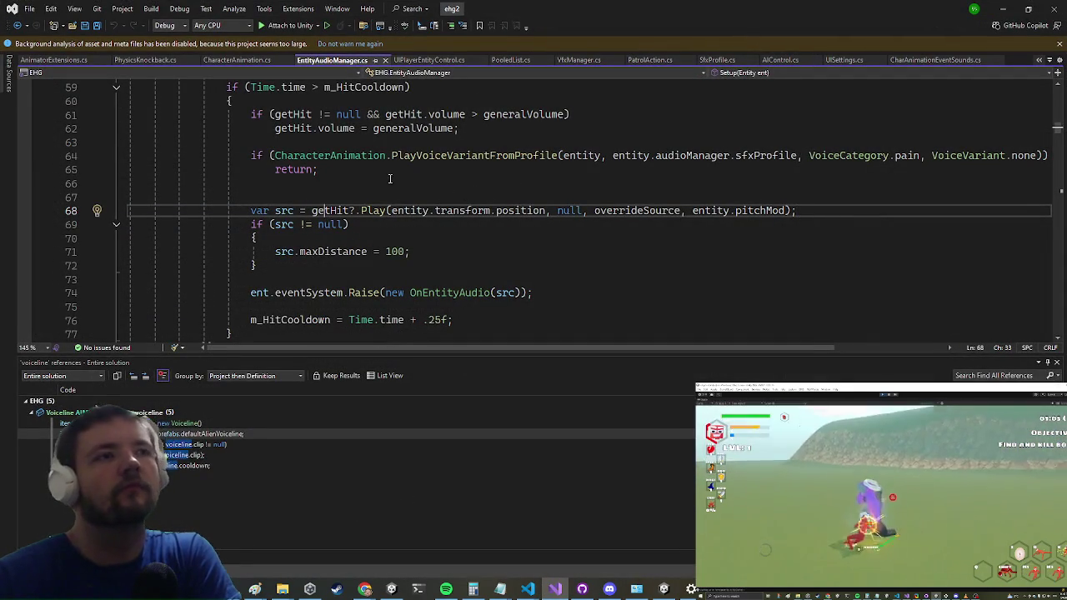
click(1003, 8)
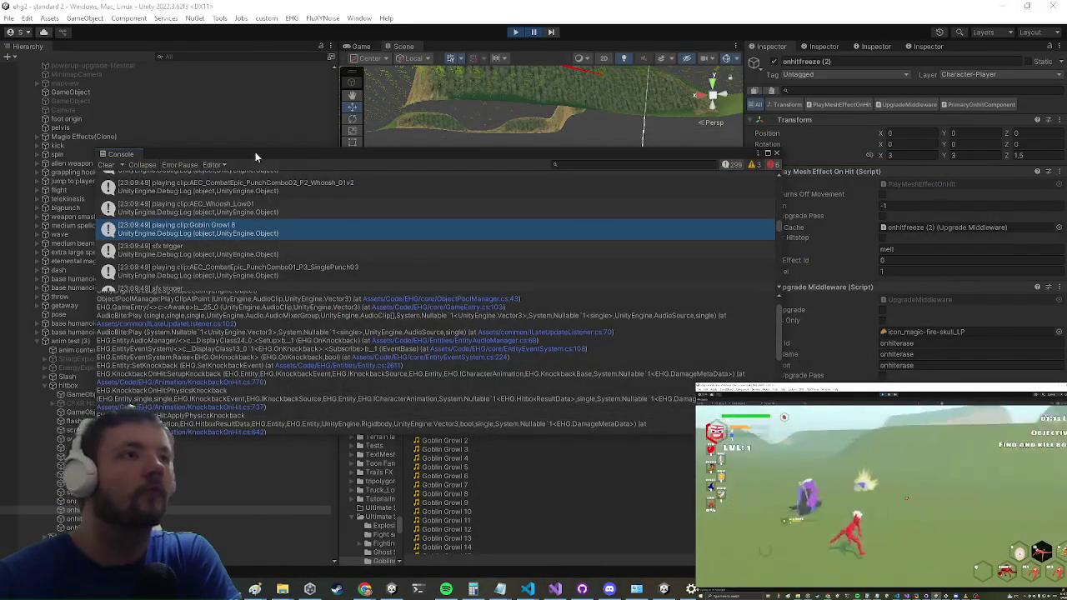
- Close the Console, select mainchar Variant (2), and expand its Entity Audio Manager Get Hit sound
click(255, 149)
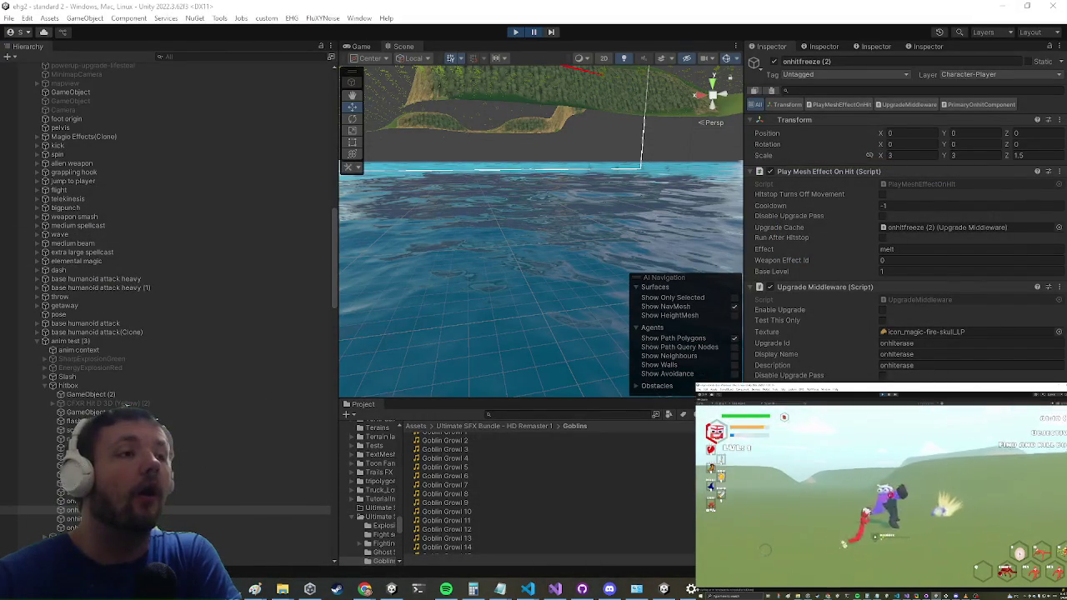
scroll(263, 289, up, 10)
scroll(184, 233, up, 3)
click(141, 77)
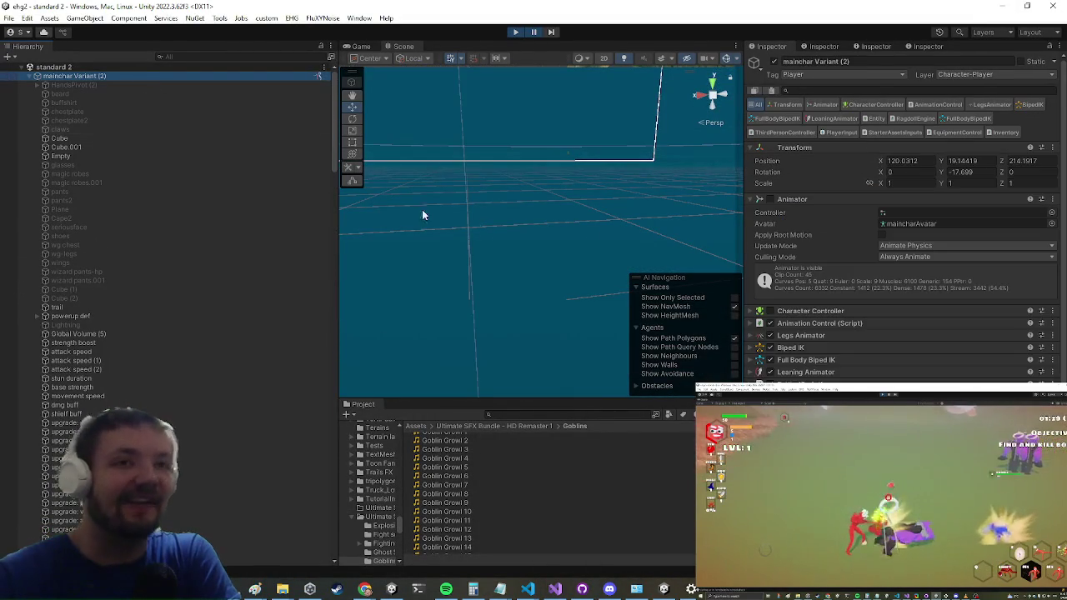
scroll(846, 341, down, 5)
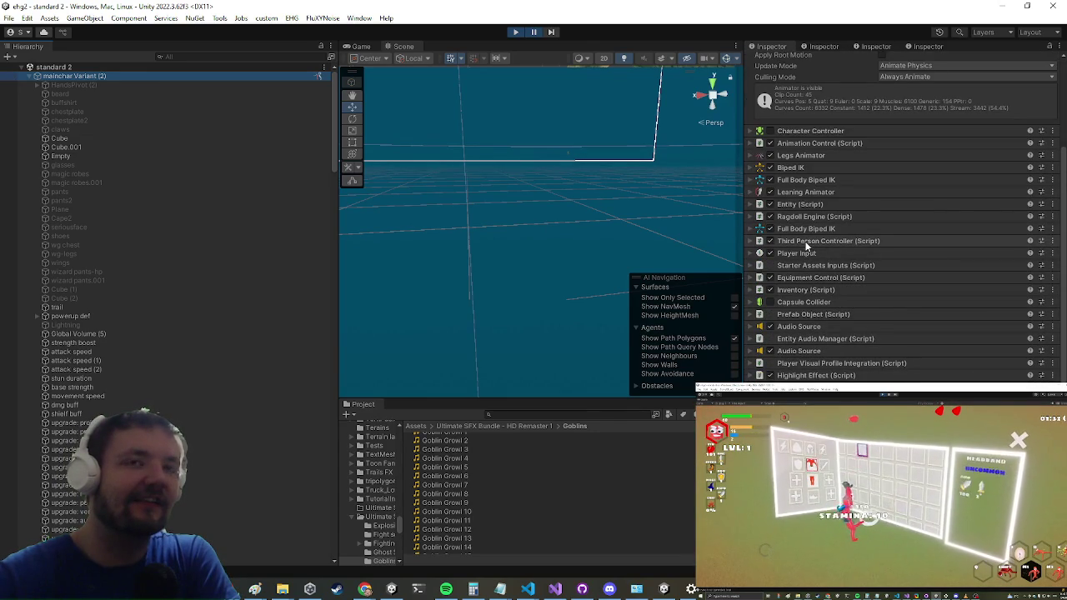
click(803, 340)
scroll(837, 302, down, 4)
click(806, 367)
- Review the 18 voice_male_grunt_pain Get Hit clips, then pause the playtest
scroll(876, 293, down, 10)
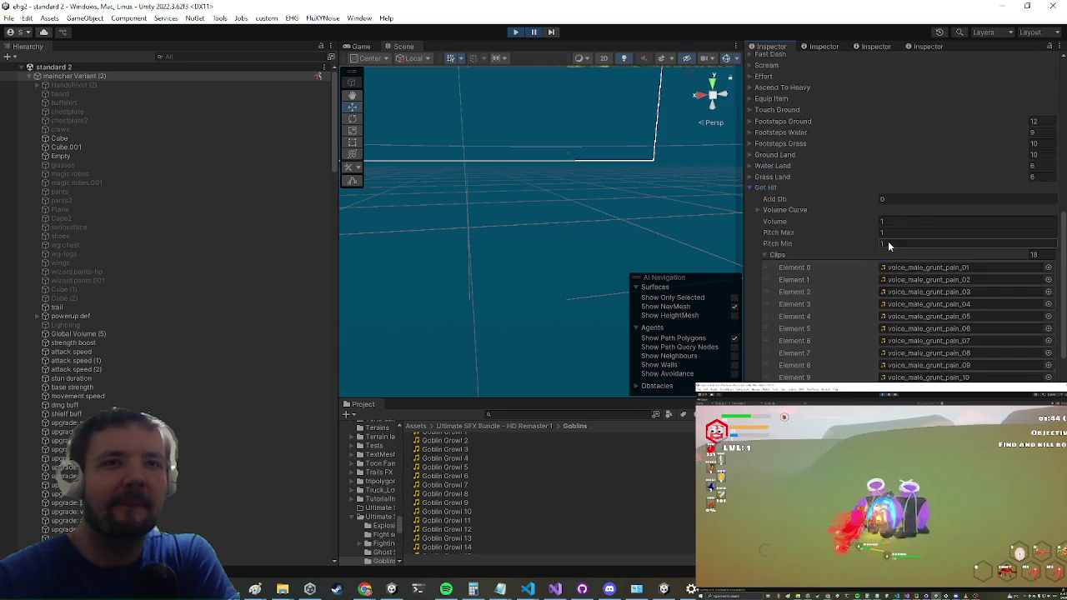
scroll(949, 293, down, 1)
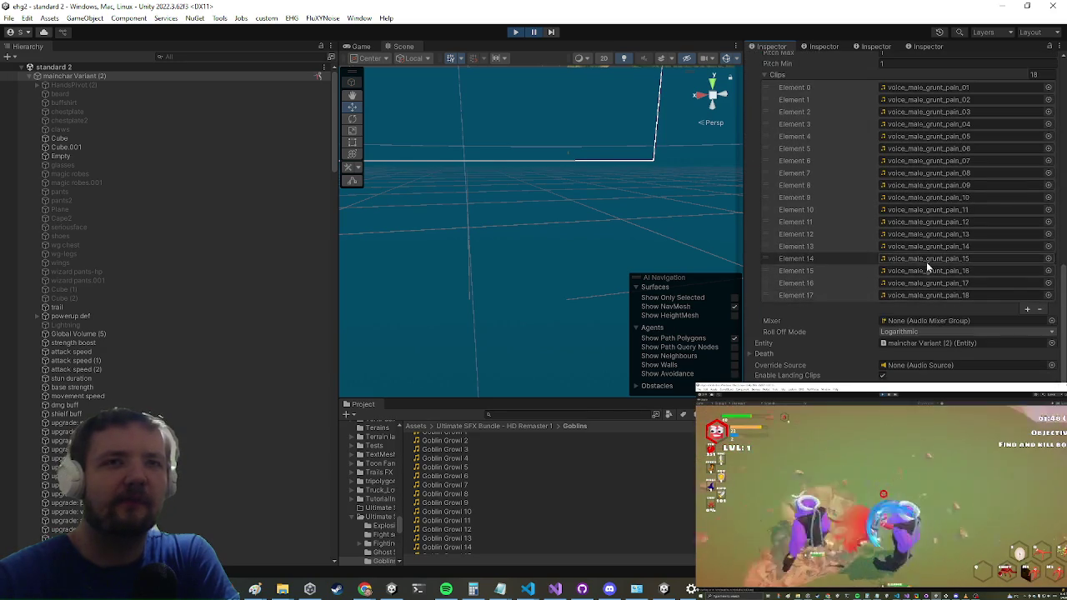
scroll(925, 266, up, 4)
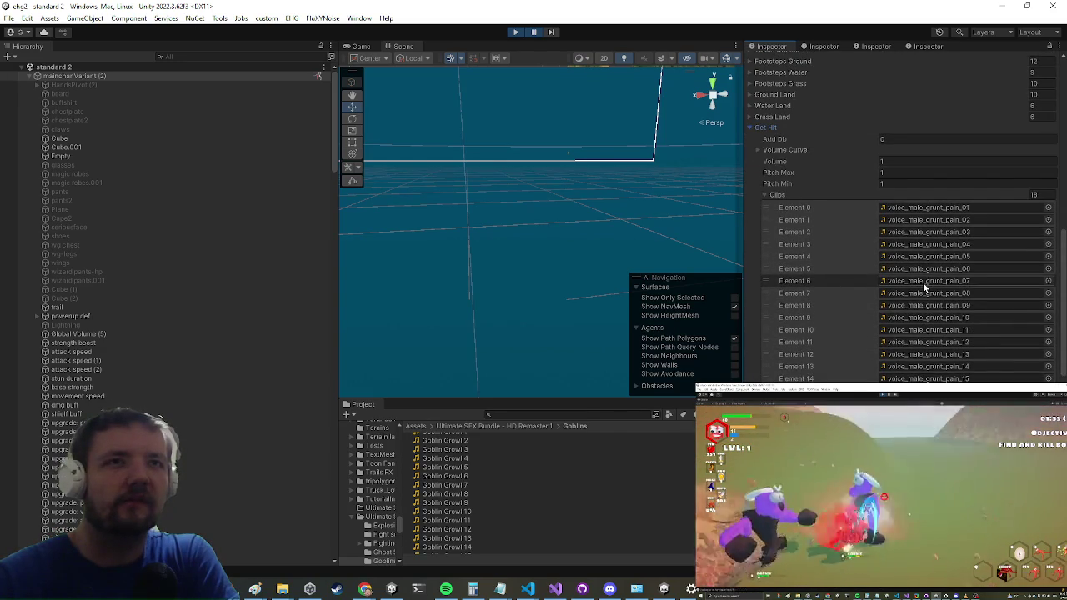
scroll(917, 284, up, 3)
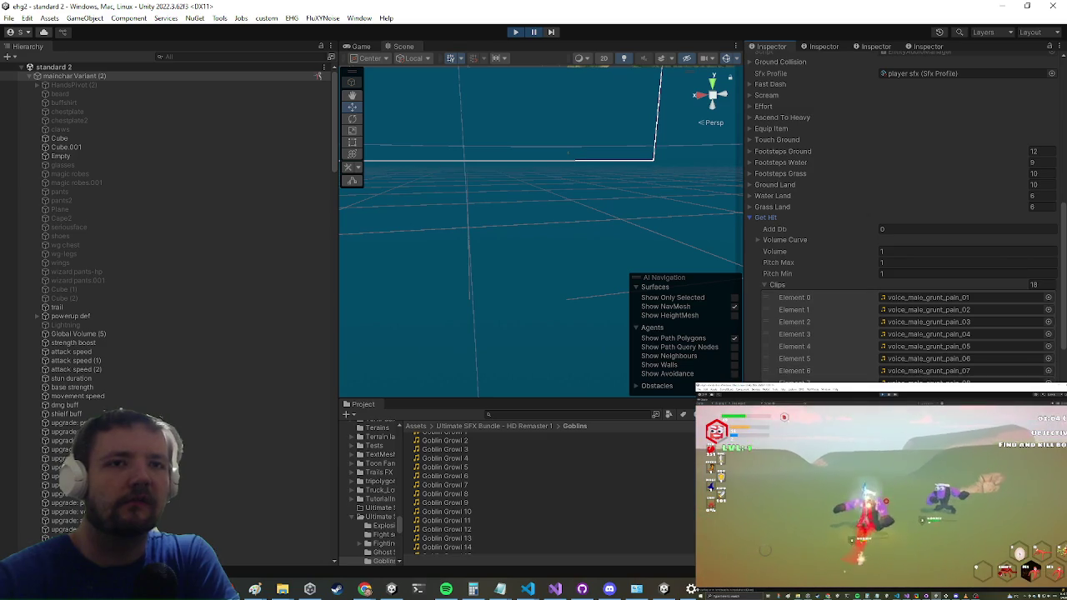
click(533, 32)
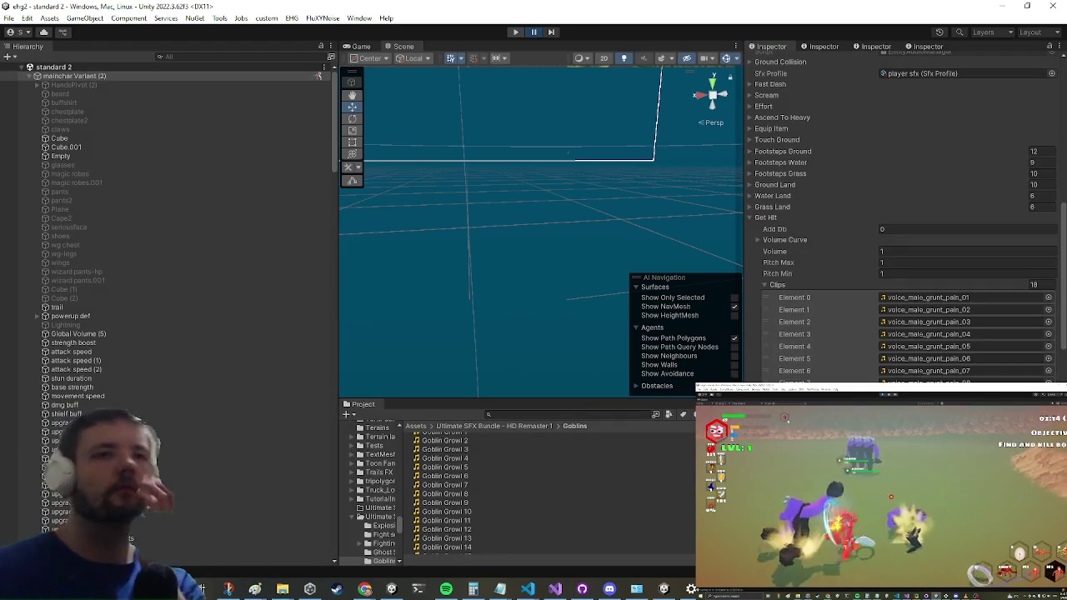
- Exit Play mode with Ctrl+P to stop the playtest and return to the standard 2 scene
key(ctrl+p)
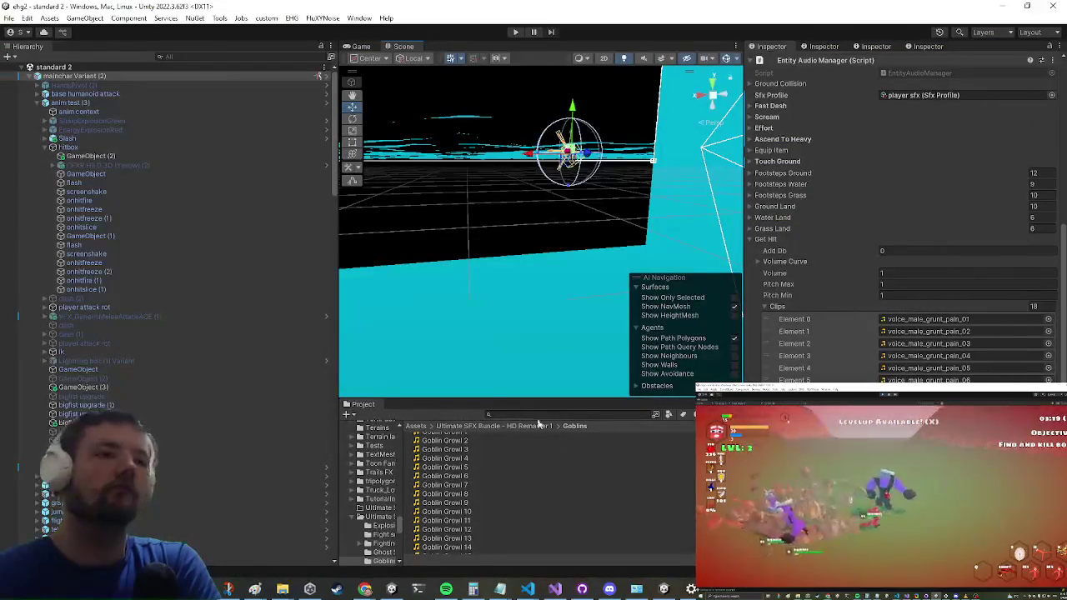
- Search 'ronnie enc', open the Ronnie Encounter prefab, review the orc's six Medium Monster Grunt clips, and return
click(543, 414)
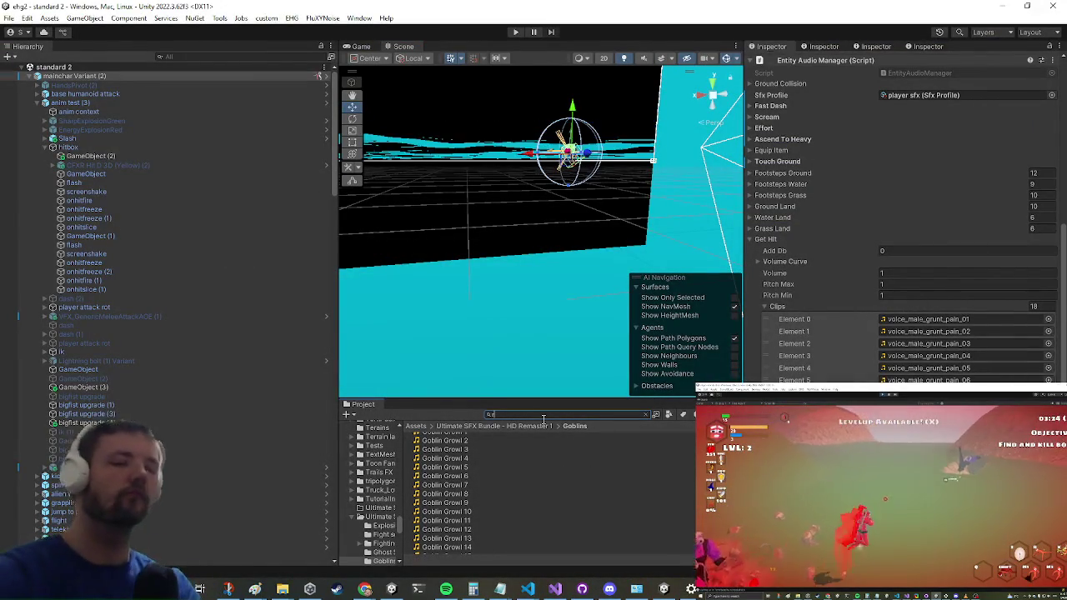
text(onnie enc)
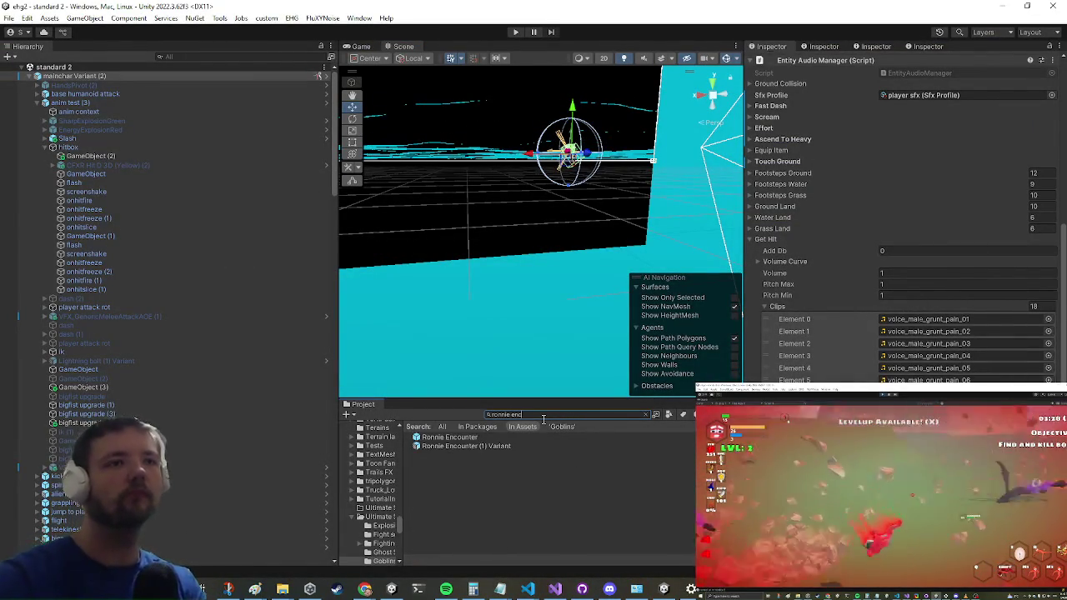
double_click(451, 437)
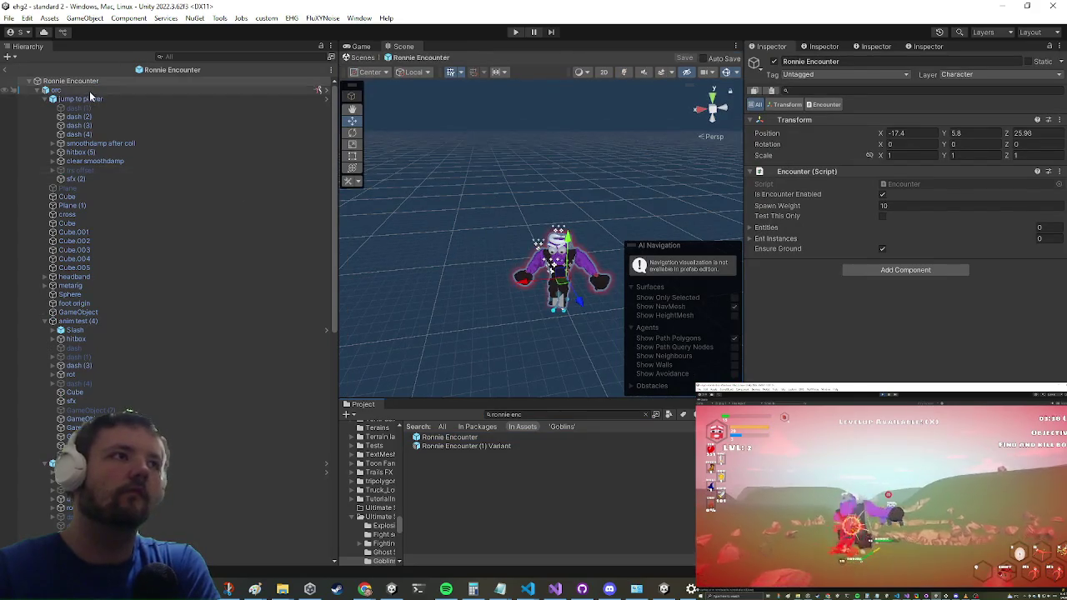
click(93, 90)
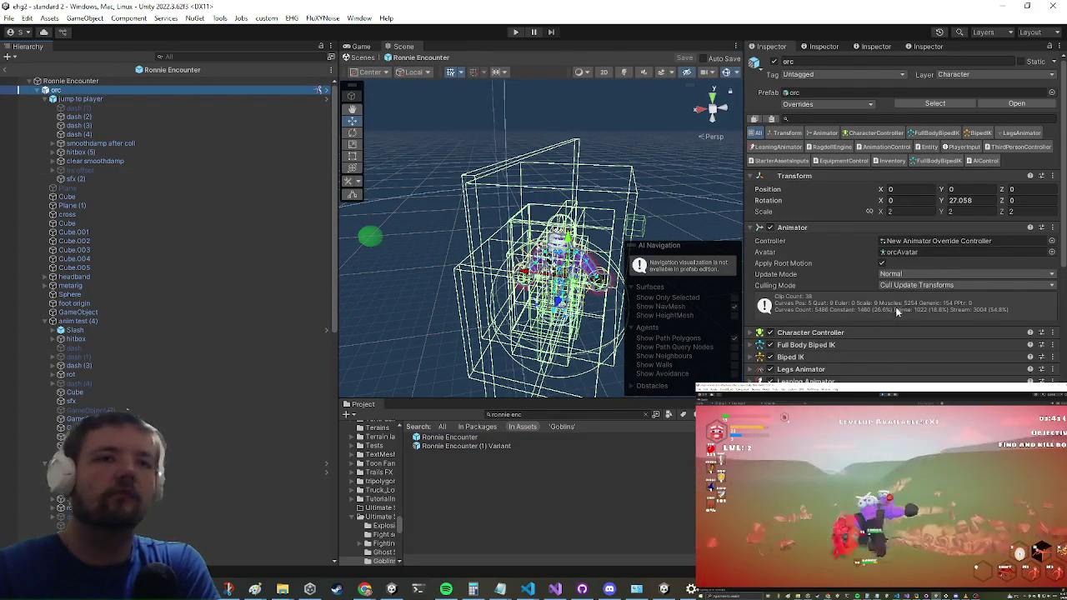
scroll(896, 309, down, 10)
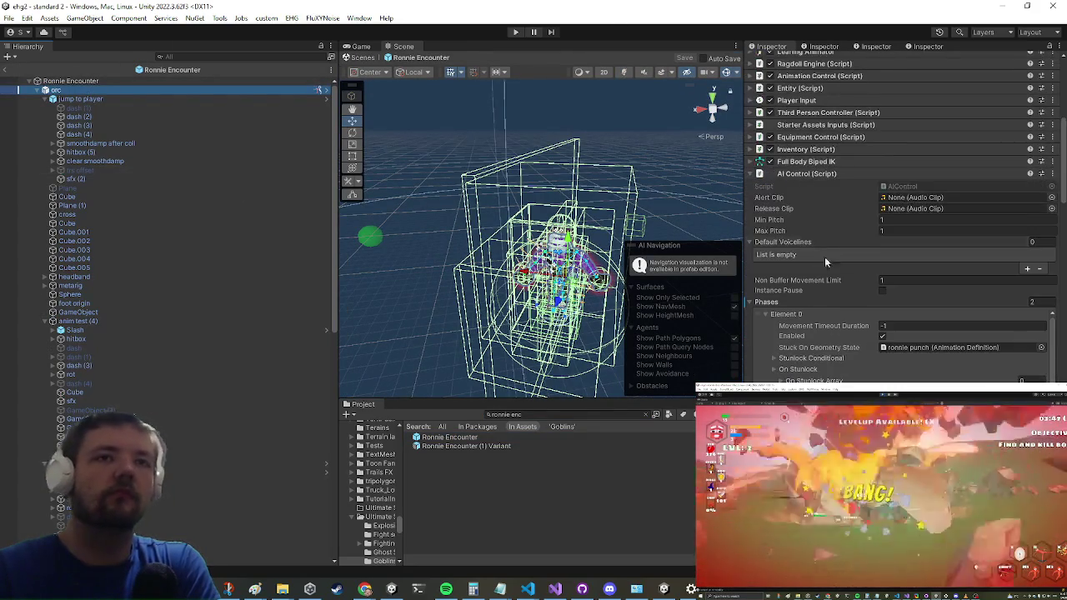
click(810, 175)
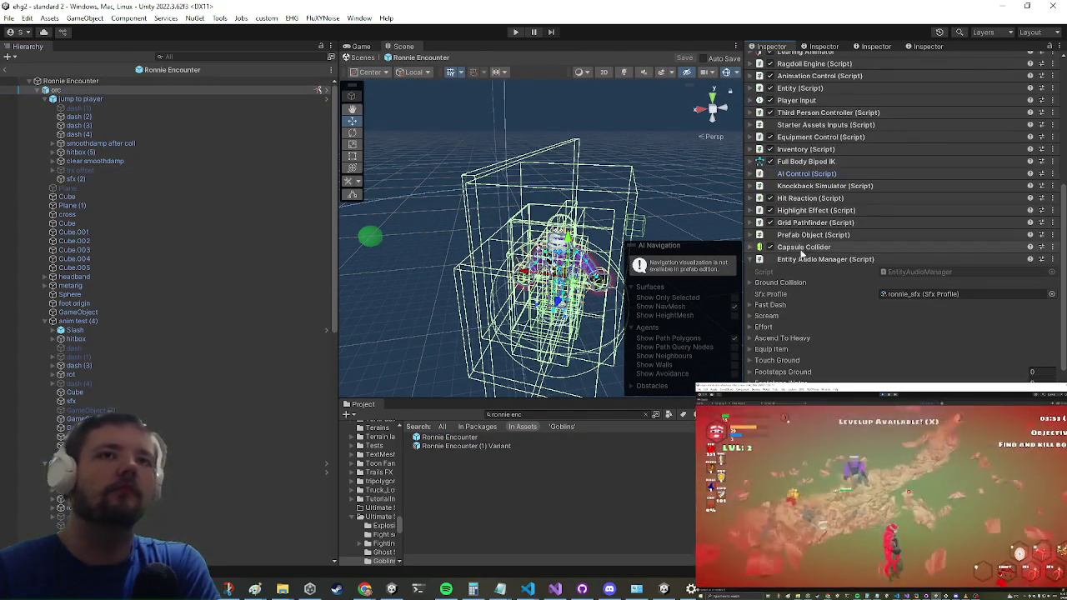
scroll(917, 201, down, 5)
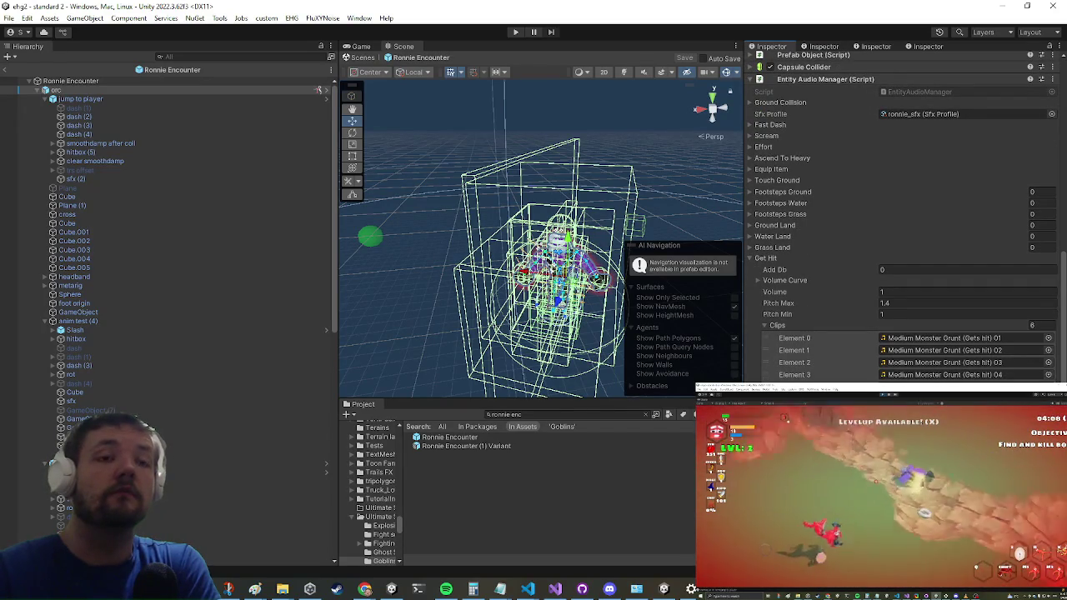
scroll(1028, 379, down, 1)
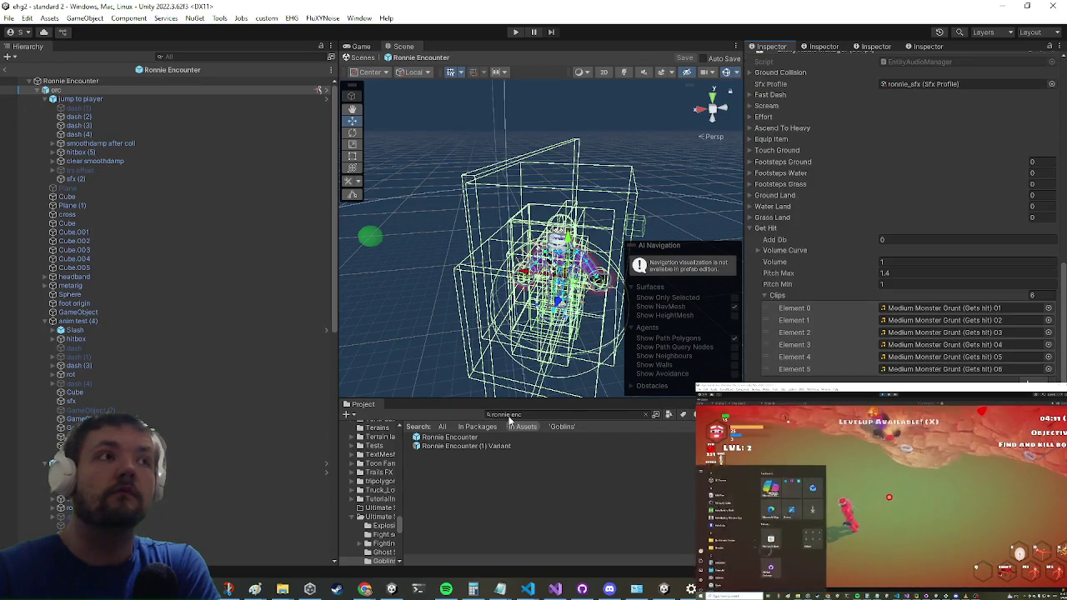
click(29, 80)
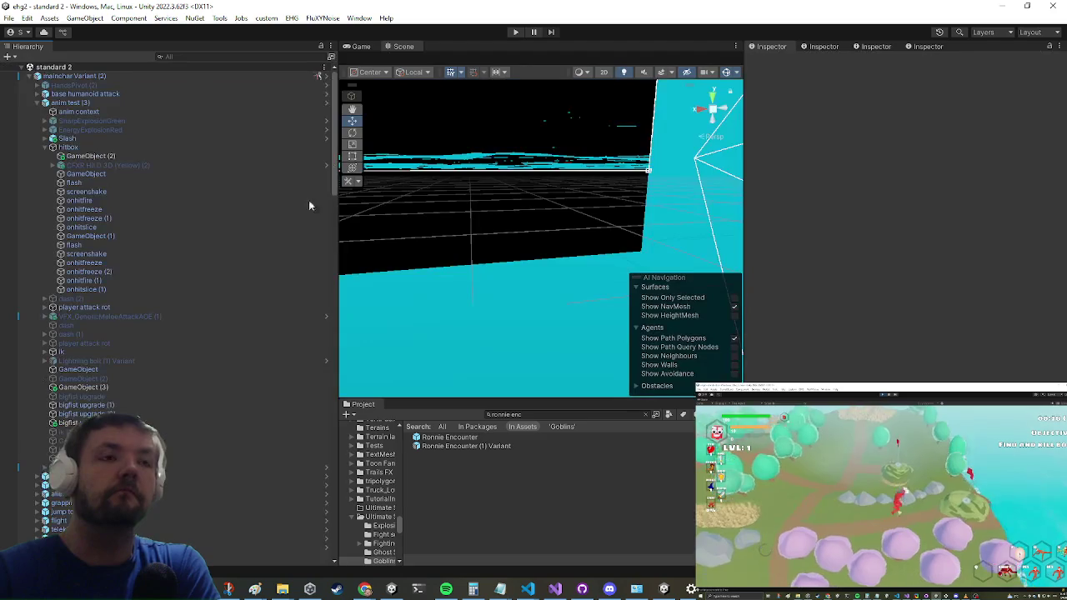
- Search the Hierarchy and Project for 'enemy mana' and open the EnemyManager prefab
click(284, 56)
text(enemy)
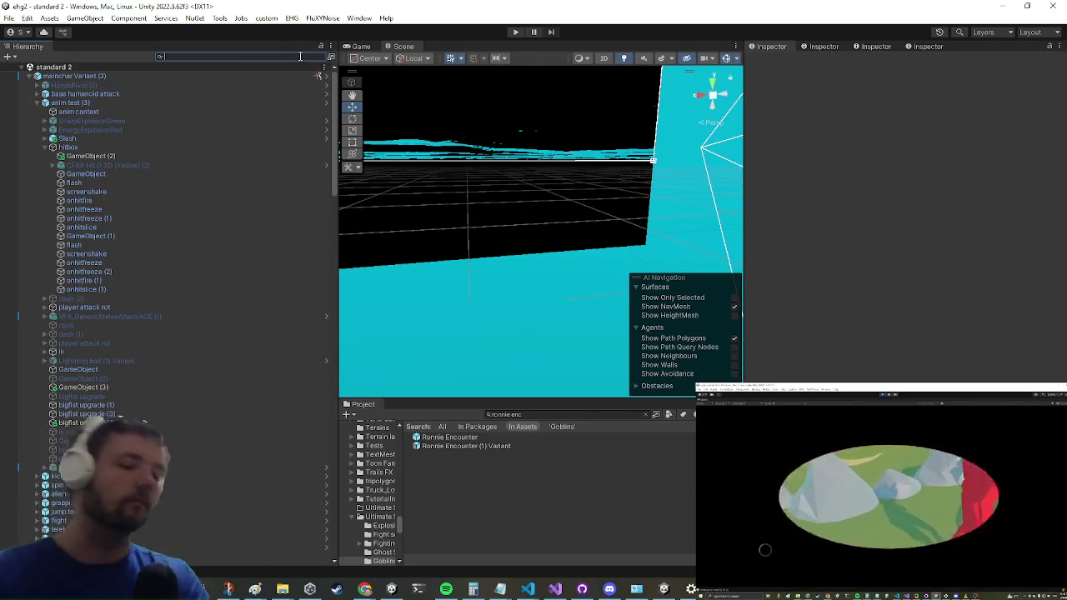
text( mana)
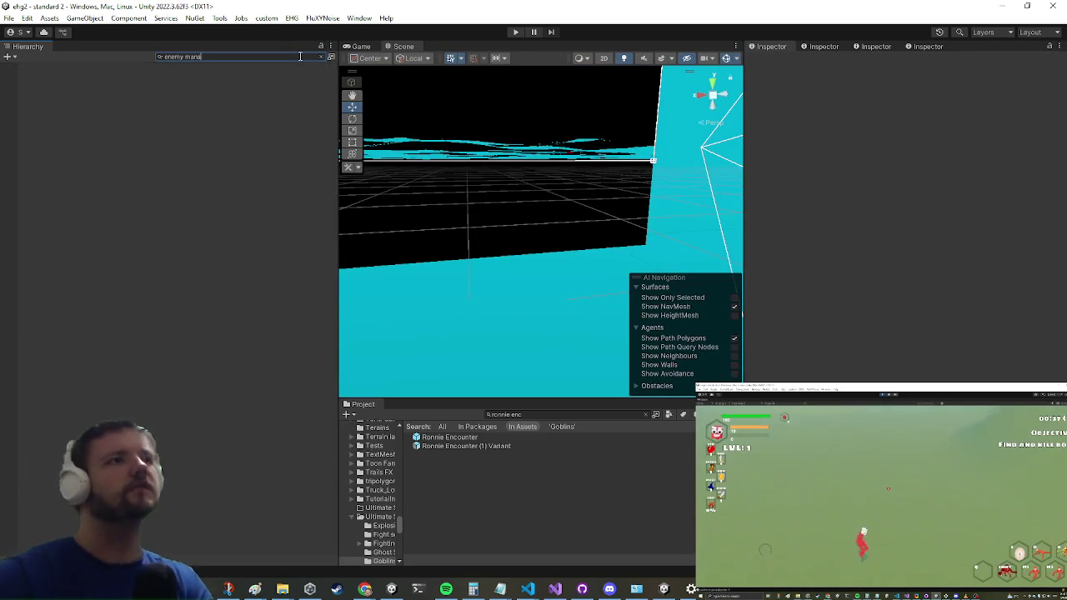
click(590, 413)
text(enem)
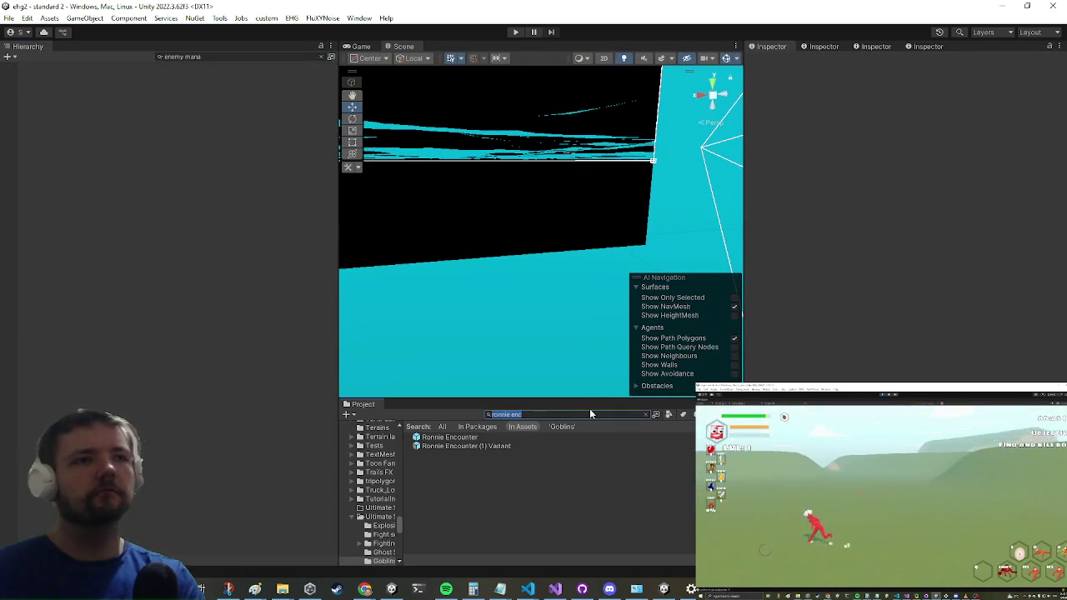
text(y mana)
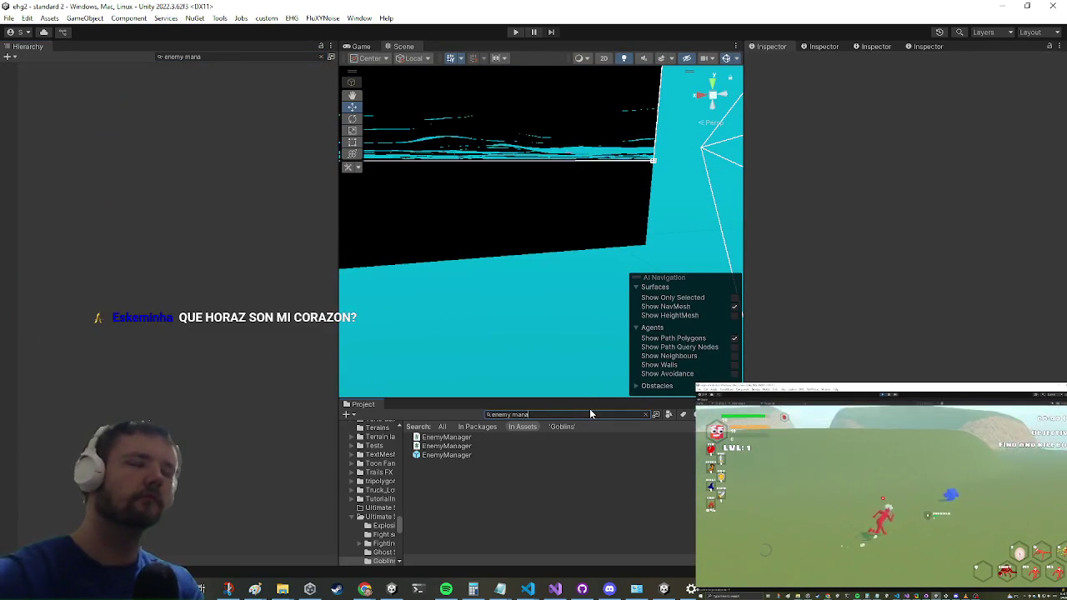
click(446, 455)
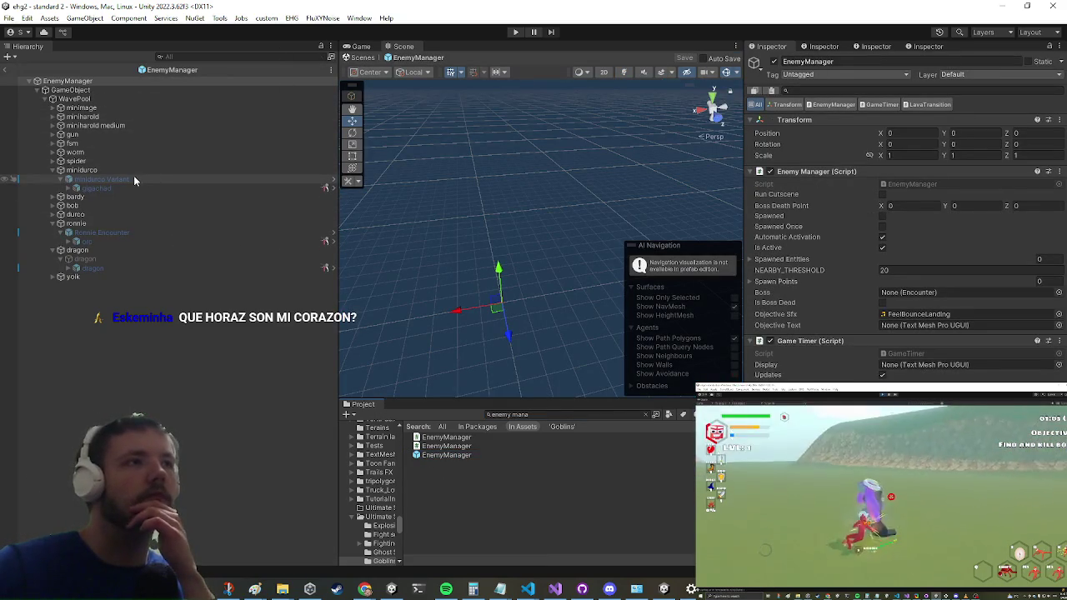
- Inspect the Ronnie Encounter orc's Get Hit sound (ronnie_sfx, pitch 1–1.4) and cross-check the EntityAudioManager code
click(120, 234)
click(108, 241)
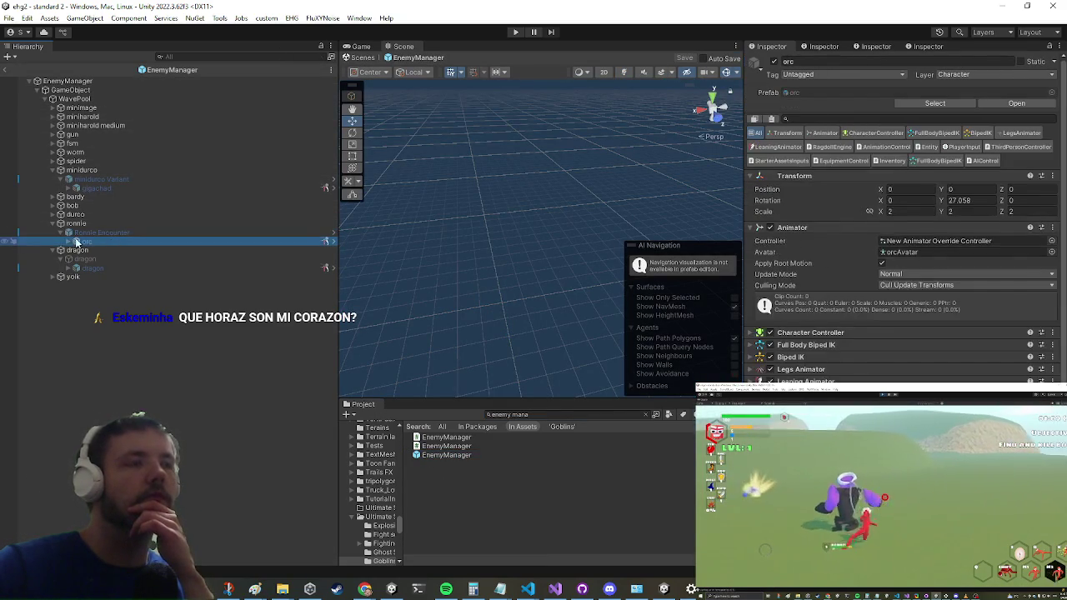
scroll(938, 258, down, 15)
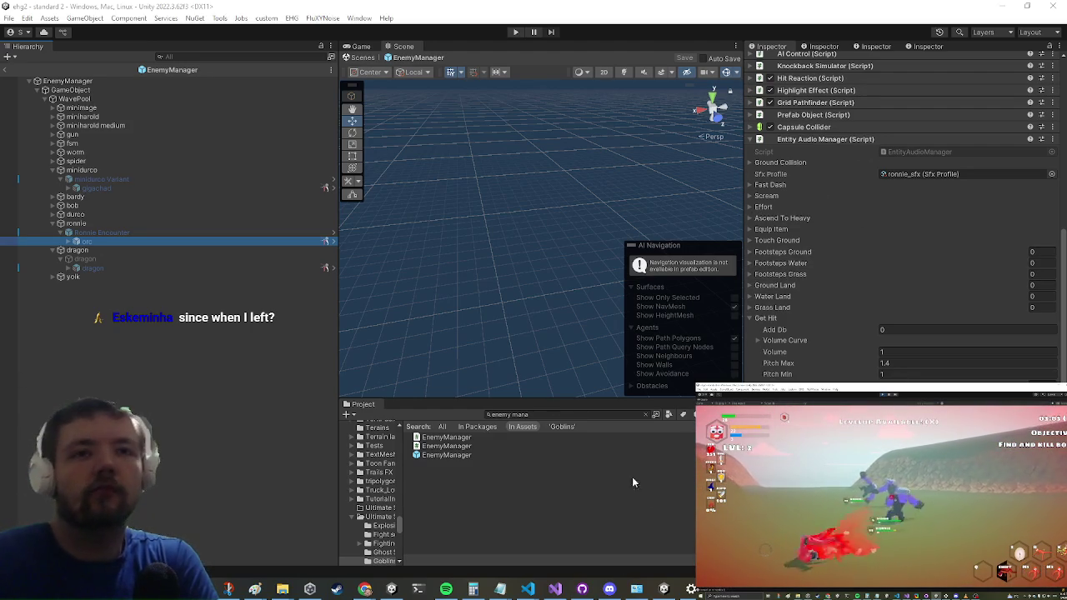
click(555, 590)
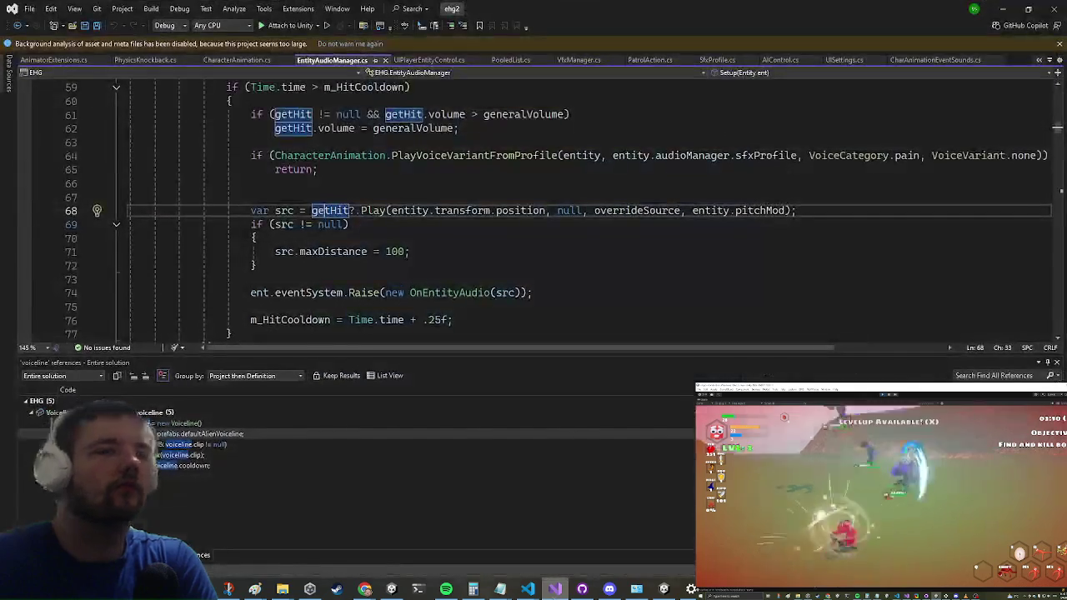
key(alt+Tab)
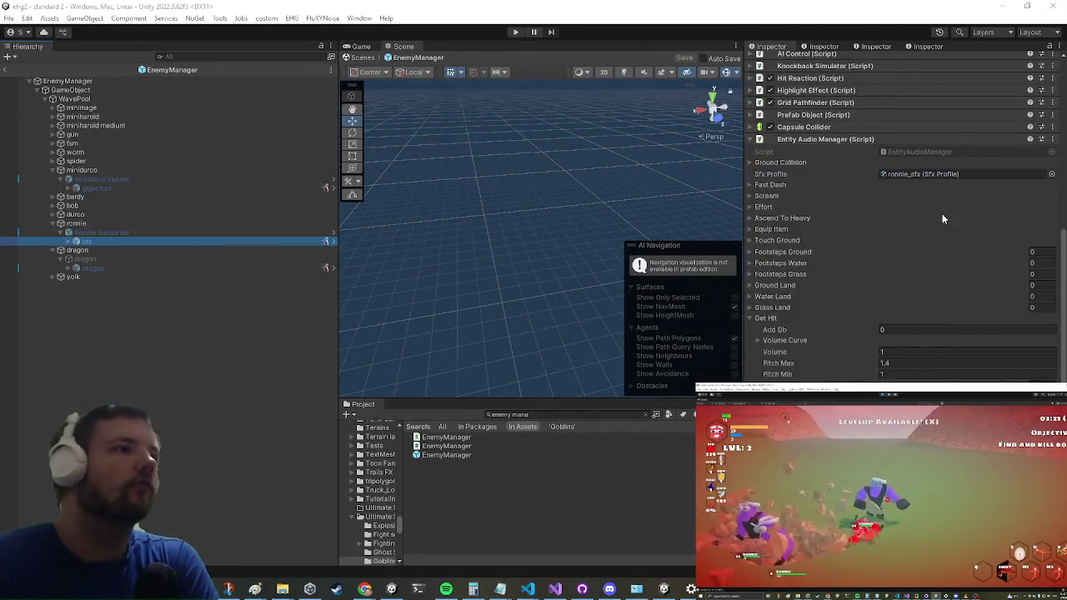
- Open the orc prefab, collapse its bone rig, and select both sfx (2) and sfx (3) under hitbox
scroll(834, 167, up, 5)
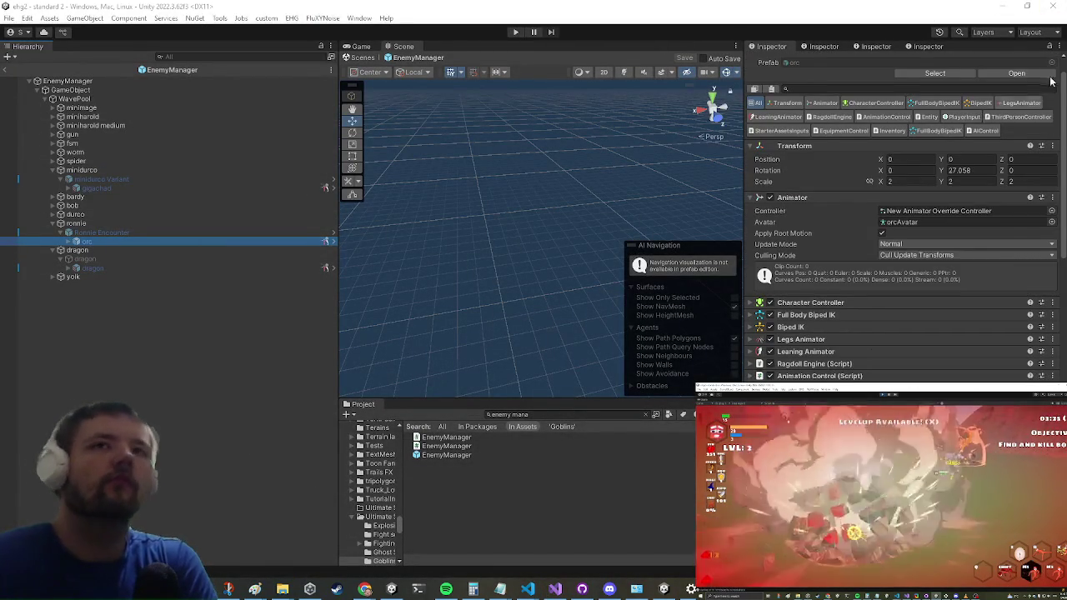
click(1017, 73)
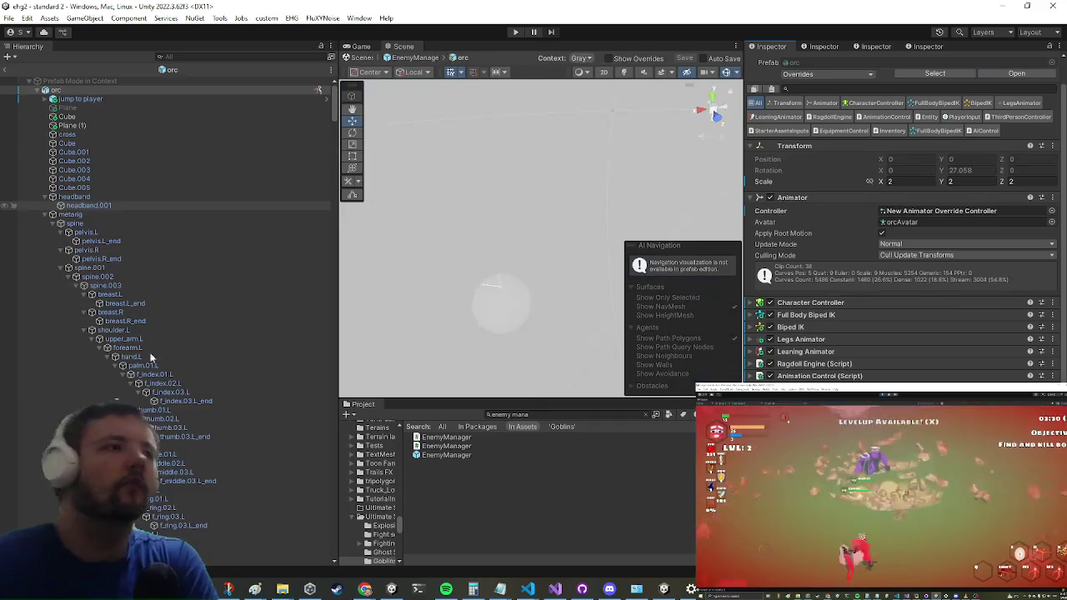
scroll(192, 379, down, 5)
scroll(183, 372, up, 8)
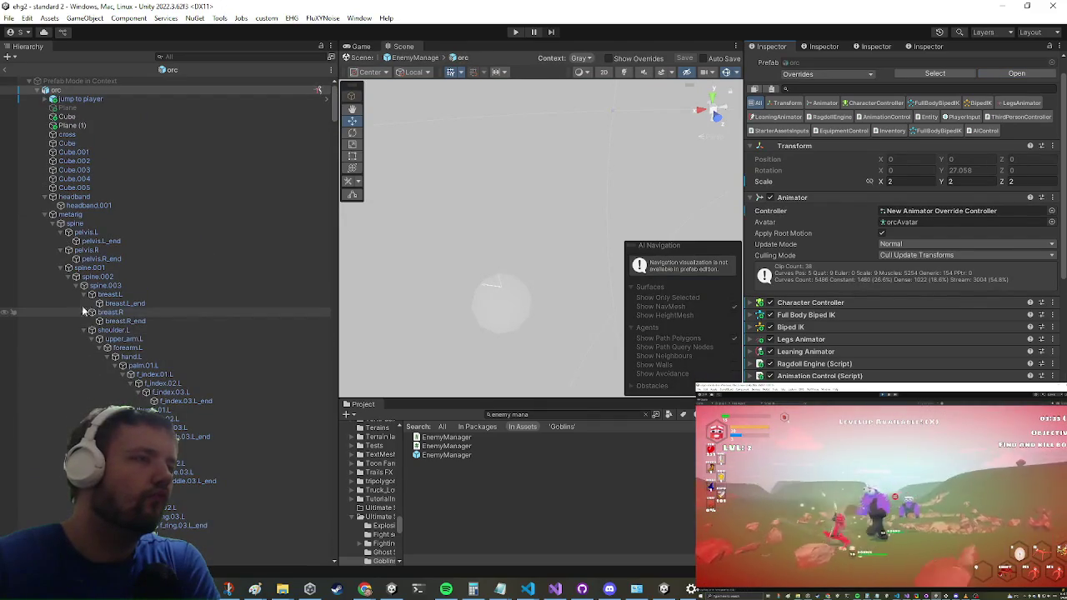
click(44, 215)
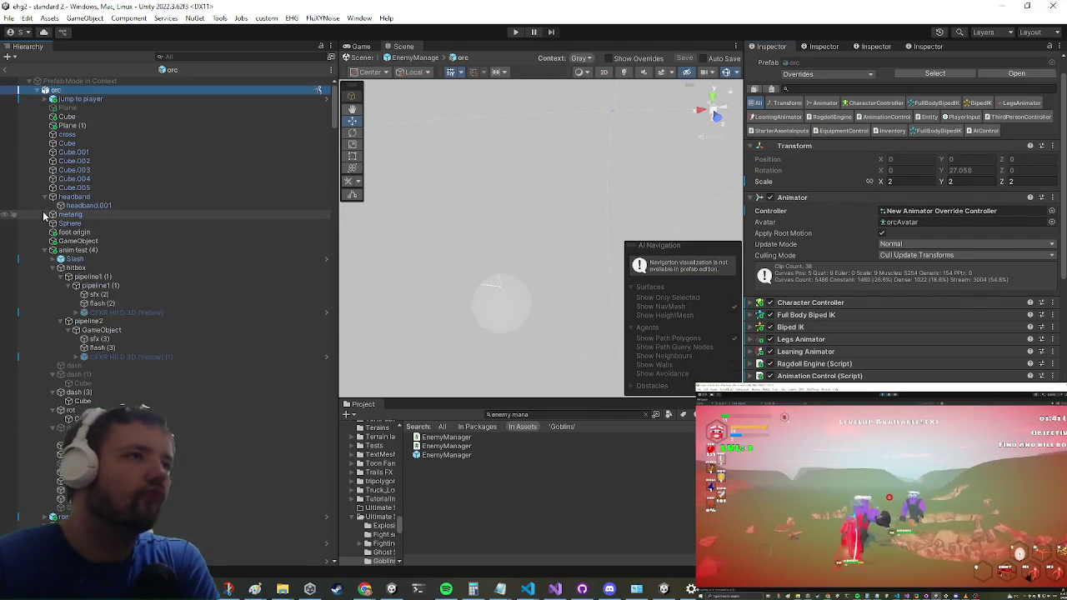
click(105, 322)
click(120, 286)
click(111, 295)
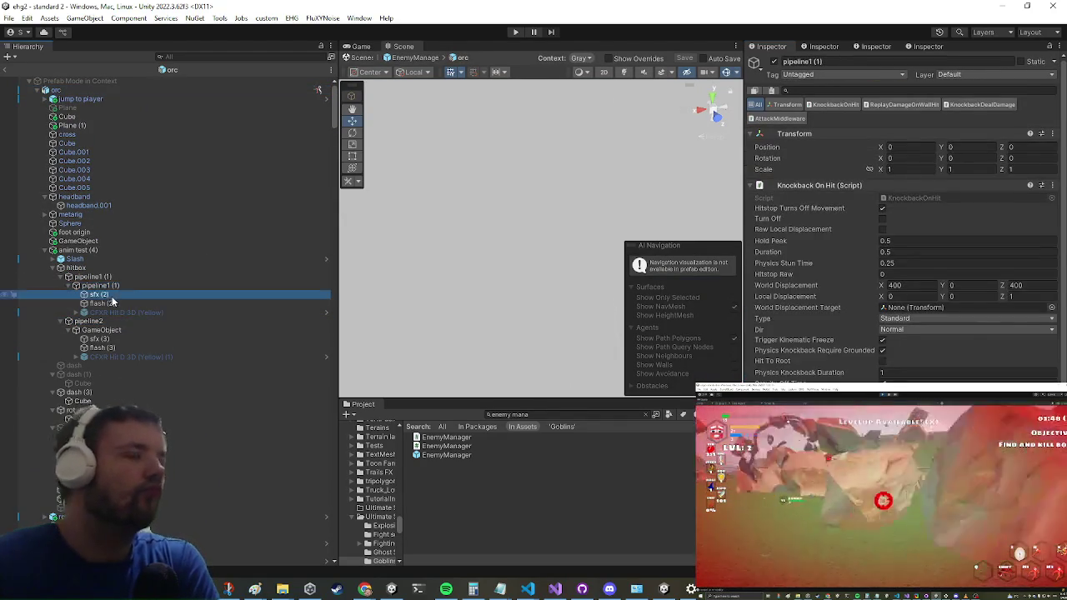
click(145, 340)
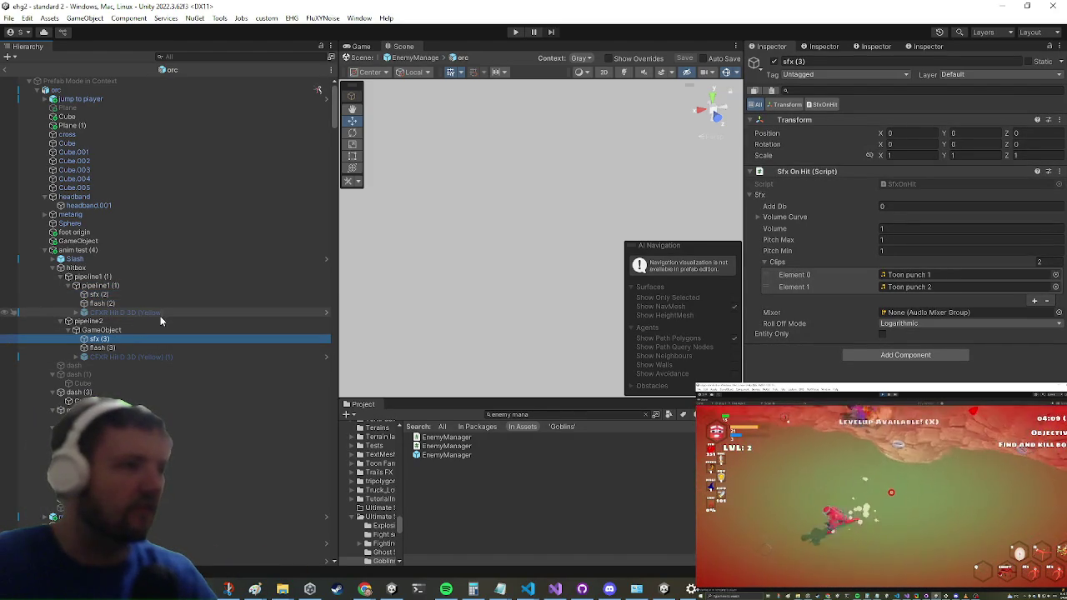
ctrl+click(150, 294)
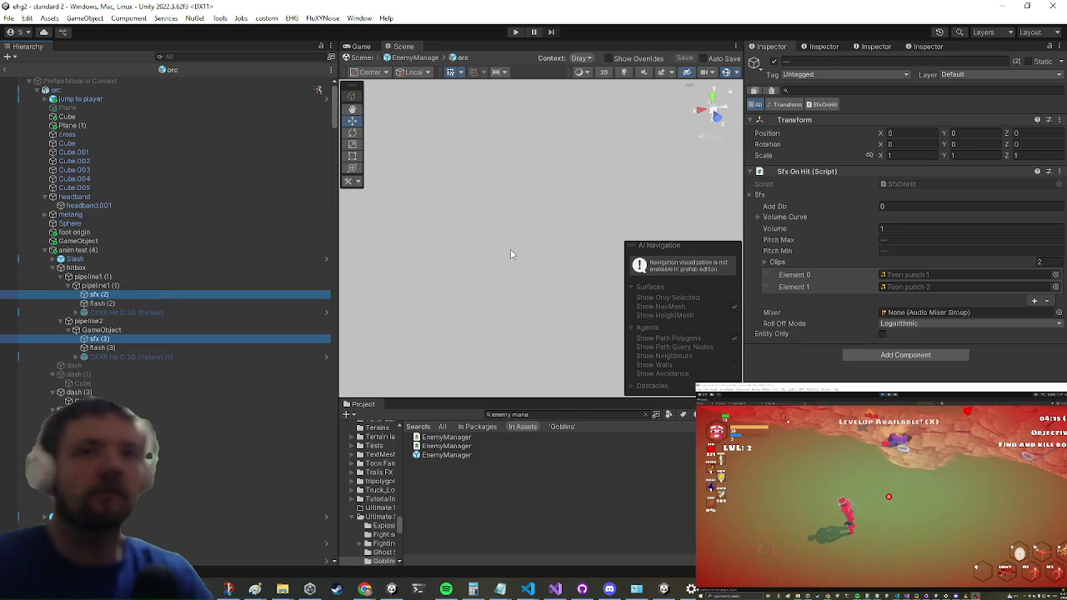
- Replace the Toon punch clips in their on-hit lists with a single AEC2_Impact_Punch_02 clip
click(1049, 301)
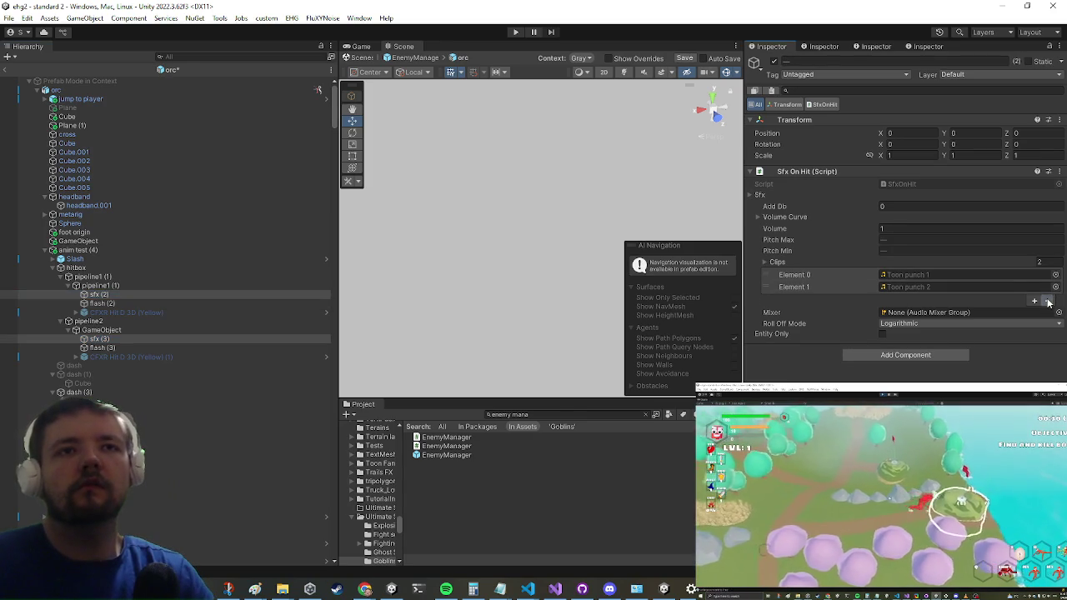
click(1049, 301)
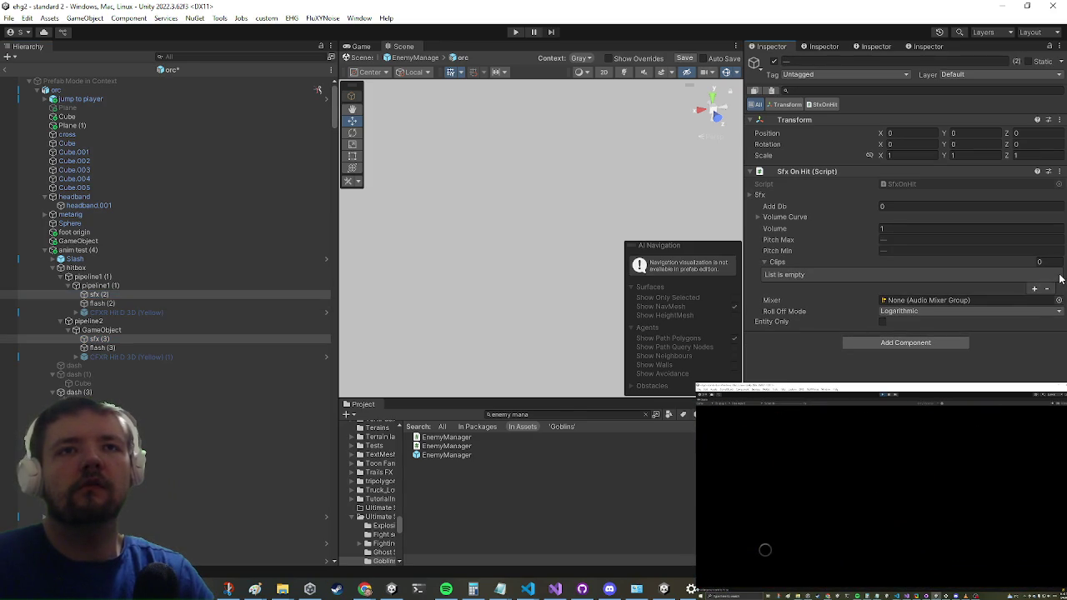
click(1034, 288)
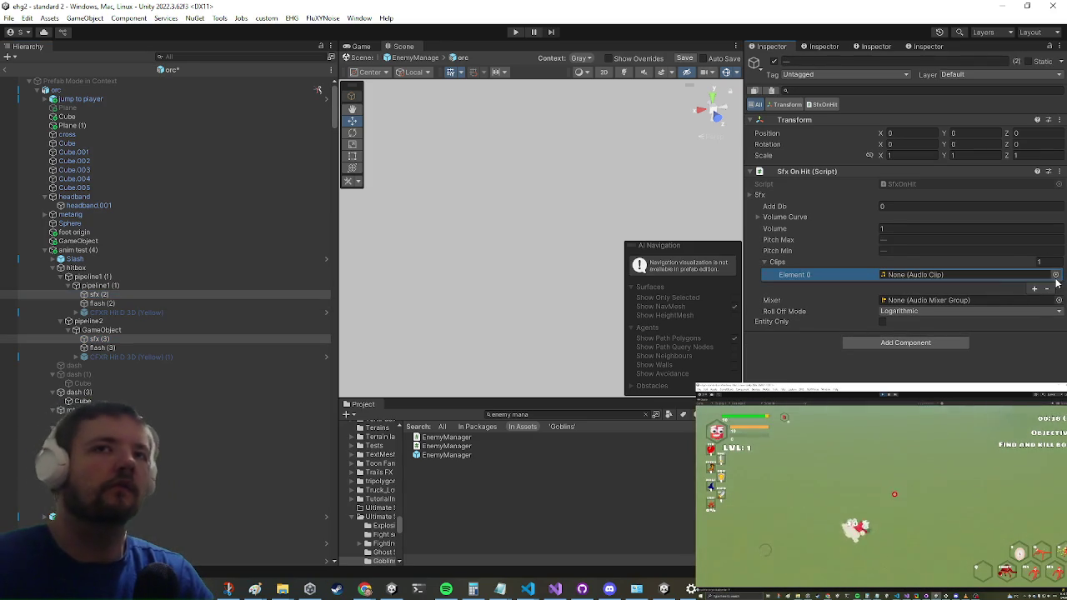
click(1058, 275)
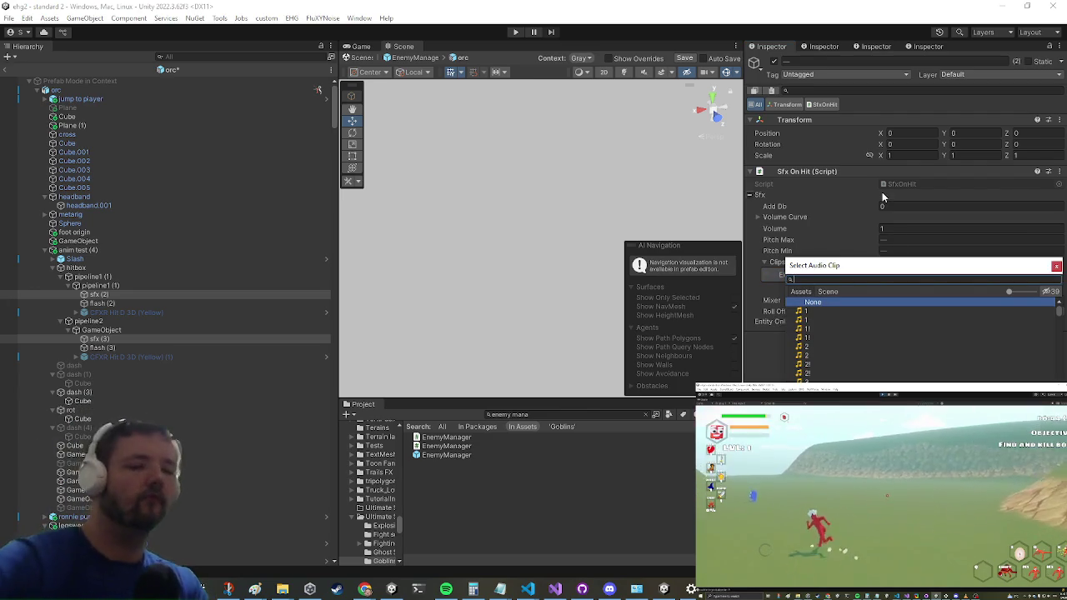
text(punch)
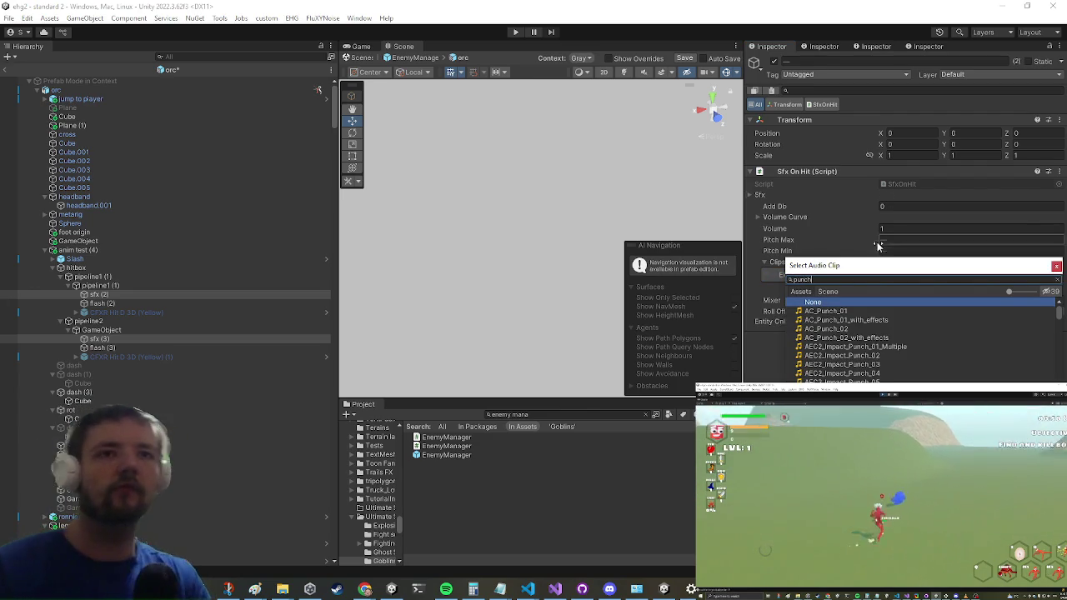
double_click(849, 356)
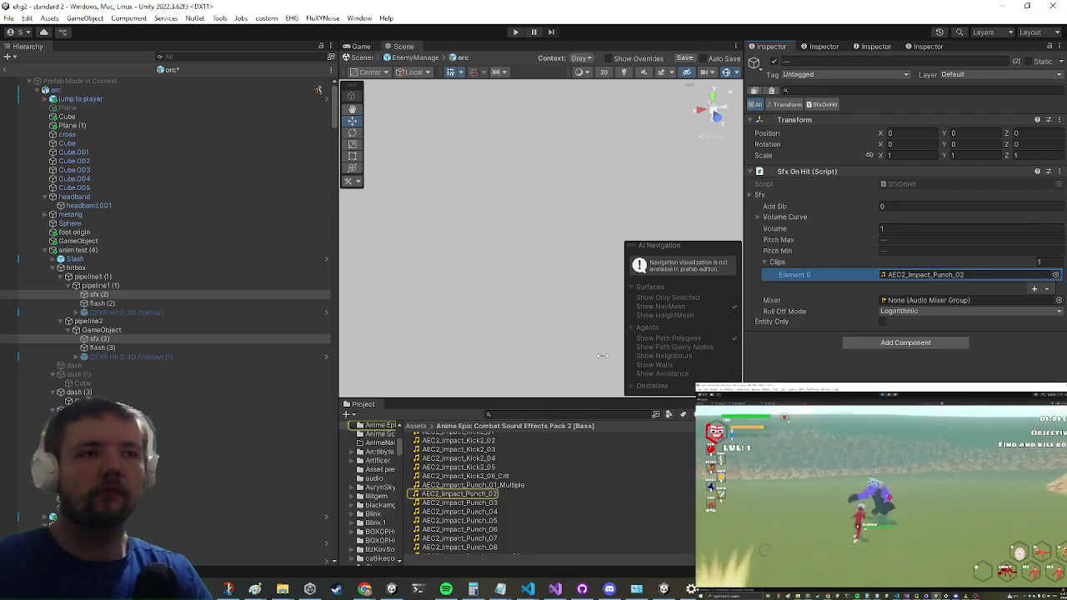
- Collapse legsweep, expand ronnie punch > hitbox, and select its sfx (1) object
scroll(166, 325, down, 3)
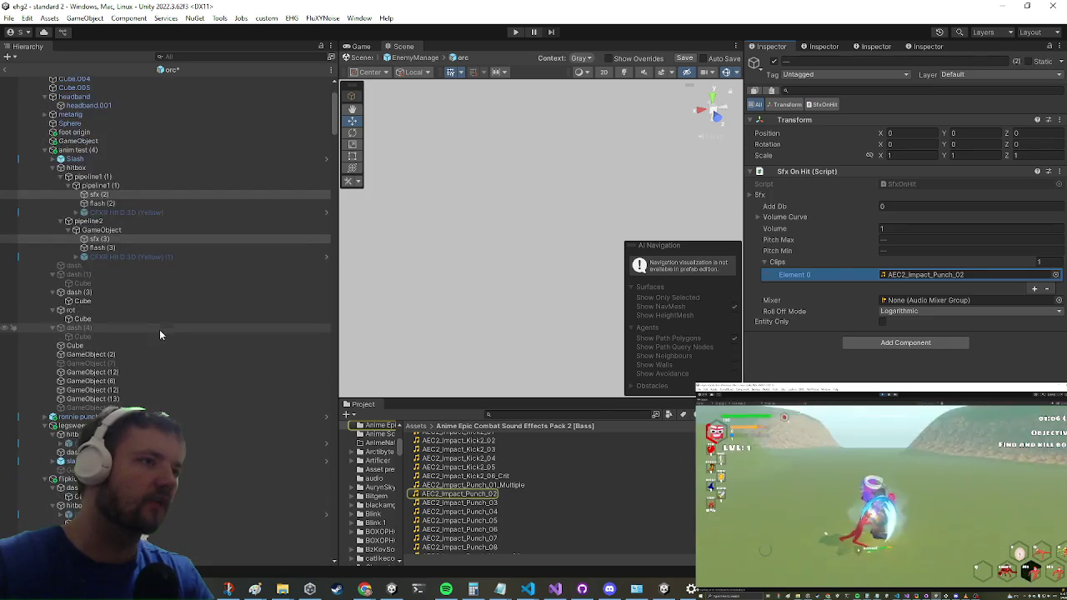
scroll(159, 293, up, 3)
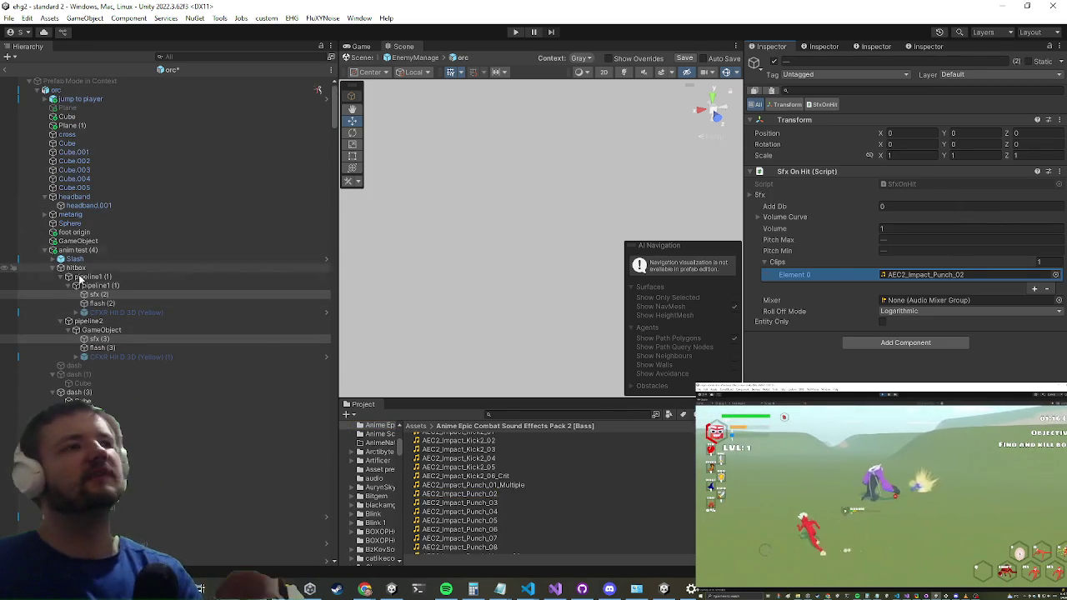
scroll(92, 263, down, 4)
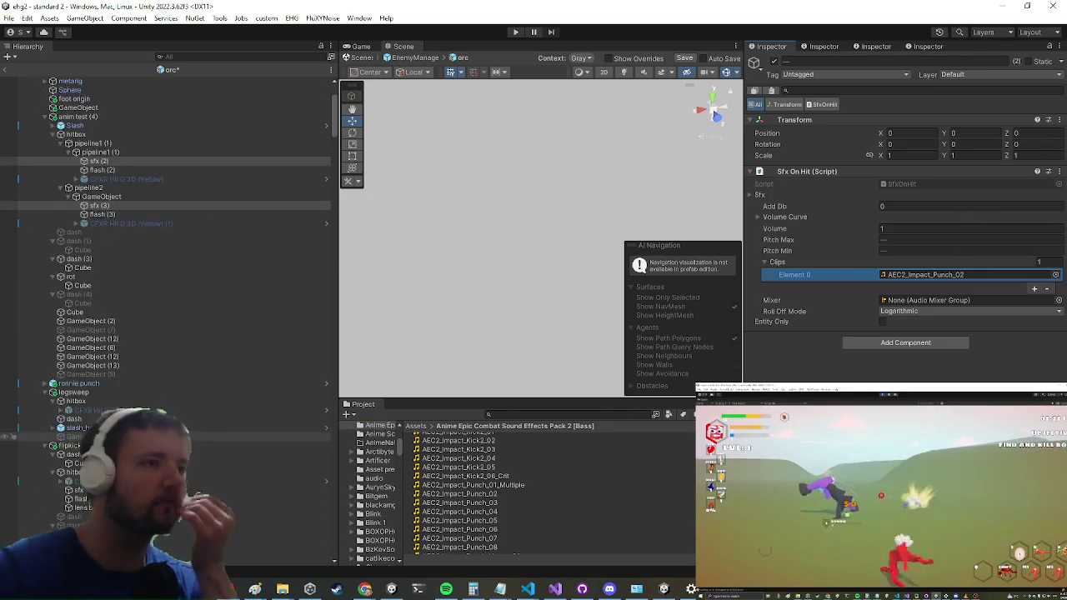
click(45, 392)
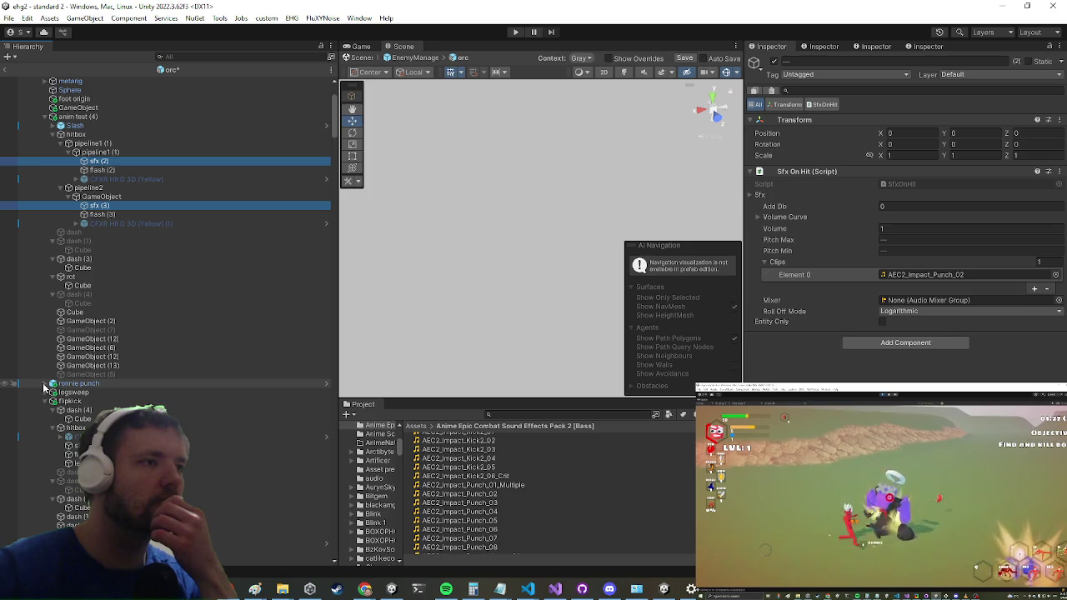
click(48, 385)
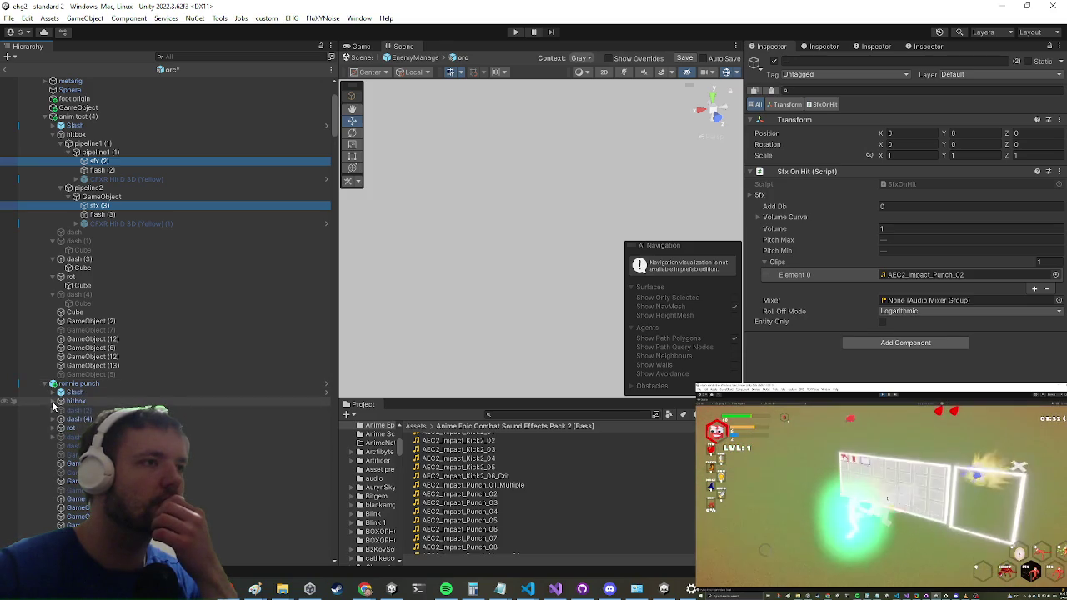
click(53, 402)
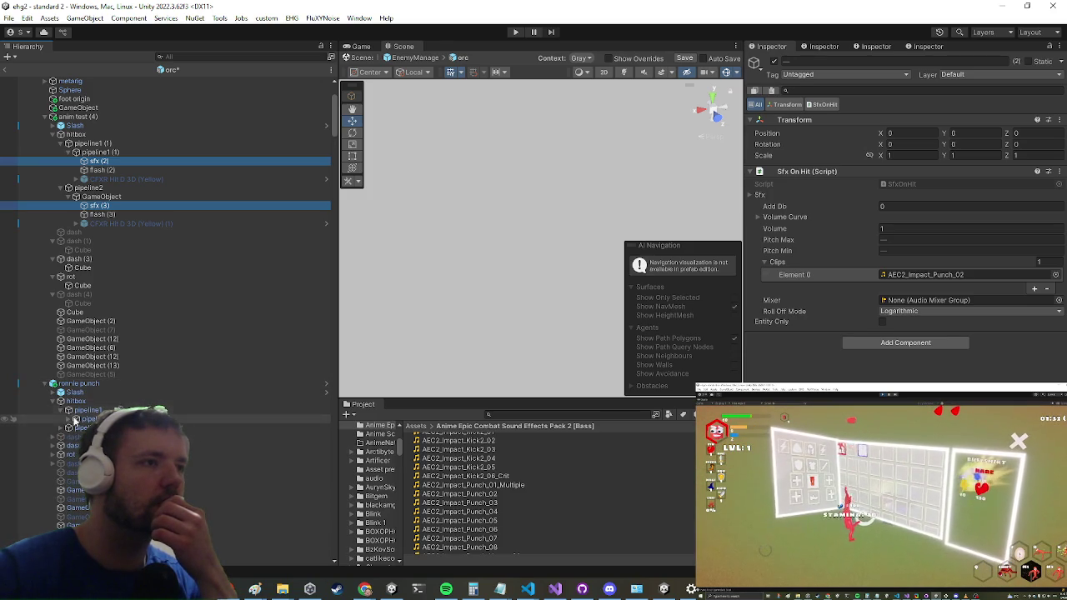
click(12, 436)
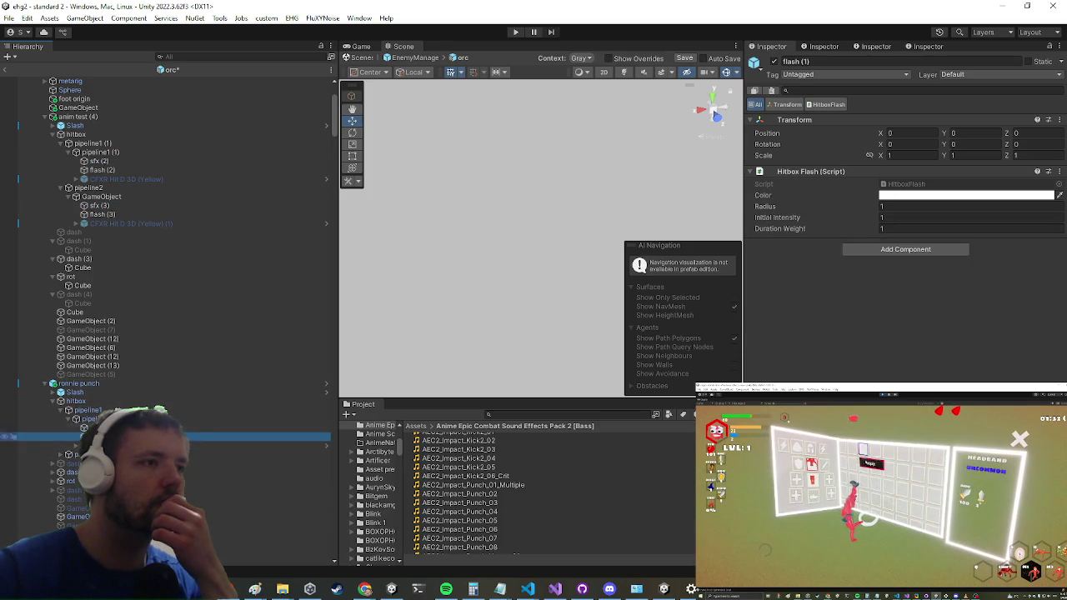
click(50, 418)
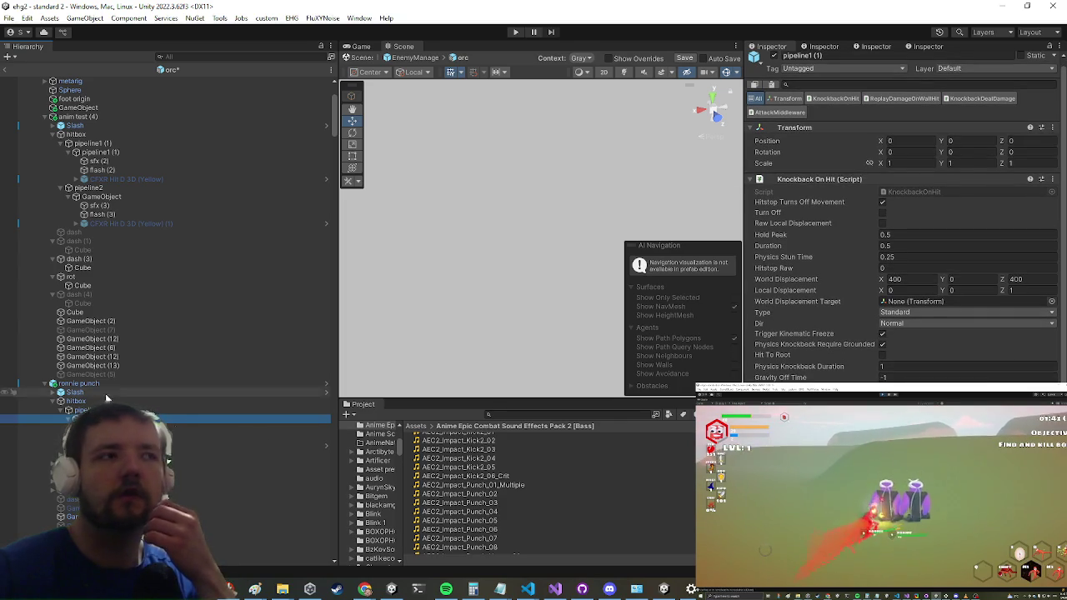
scroll(145, 407, down, 2)
click(146, 405)
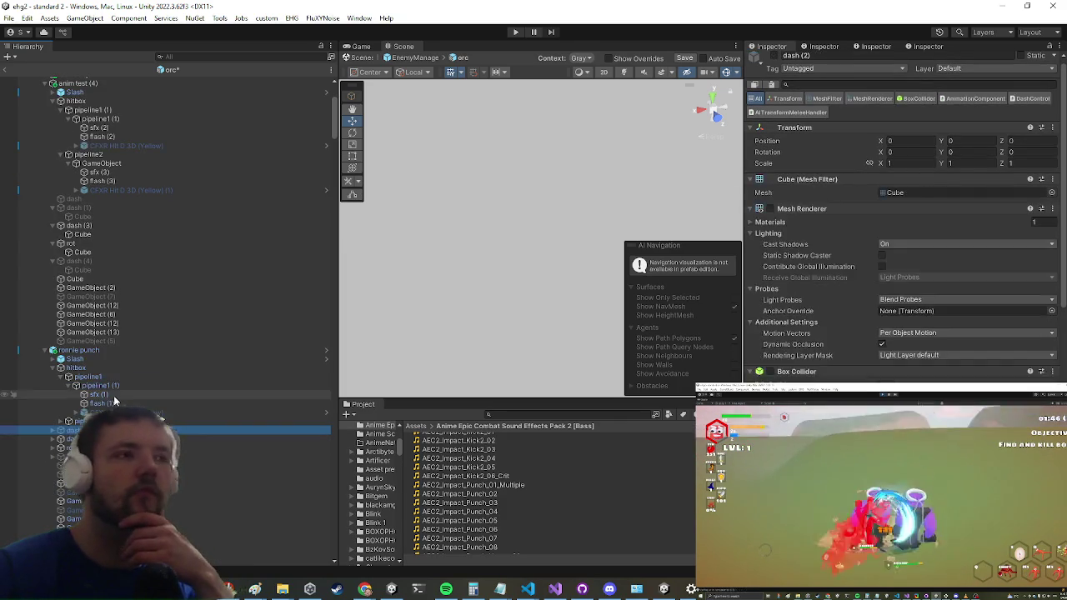
click(146, 394)
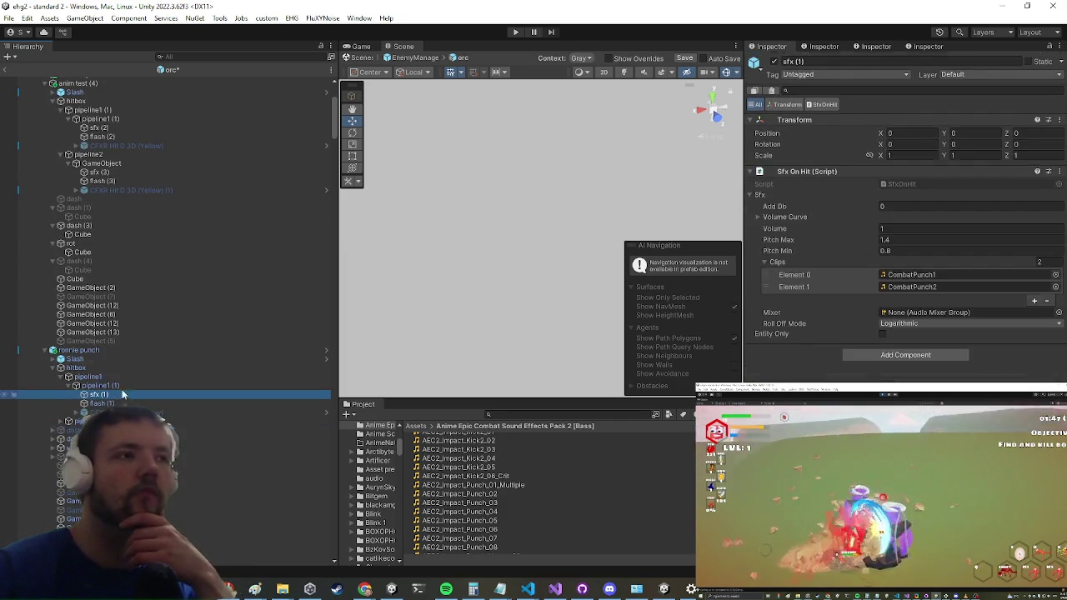
- Replace sfx (1)'s CombatPunch1 and CombatPunch2 clips with AEC2_Impact_Punch_02 as Element 0
click(1046, 299)
click(1046, 289)
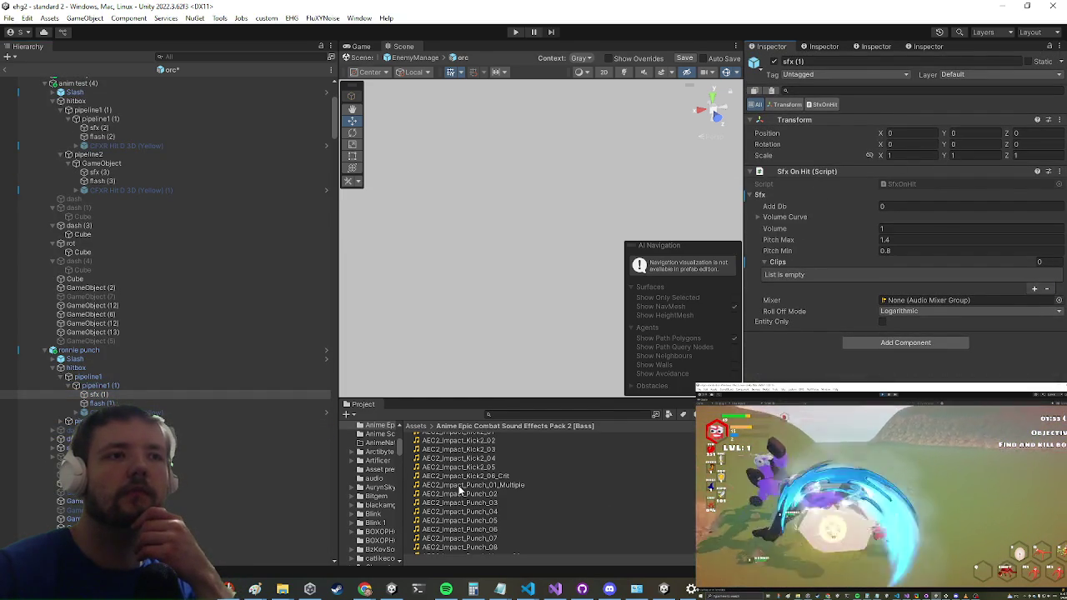
mouse_move(467, 493)
mouse_down()
mouse_move(526, 473)
mouse_move(742, 329)
mouse_move(804, 271)
mouse_move(892, 284)
mouse_up()
click(907, 276)
scroll(121, 392, down, 5)
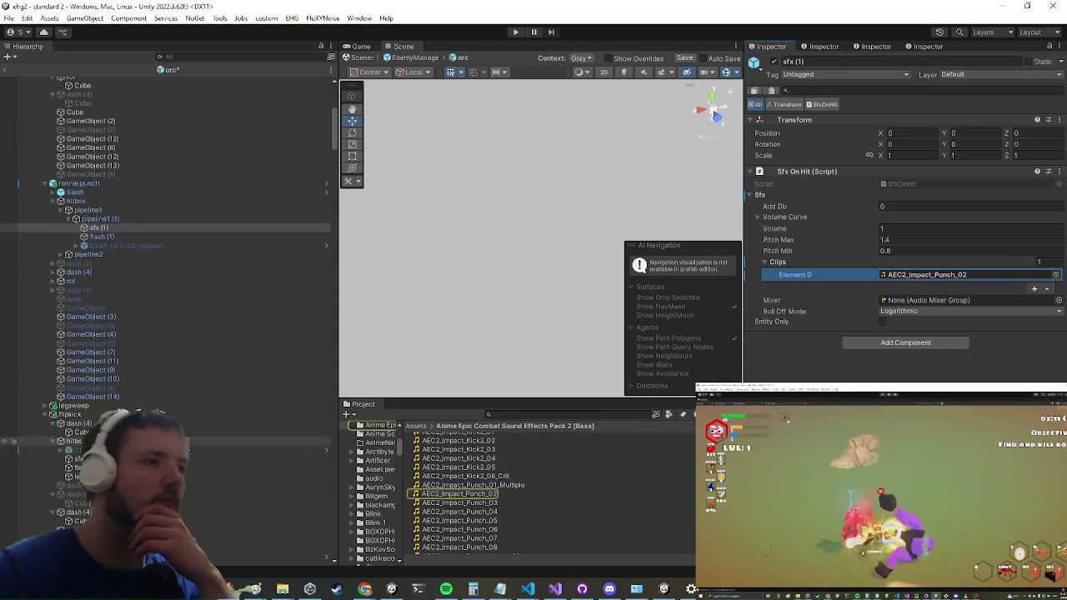
scroll(119, 405, down, 5)
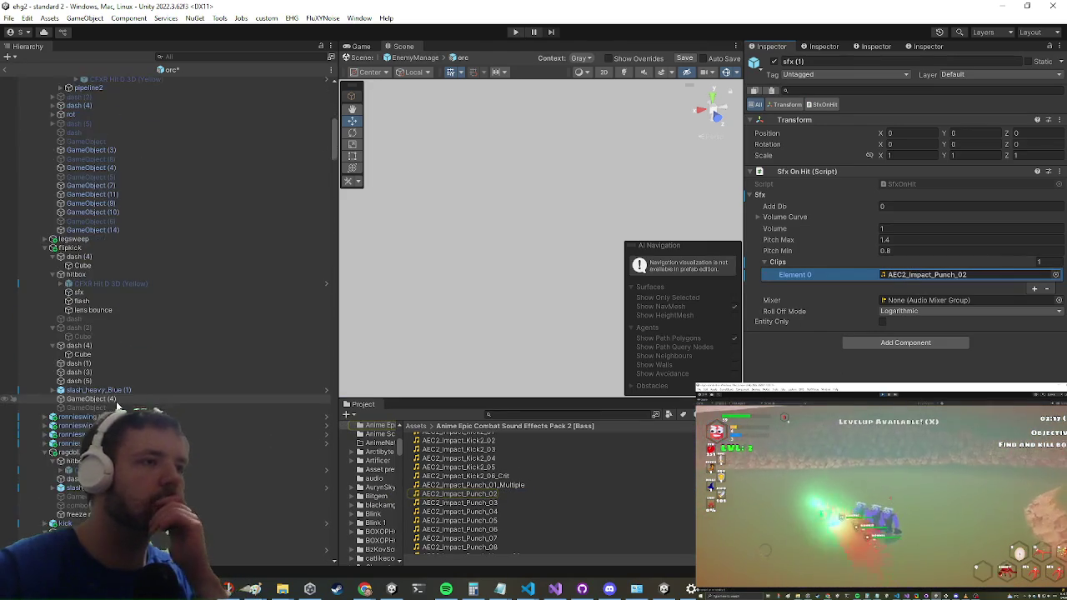
scroll(117, 406, up, 10)
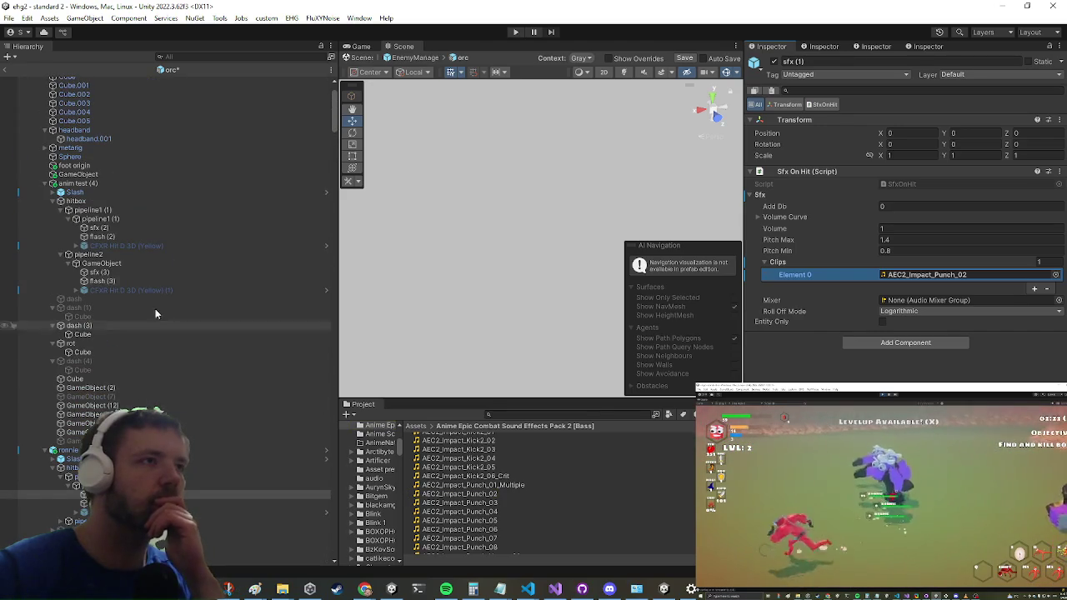
- Compare the clip and pitch settings of the orc's sfx (2) and sfx (3) objects
click(117, 274)
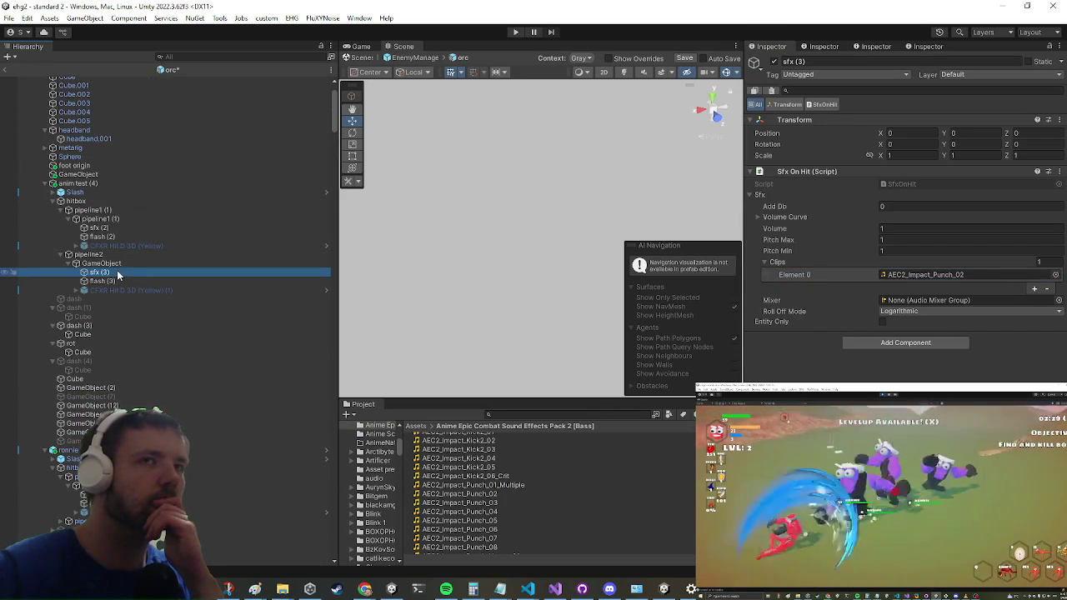
click(138, 227)
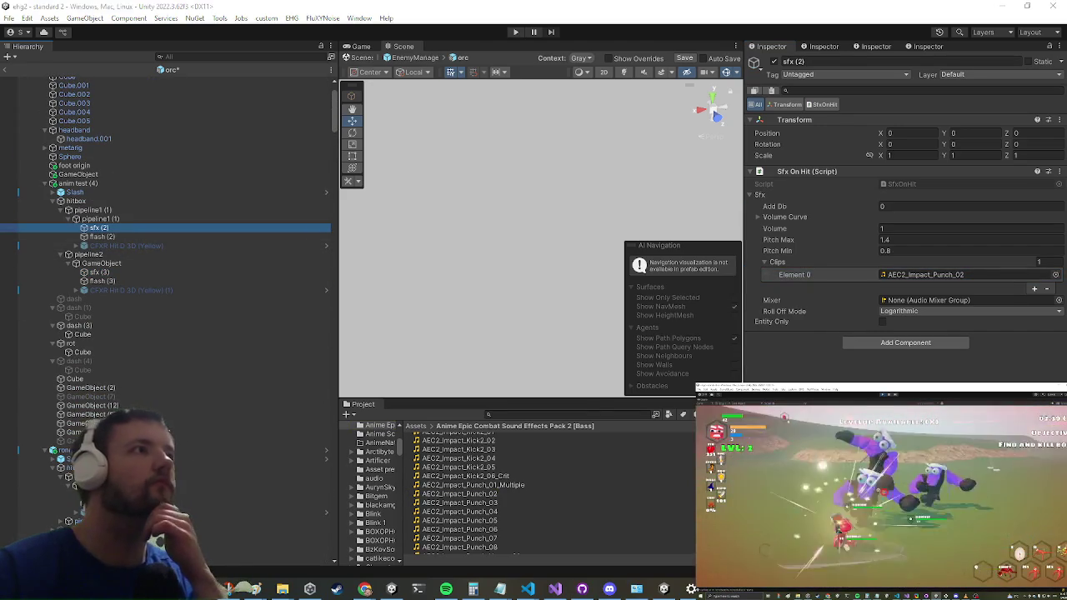
click(121, 274)
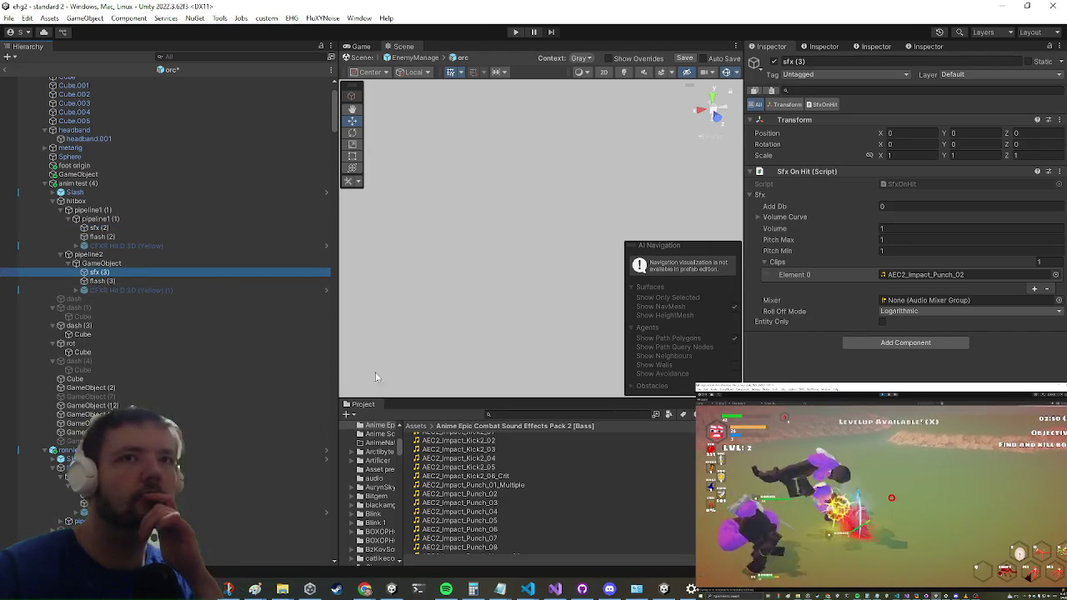
click(155, 219)
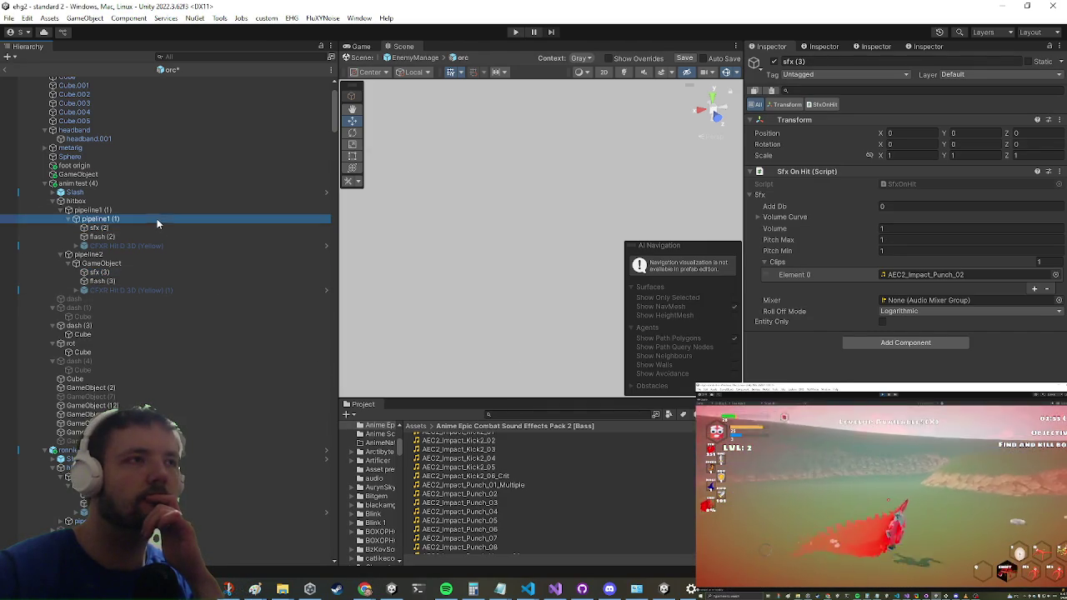
scroll(953, 326, down, 1)
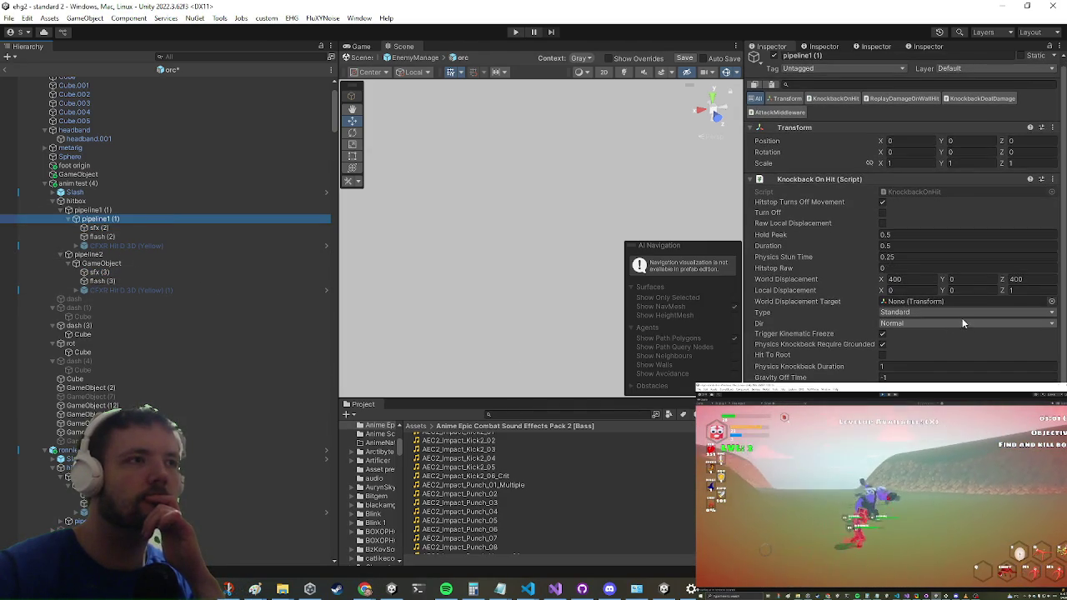
- Rename GameObject (12), which holds the IK Animation, to 'ik'
click(208, 432)
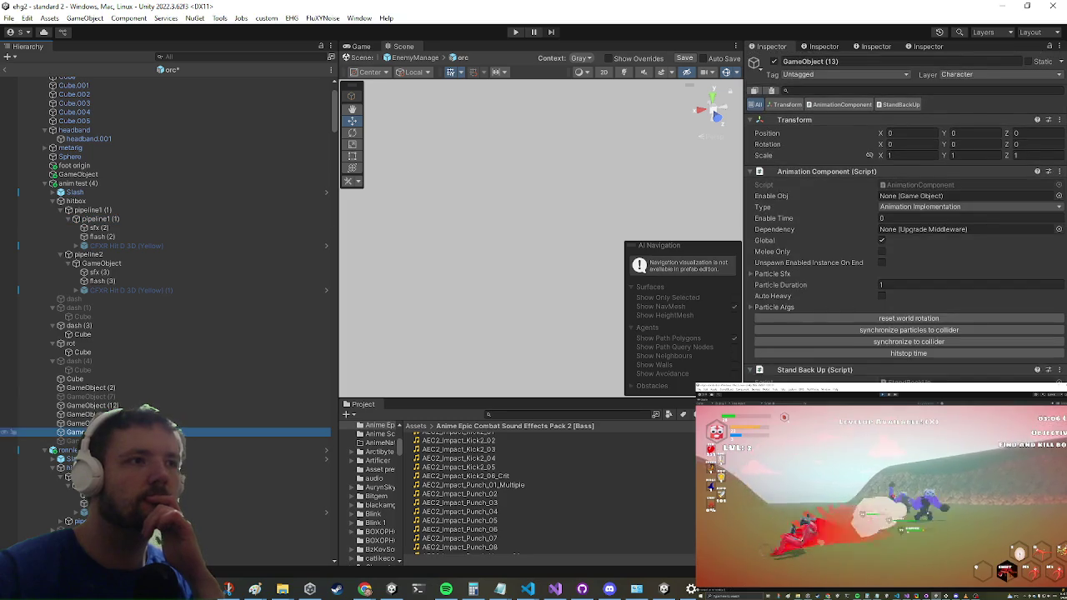
click(209, 424)
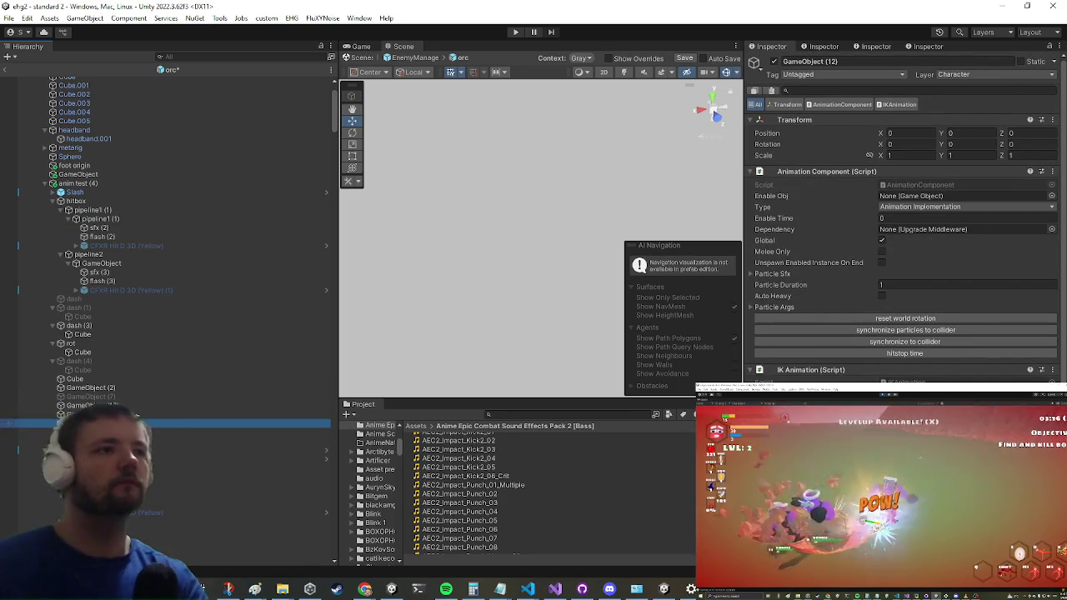
text(ik)
key(Return)
- Rename GameObject (2) in the orc hierarchy to 'sfx'
click(136, 414)
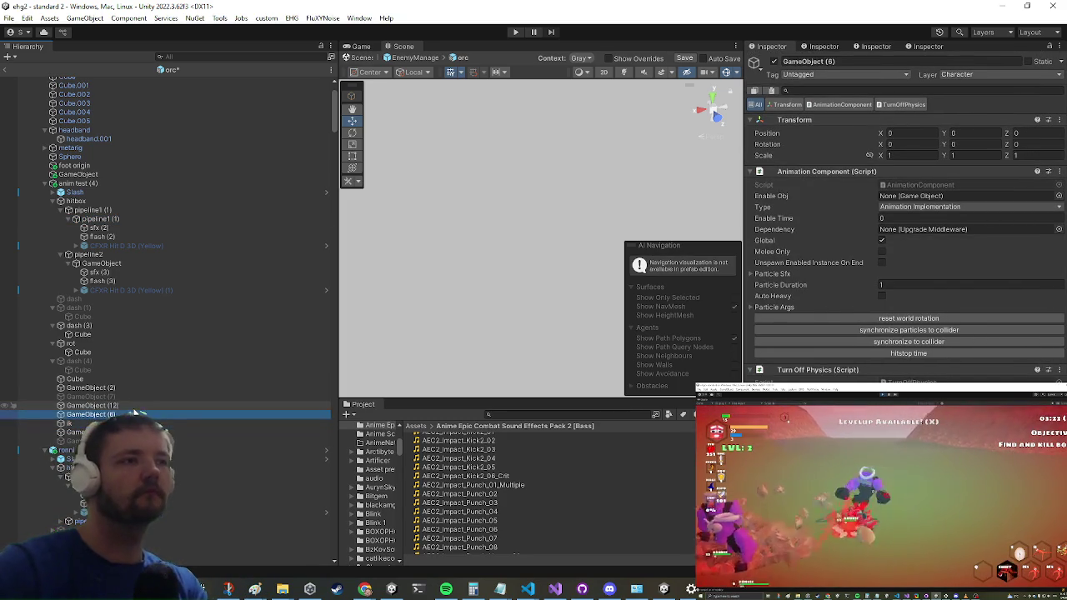
key(F2)
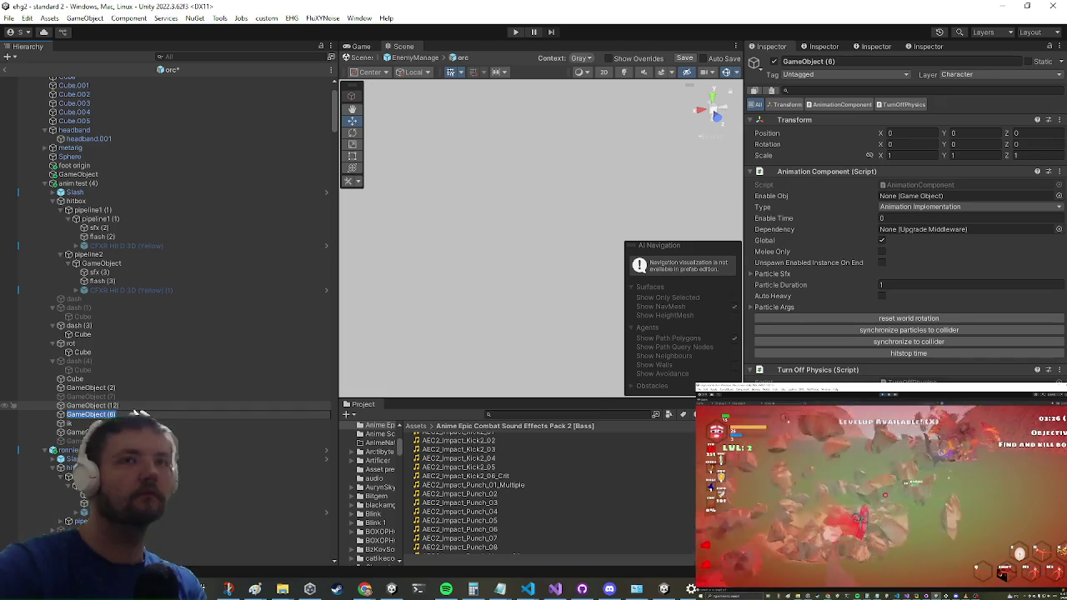
key(Home)
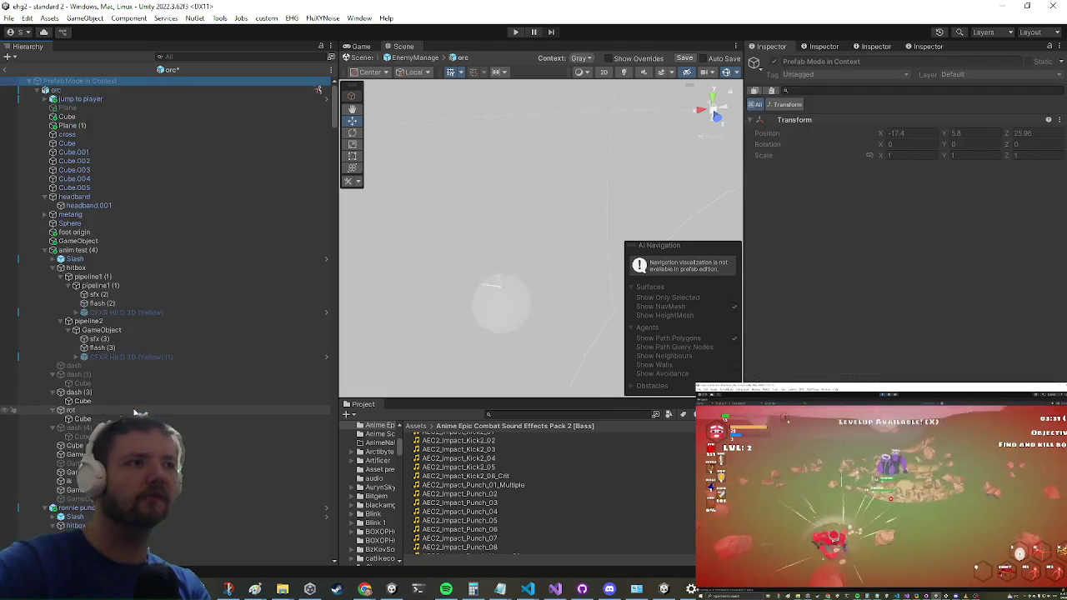
click(192, 472)
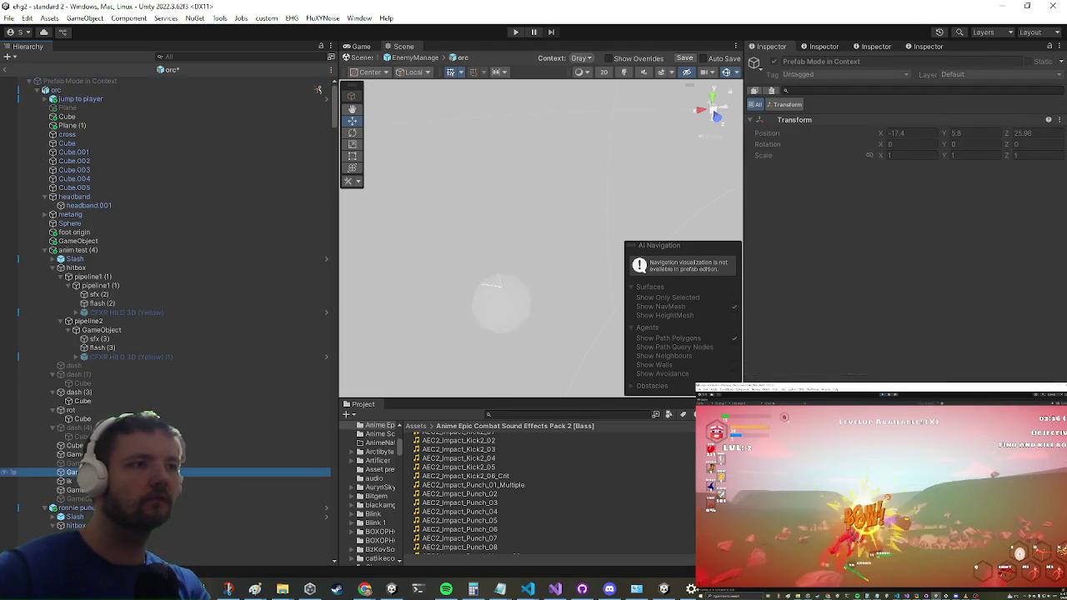
key(F2)
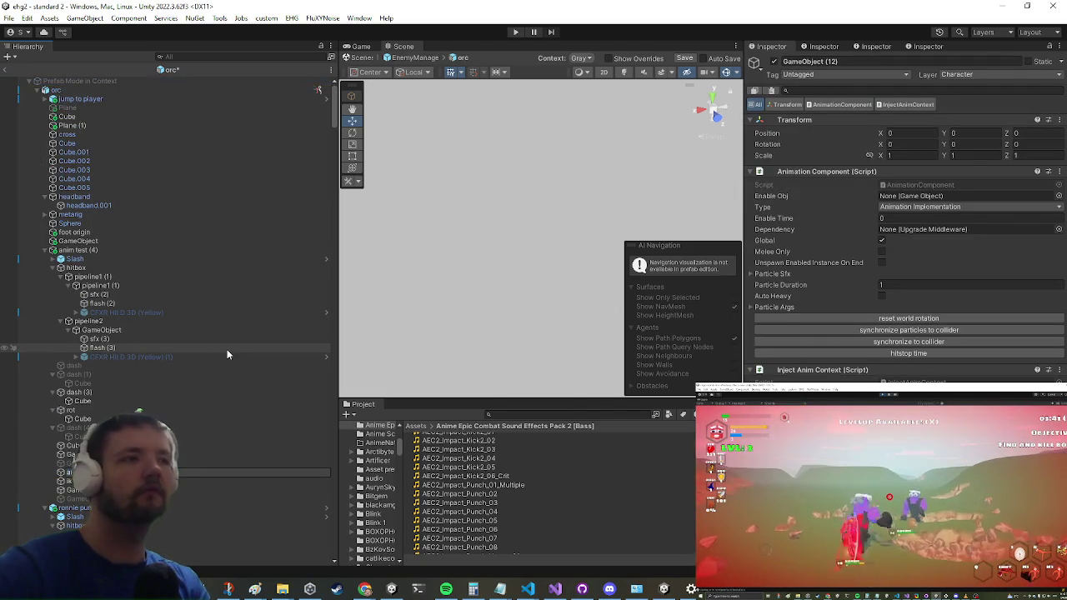
key(Escape)
key(Up)
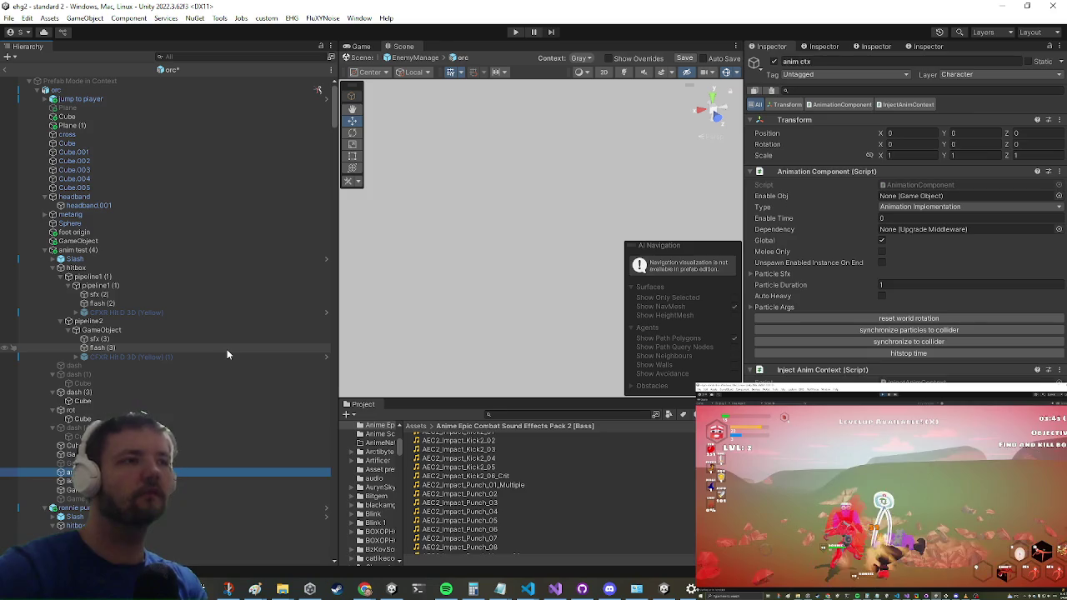
key(Up)
key(F2)
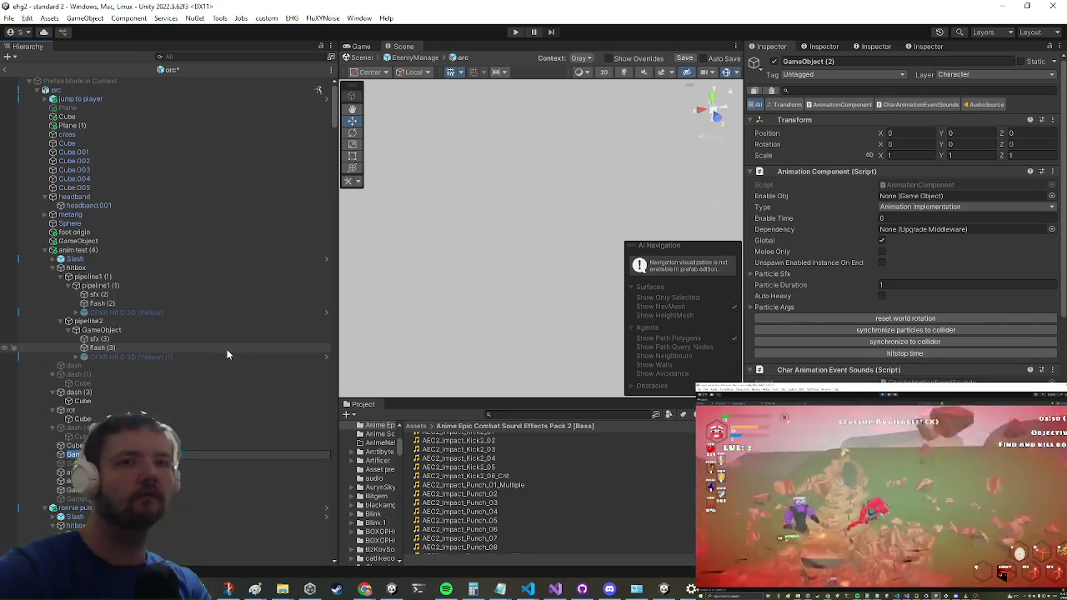
text(sfx)
key(Return)
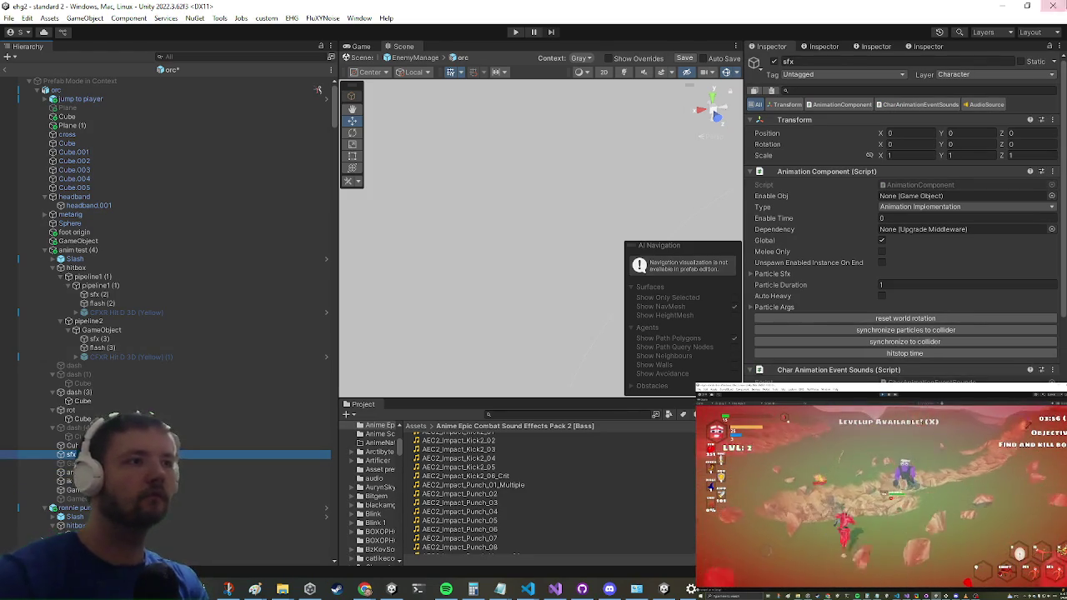
- Delete the unneeded child object from the orc prefab
scroll(1019, 250, down, 15)
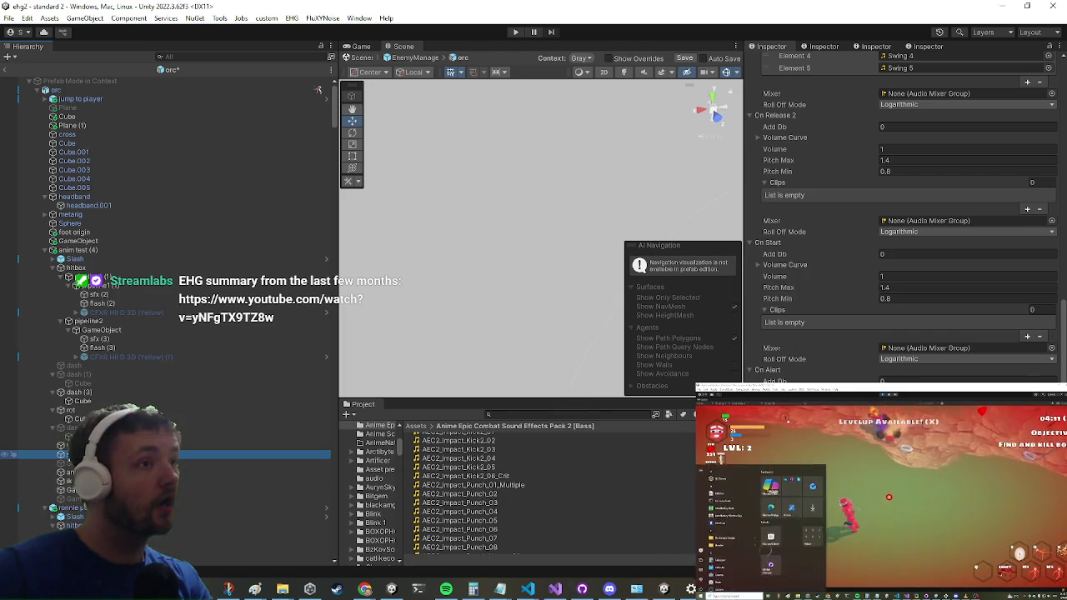
right_click(62, 455)
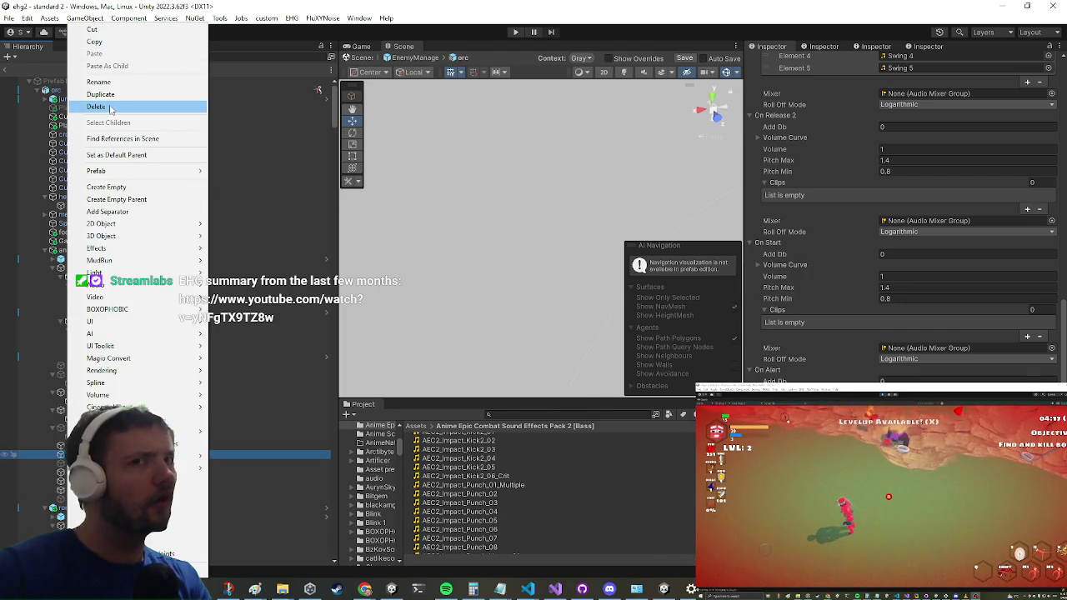
click(110, 108)
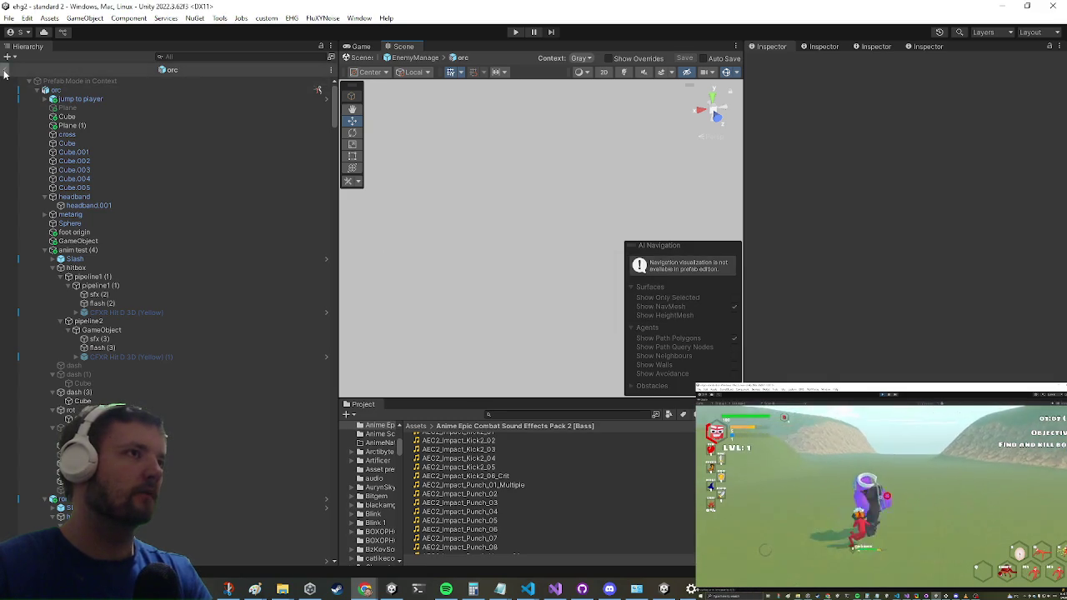
- Leave the orc prefab and open the Ronnie Encounter prefab via a 'ronnie enc' search
click(5, 69)
click(602, 412)
text(orc)
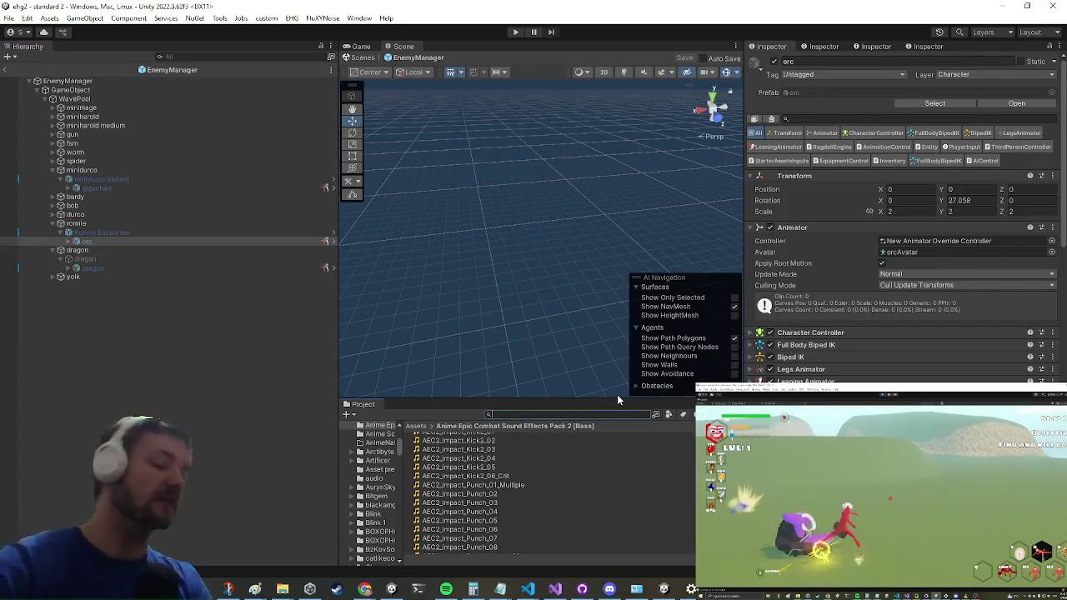
key(BackSpace)
key(BackSpace)
key(BackSpace)
text(d)
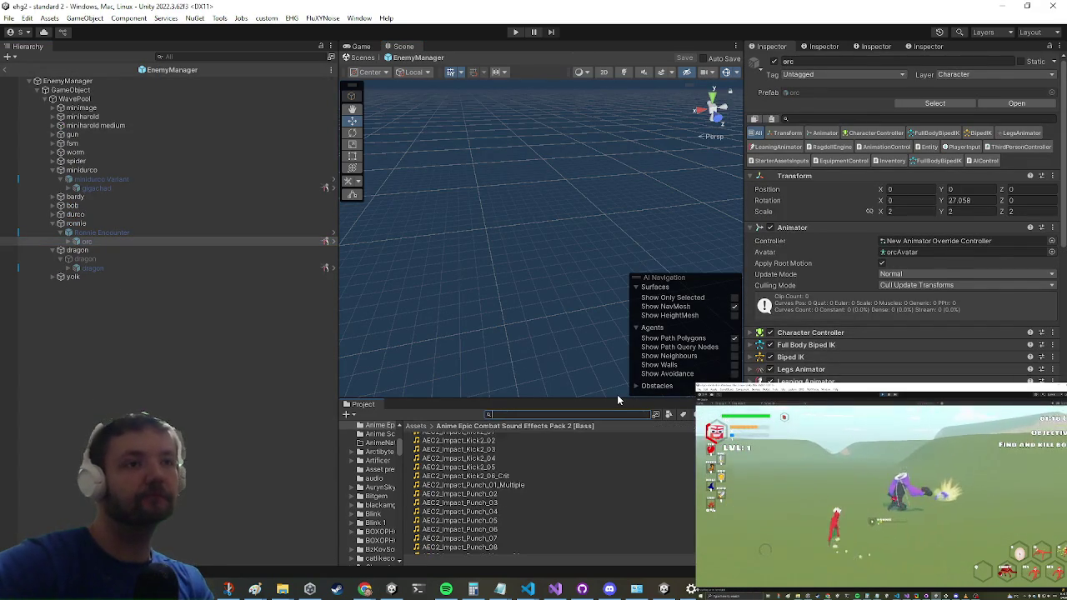
key(BackSpace)
text(ronnie enc)
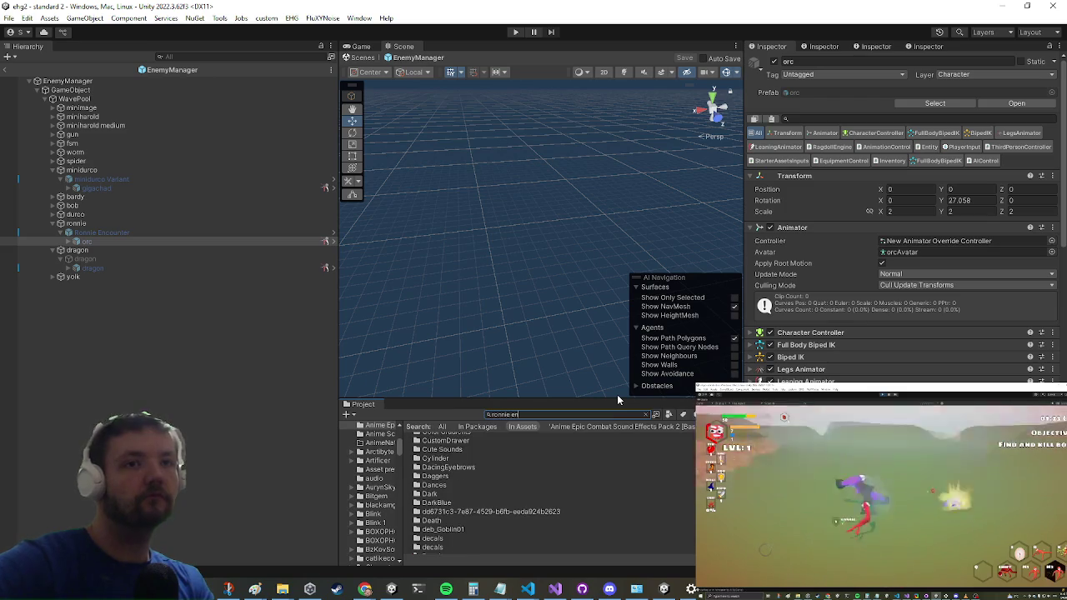
click(442, 438)
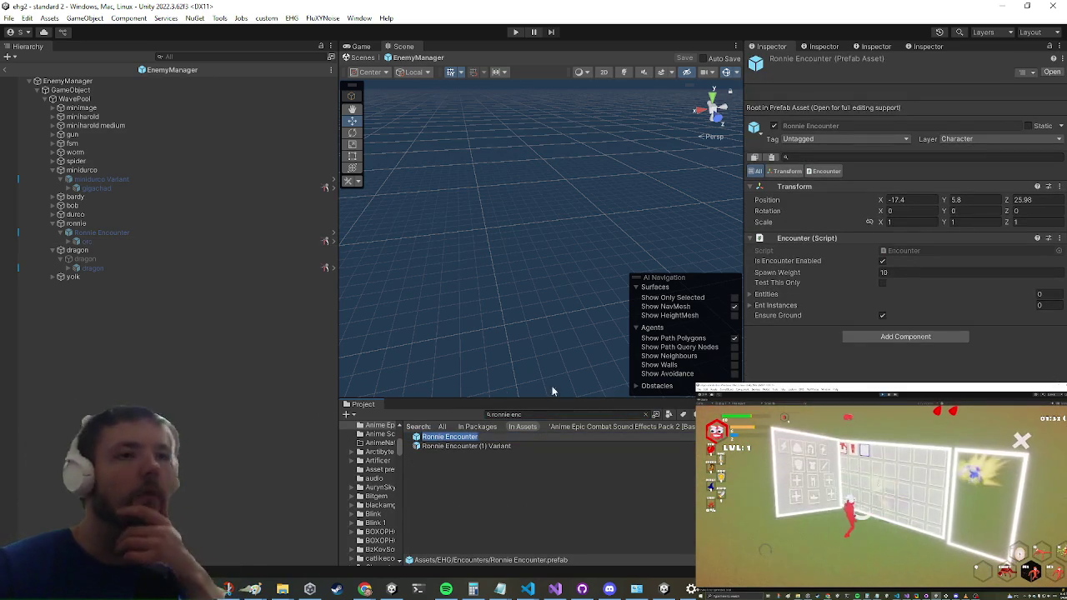
click(448, 443)
double_click(448, 439)
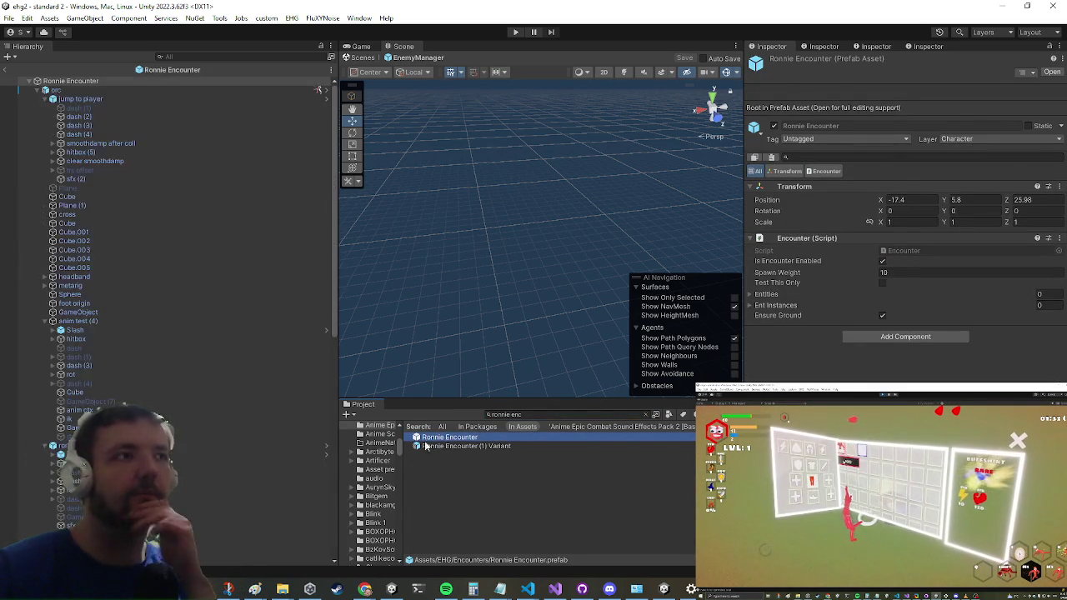
- Expand hitbox under anim test (4) and delete the stray child object further down
click(113, 340)
scroll(912, 365, down, 15)
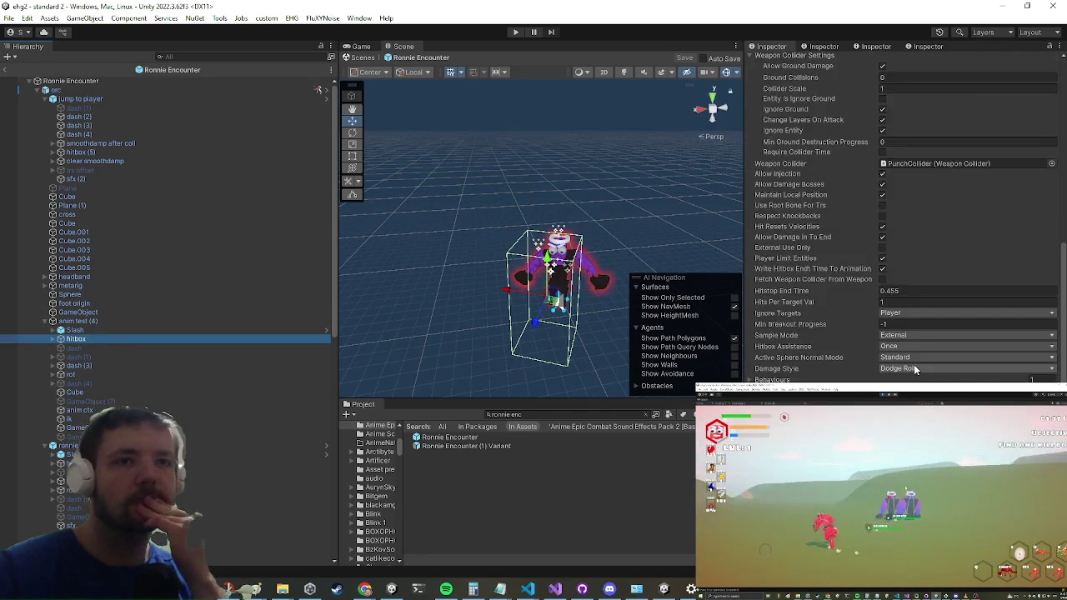
scroll(906, 364, down, 3)
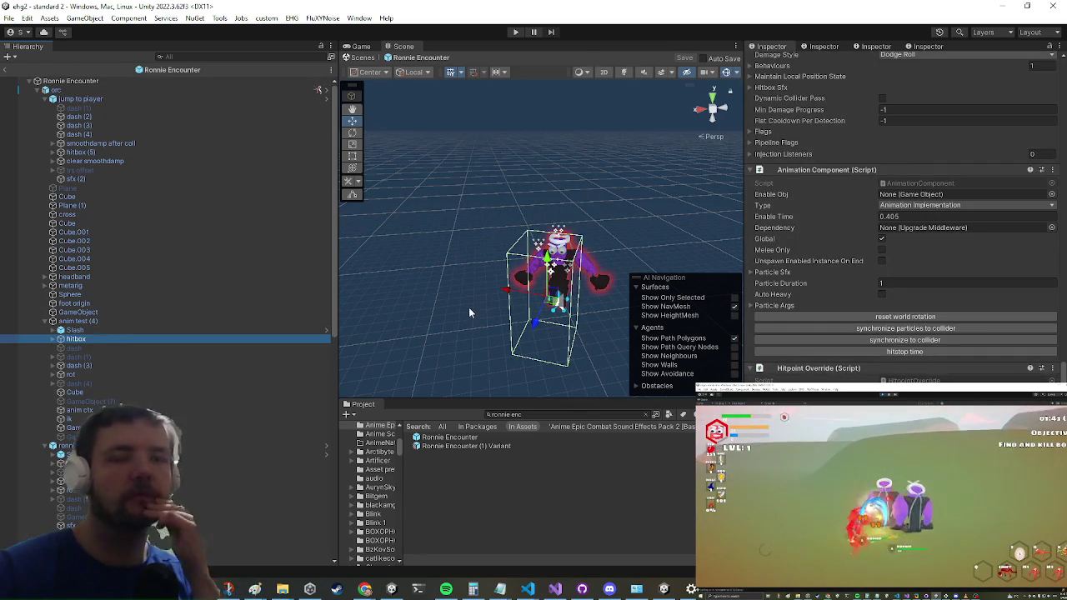
click(52, 339)
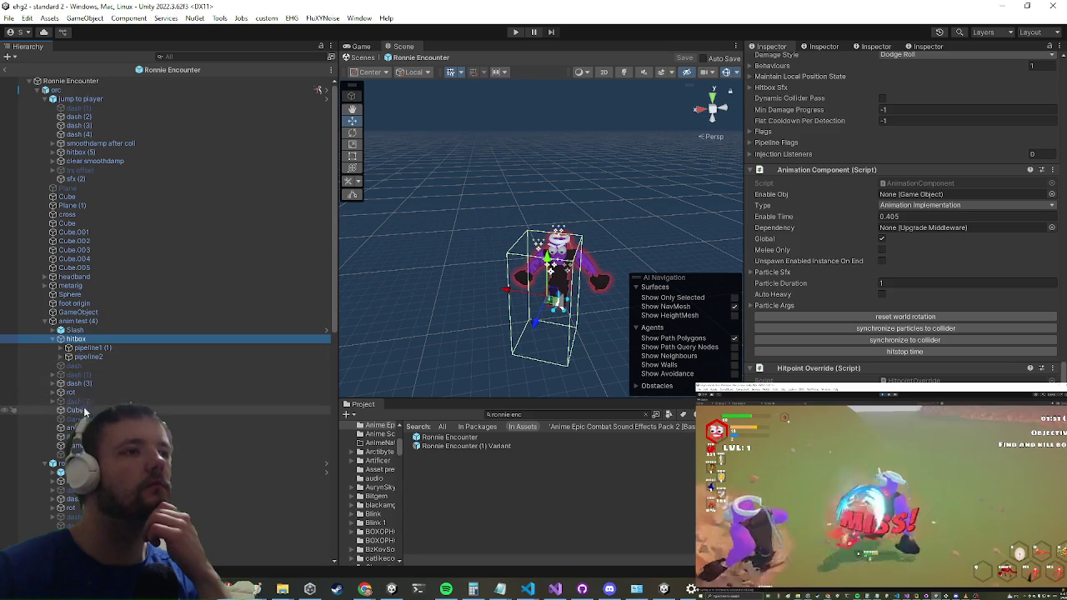
scroll(84, 467, down, 10)
click(83, 526)
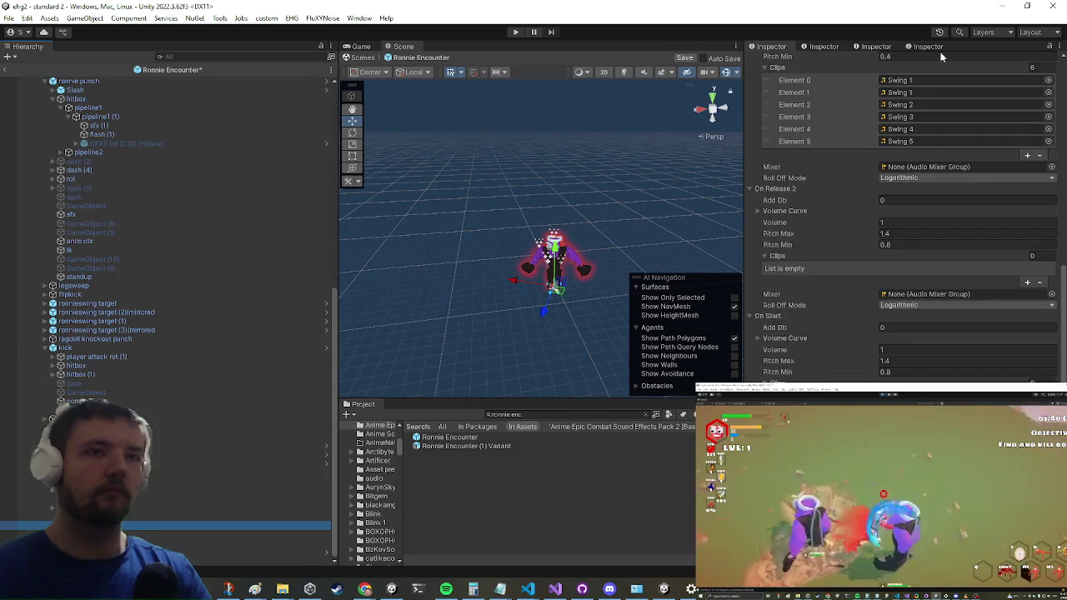
scroll(963, 202, down, 2)
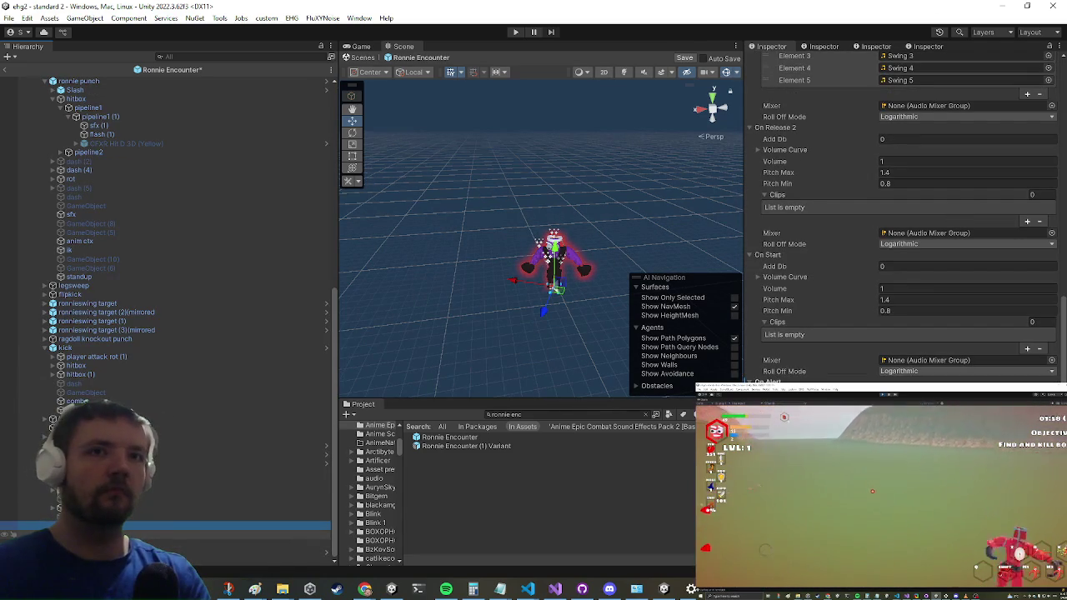
click(83, 535)
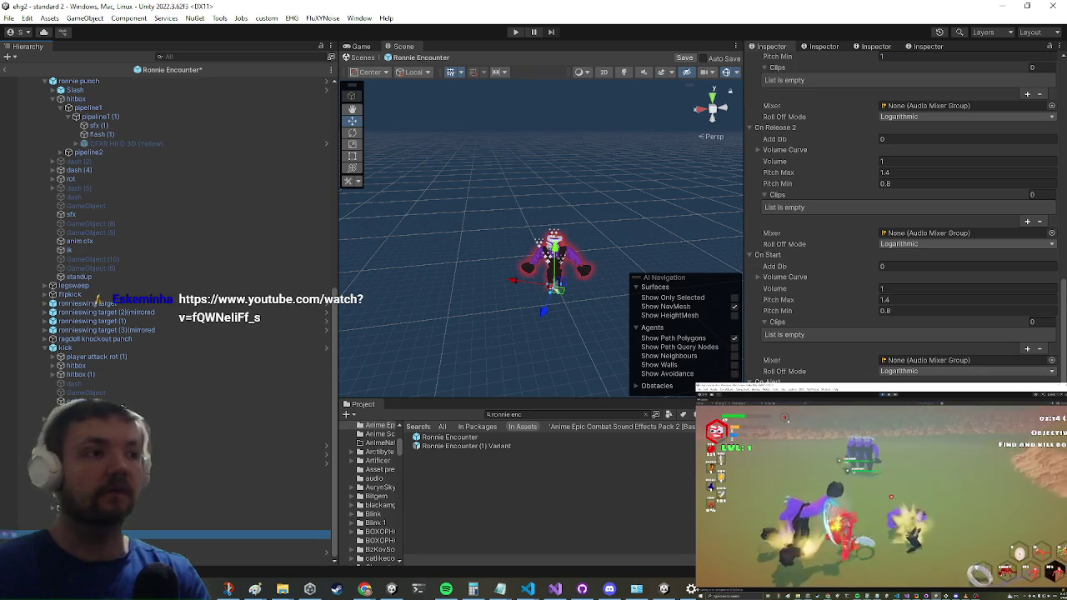
right_click(80, 534)
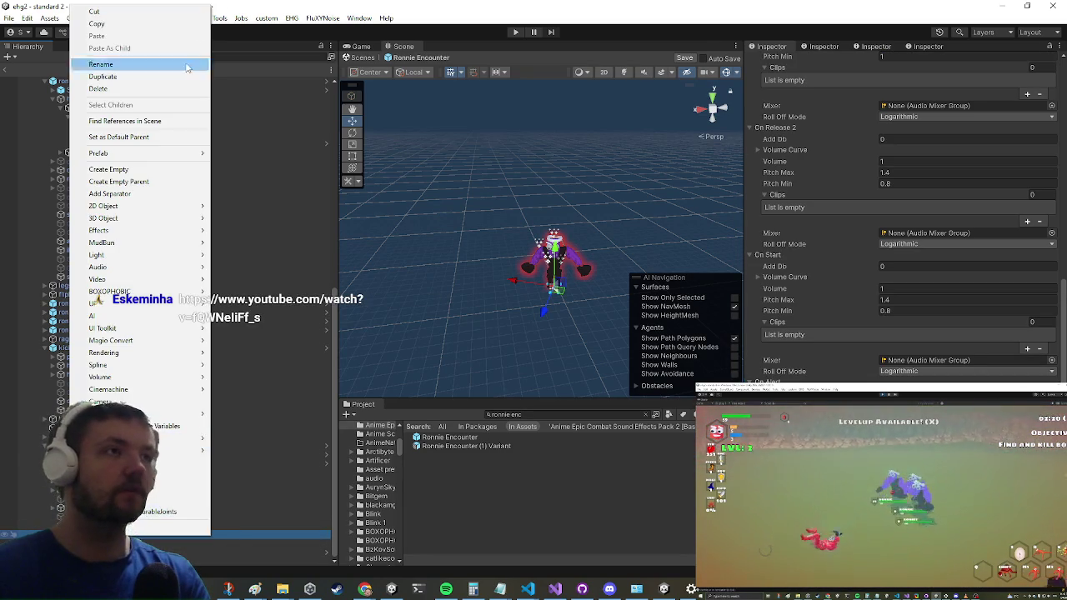
click(142, 88)
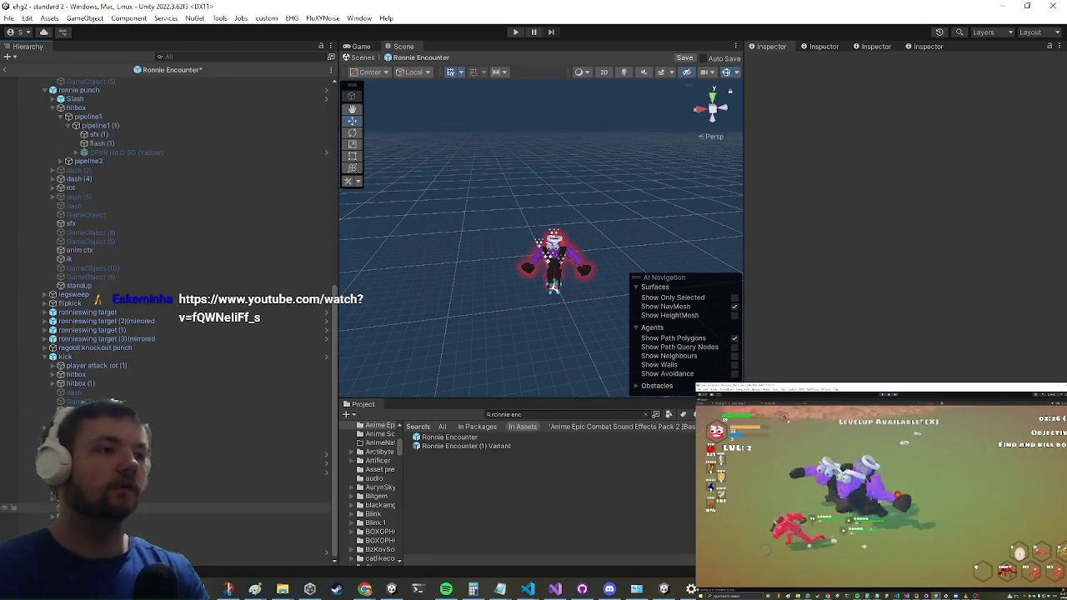
- Check the clear smoothdamp object, then return to the standard 2 scene
scroll(150, 447, up, 6)
scroll(151, 448, up, 6)
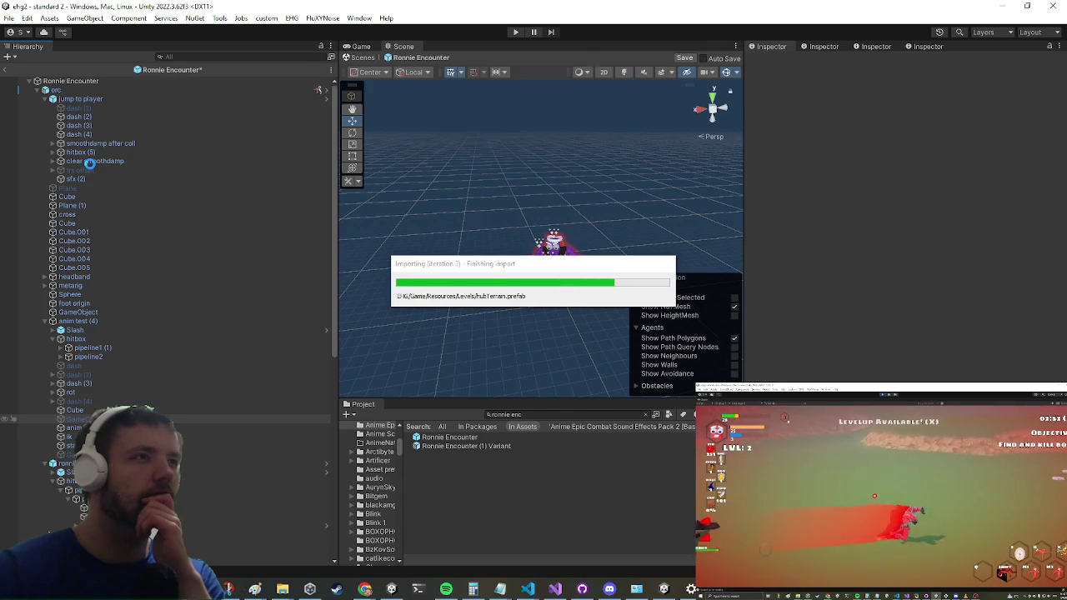
click(91, 163)
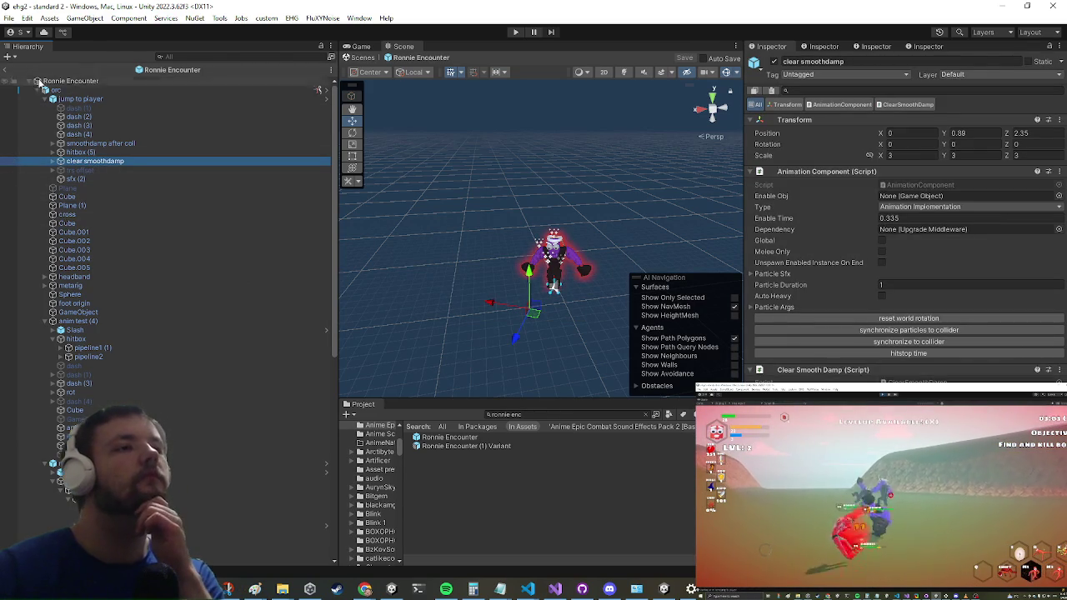
click(7, 72)
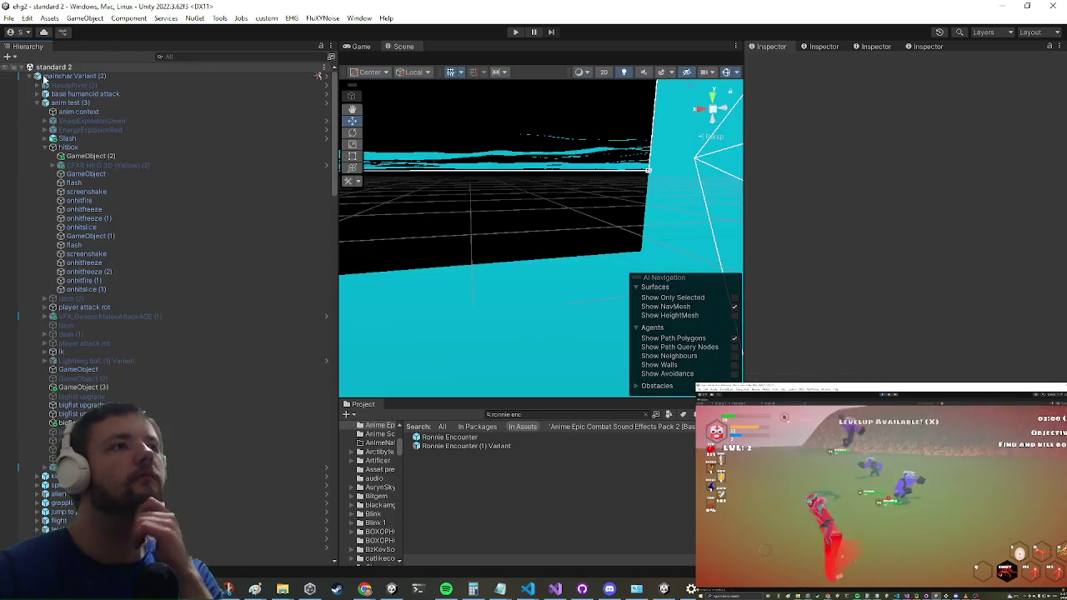
- Review mainchar Variant (2)'s Entity Audio Manager Get Hit clips, then open the Console of played clips
click(99, 76)
scroll(900, 320, down, 15)
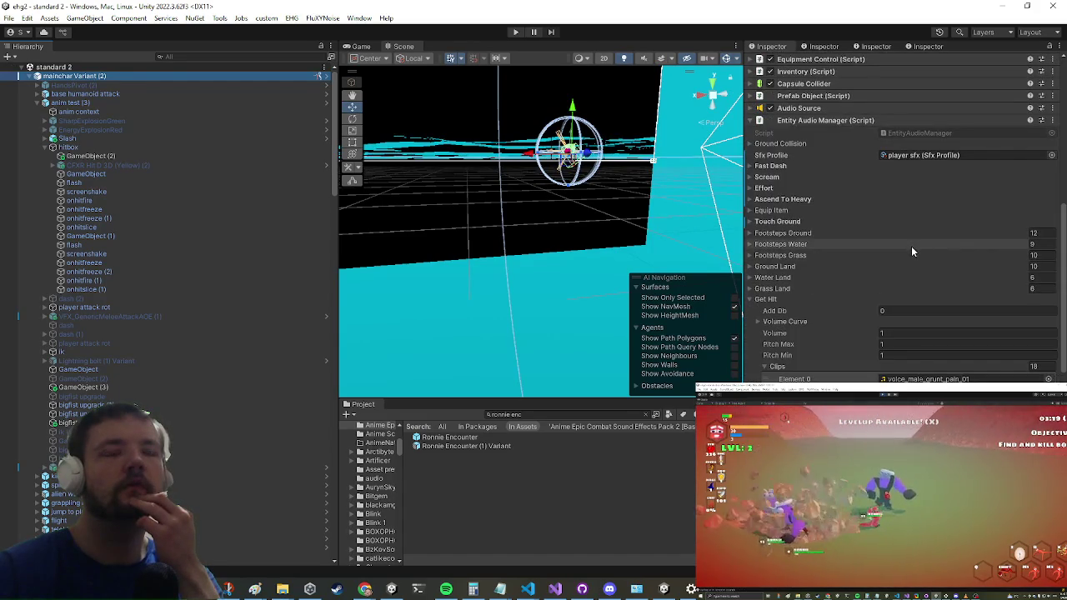
scroll(911, 246, down, 5)
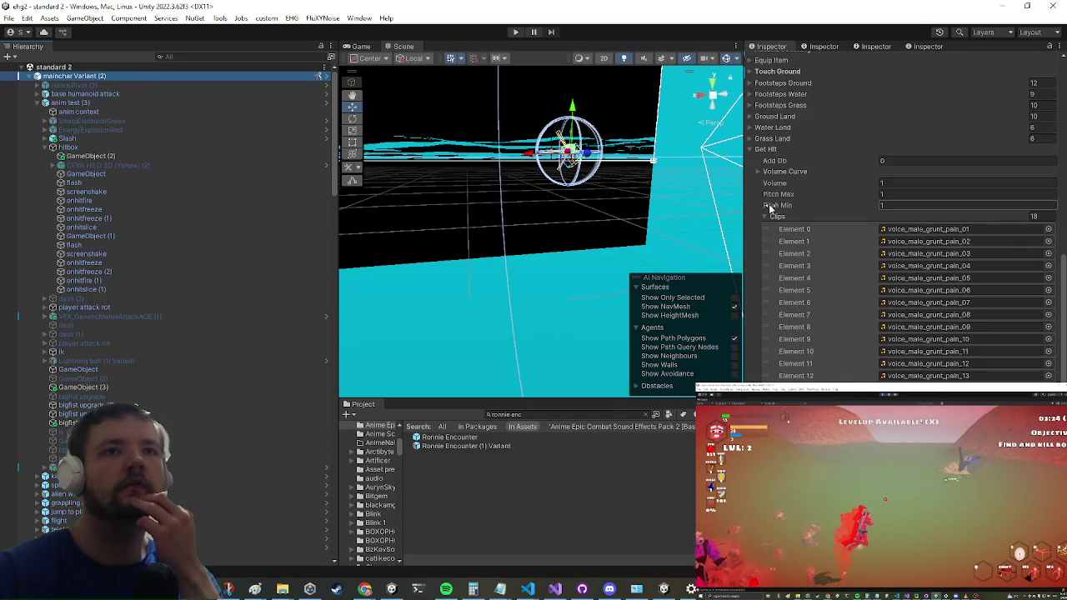
scroll(829, 197, down, 5)
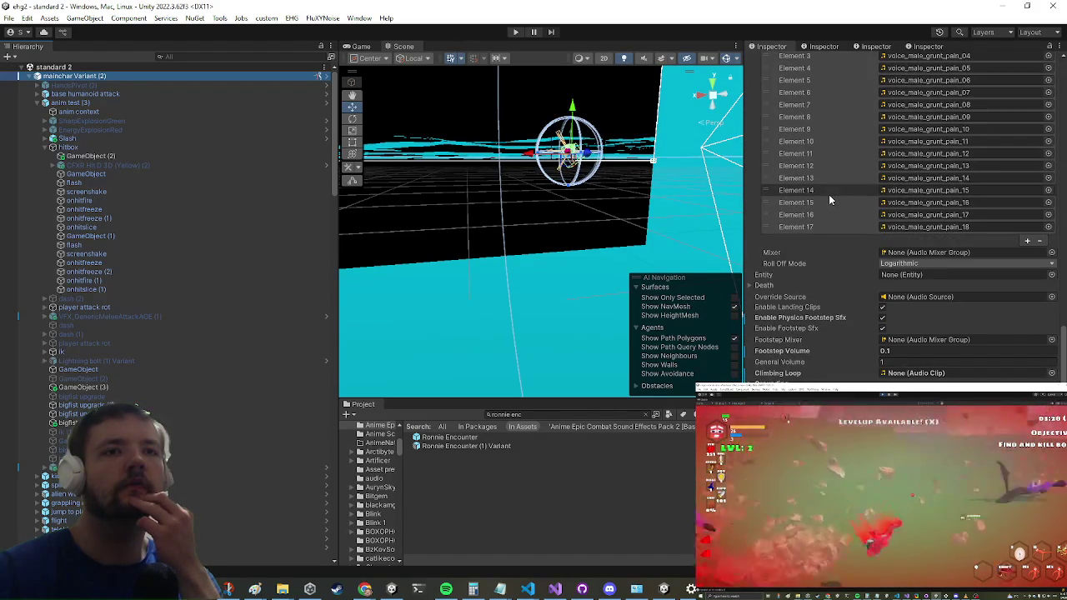
scroll(829, 195, up, 1)
scroll(831, 191, up, 6)
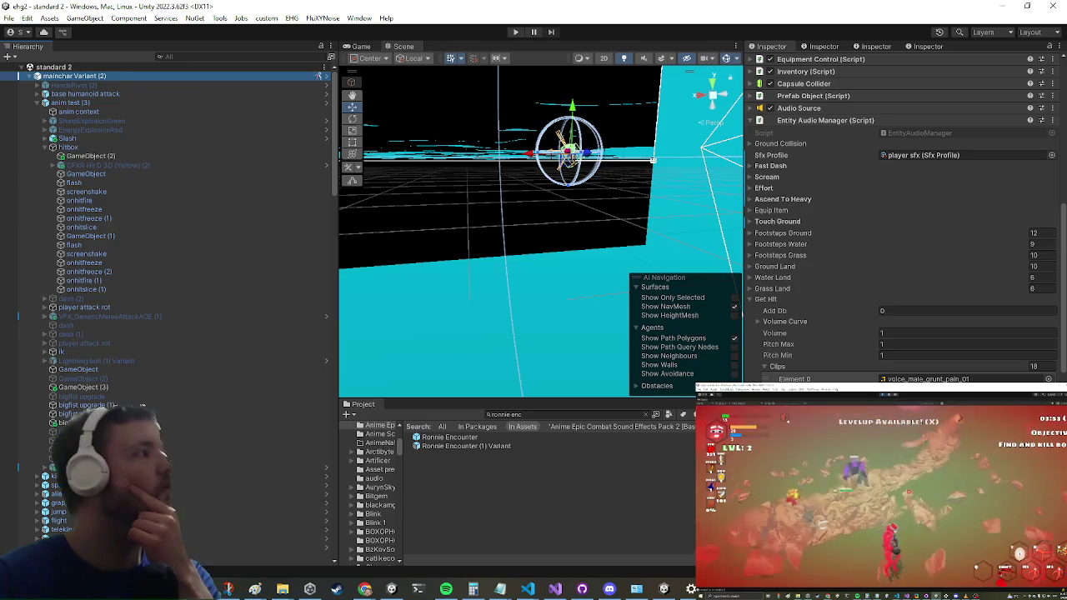
key(ctrl+shift+c)
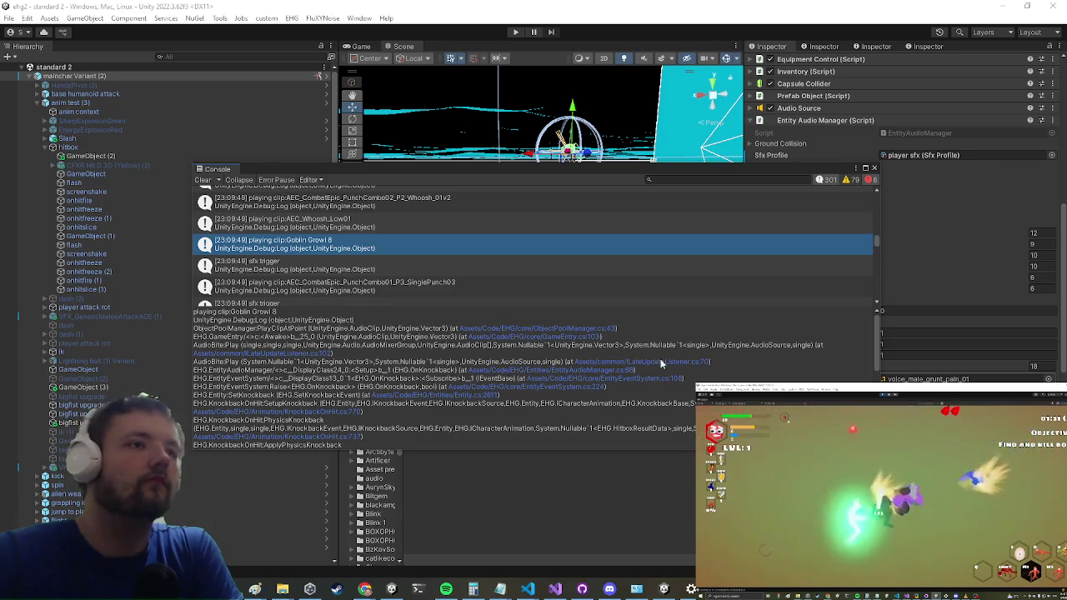
click(499, 372)
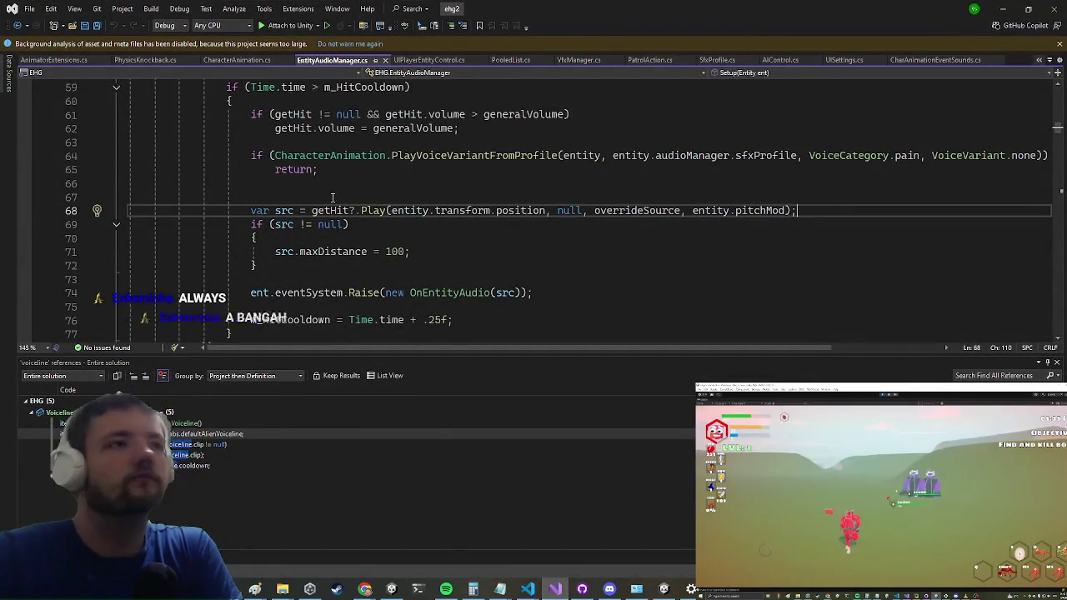
mouse_move(324, 210)
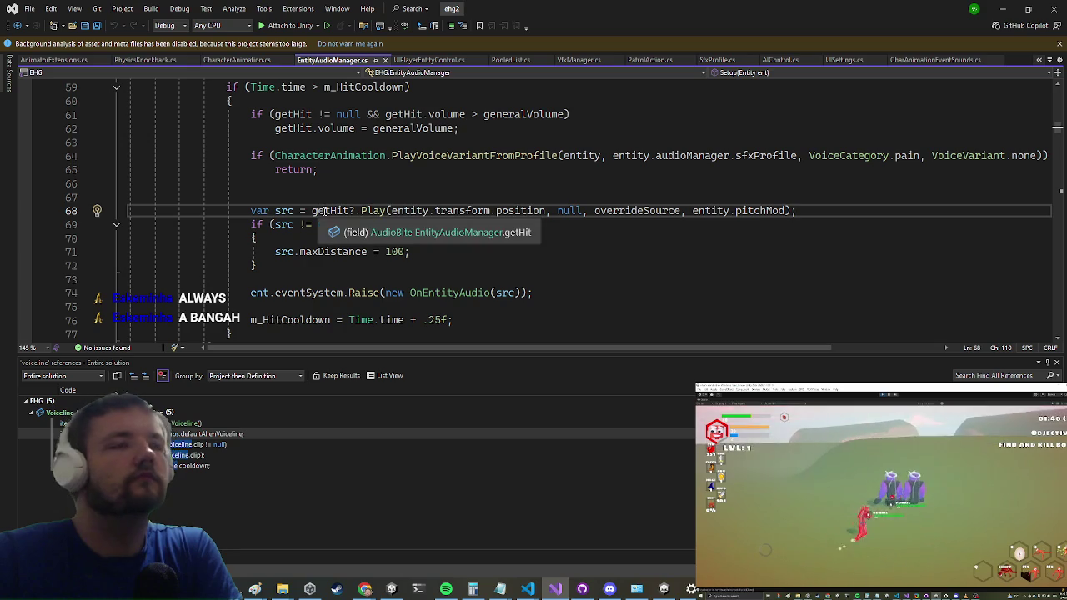
click(296, 251)
click(303, 242)
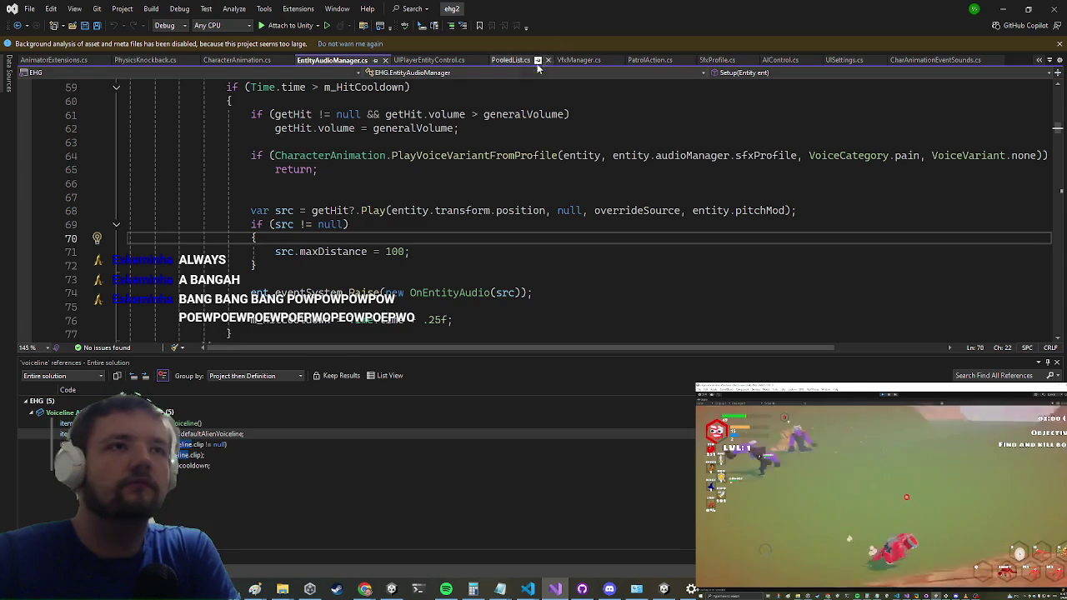
mouse_move(373, 215)
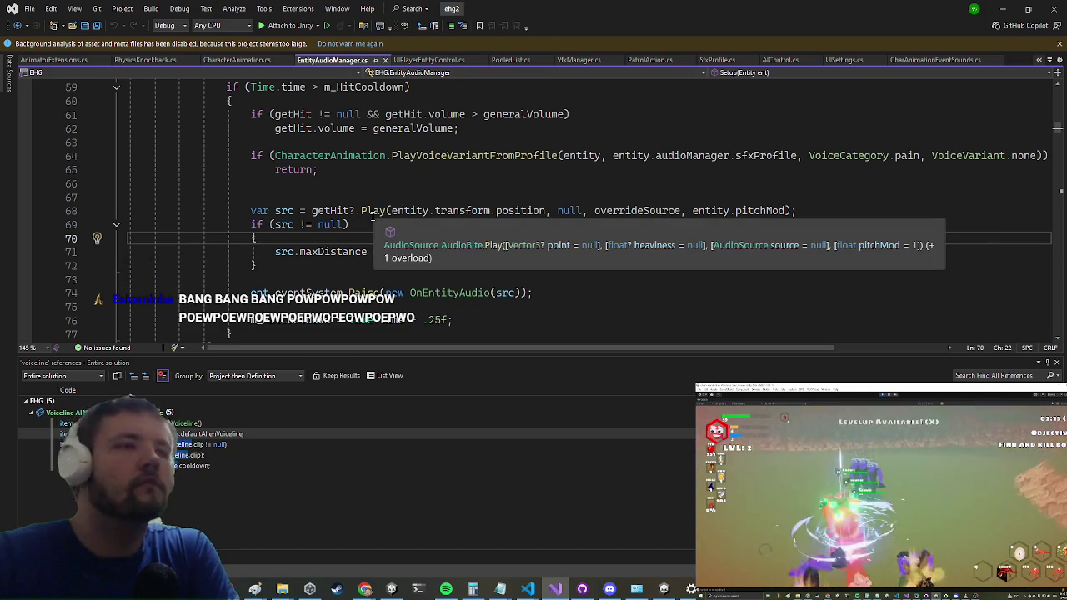
key(alt+Tab)
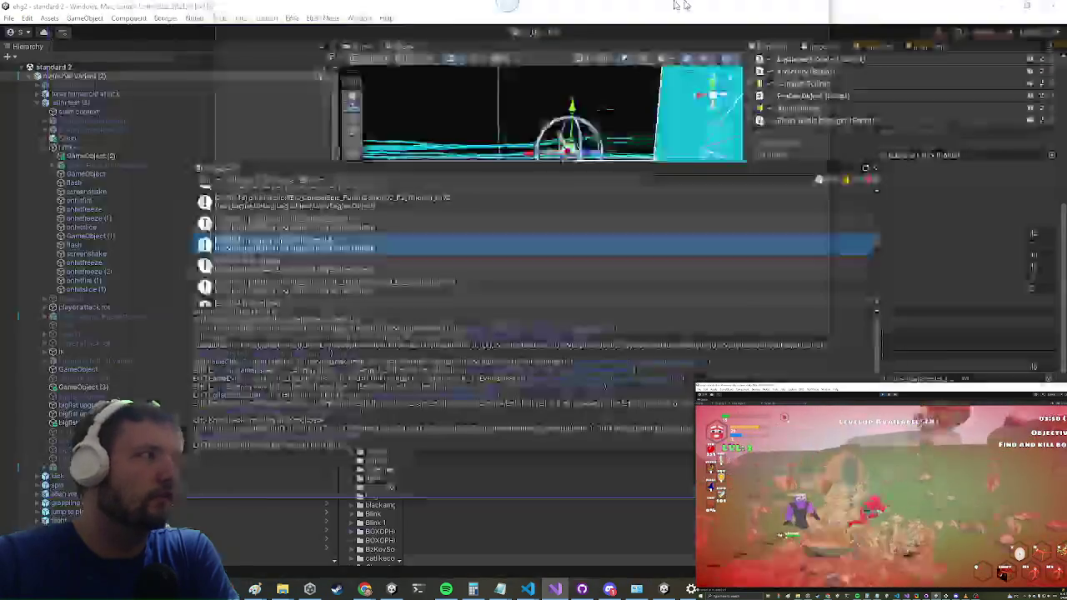
double_click(339, 242)
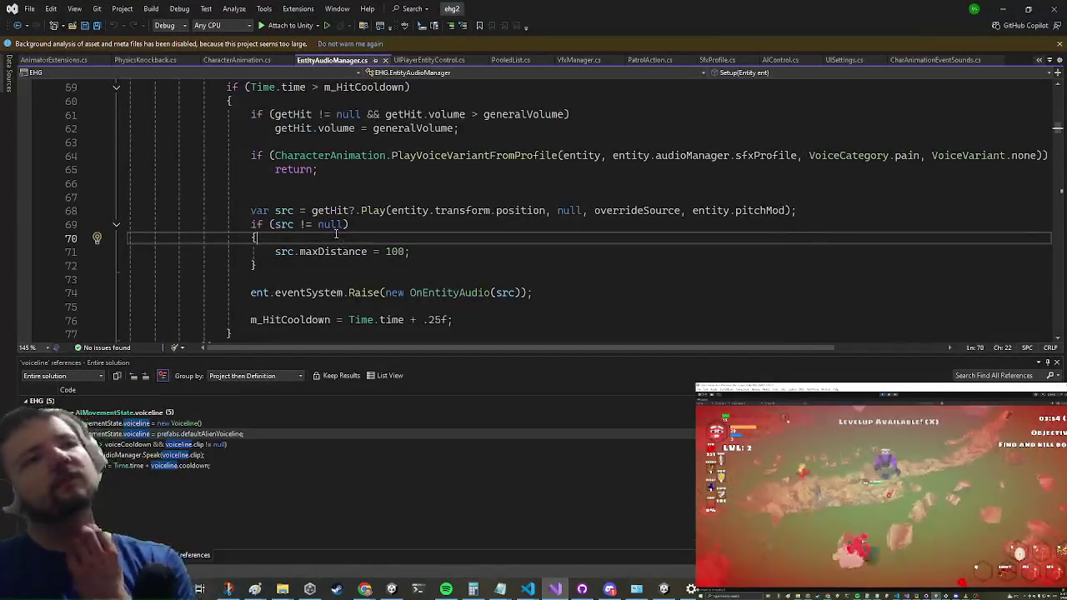
- Add a debugSfx-gated Debug.Log("get hit here", ent.gameObject) above the getHit?.Play call
click(363, 196)
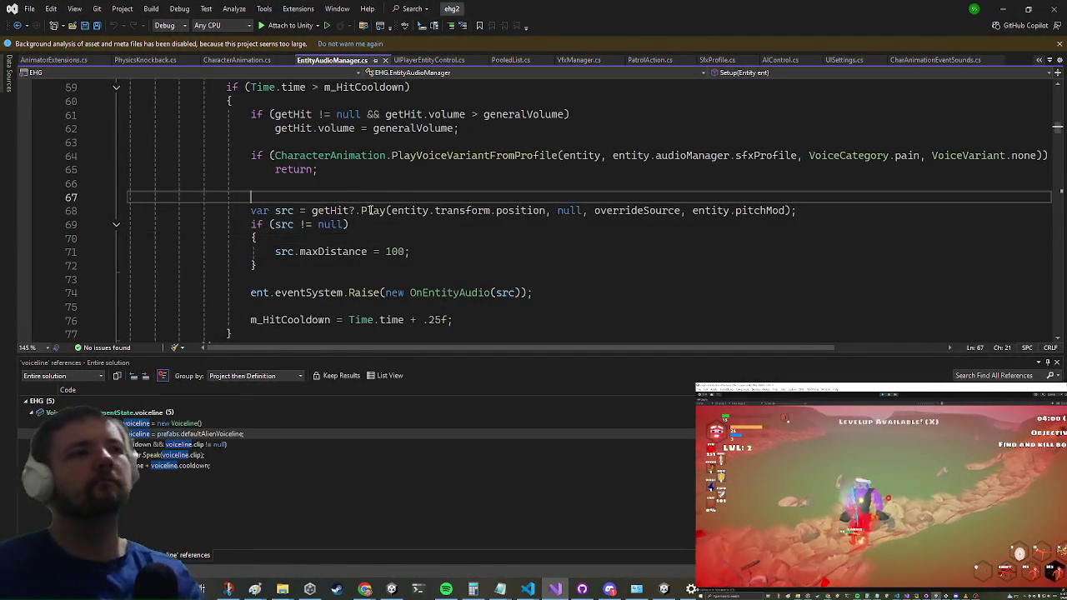
text(debug.Log("");)
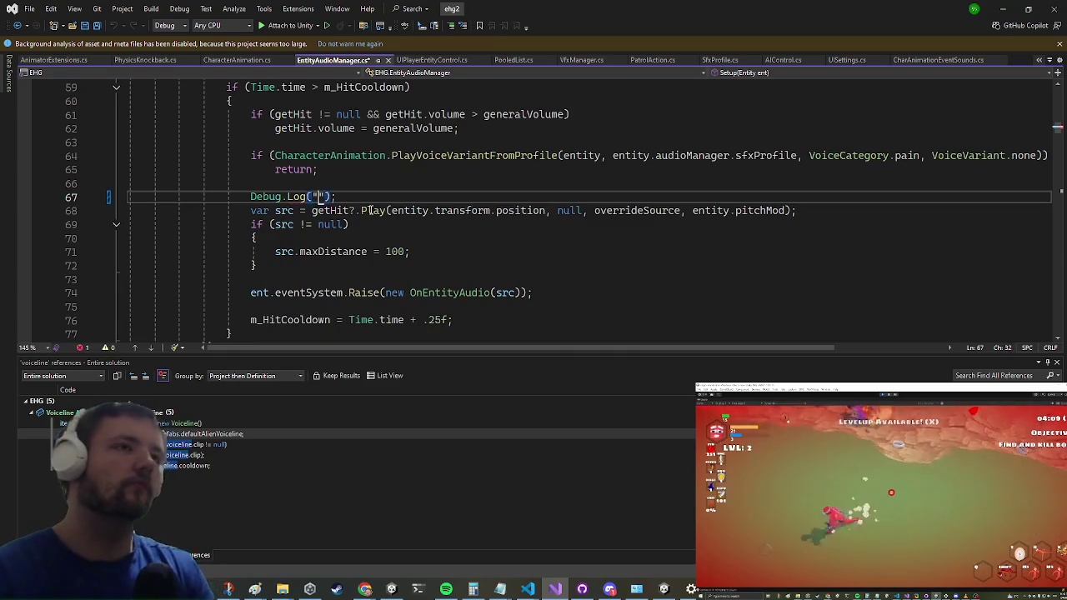
key(ctrl+Return)
text(GameEntry.playerGameSettings.)
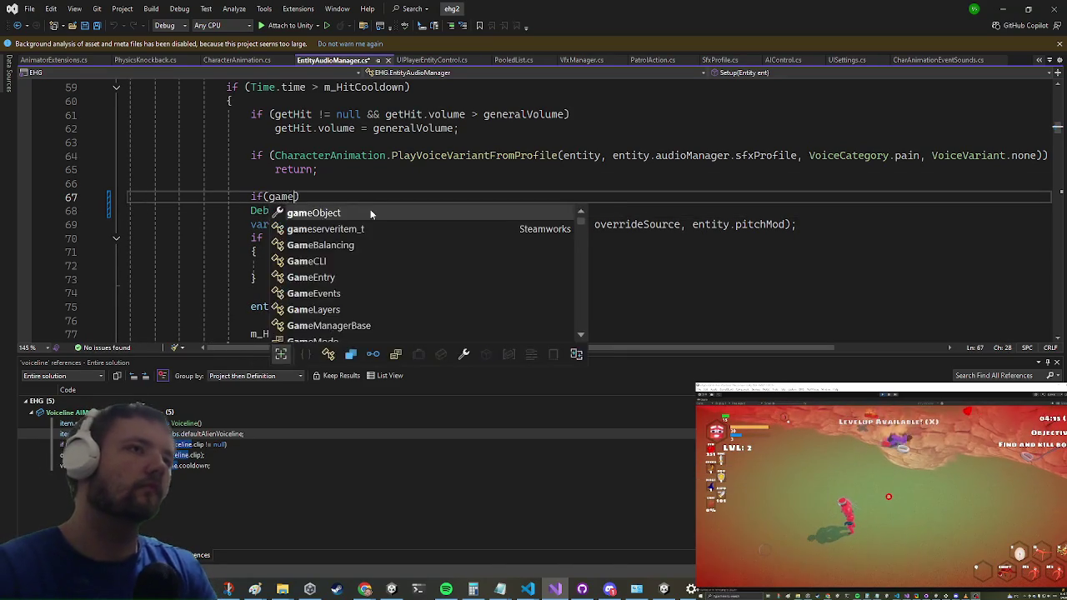
text(debugSfx)
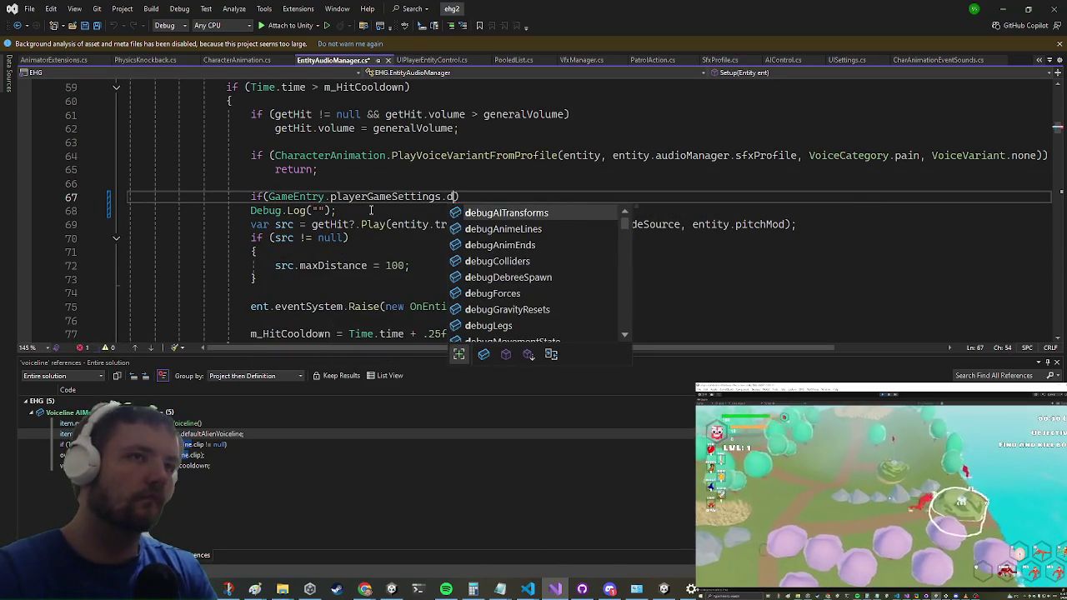
key(Down)
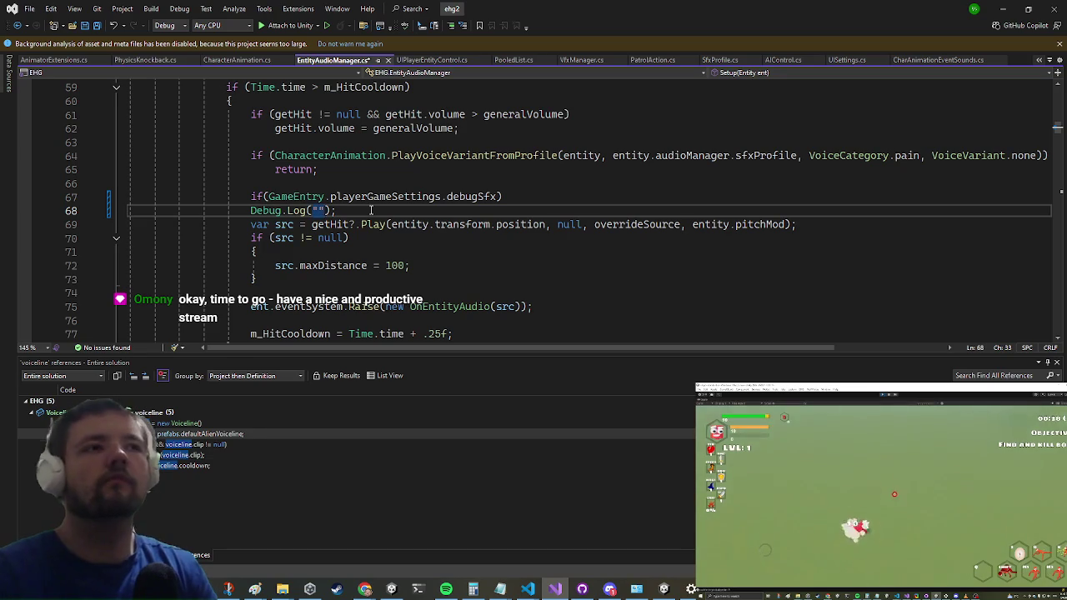
text(,ent.gameObject)
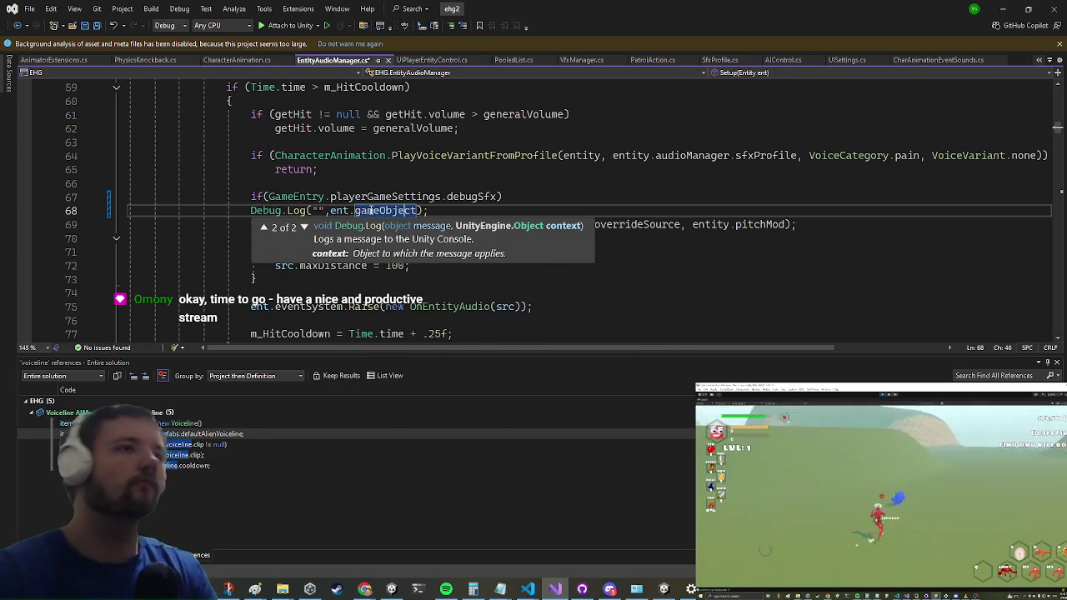
key(ctrl+Left)
key(ctrl+Left)
key(ctrl+Left)
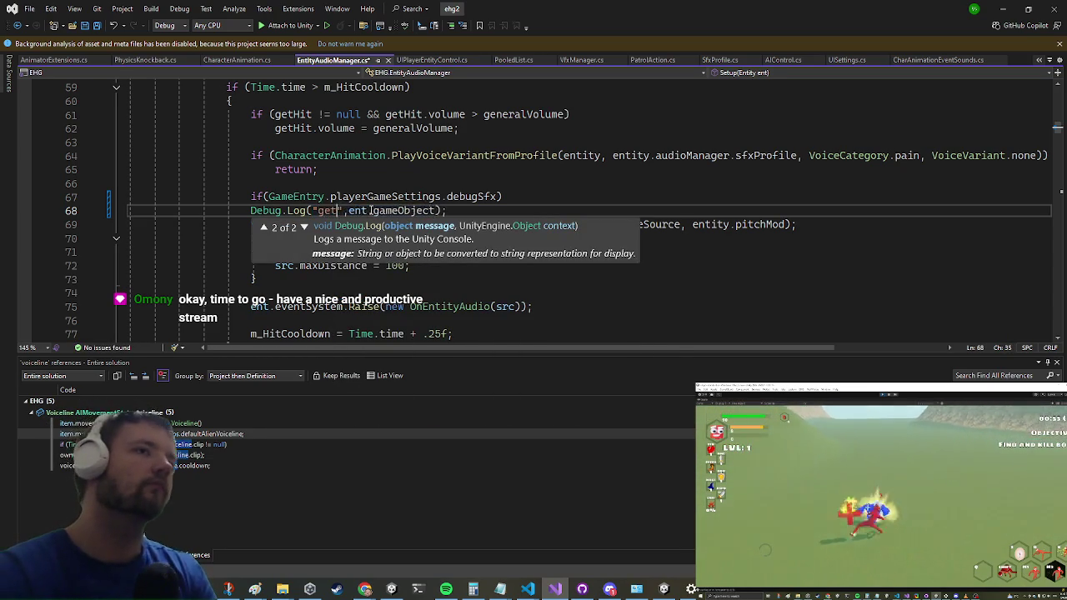
text(hit here)
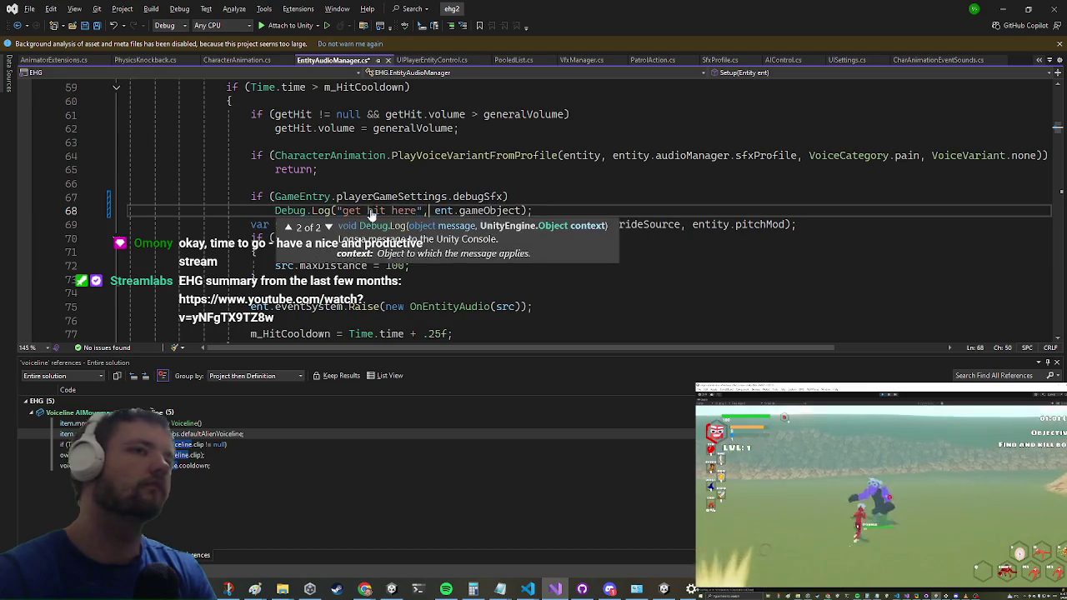
key(alt+Tab)
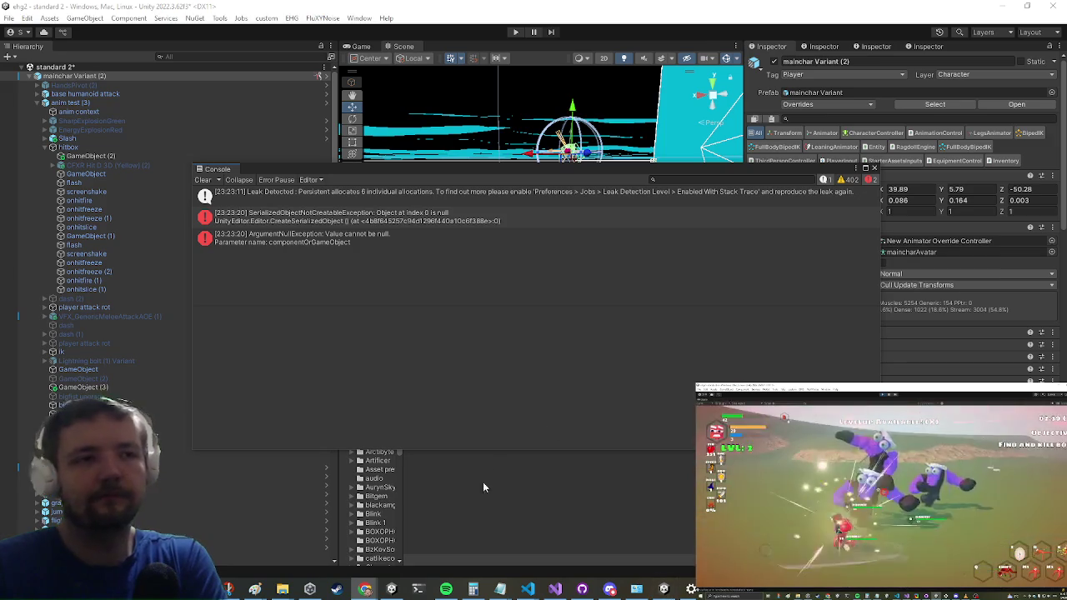
- Switch to Visual Studio and back so Unity runs the updated audio script
key(alt+Tab)
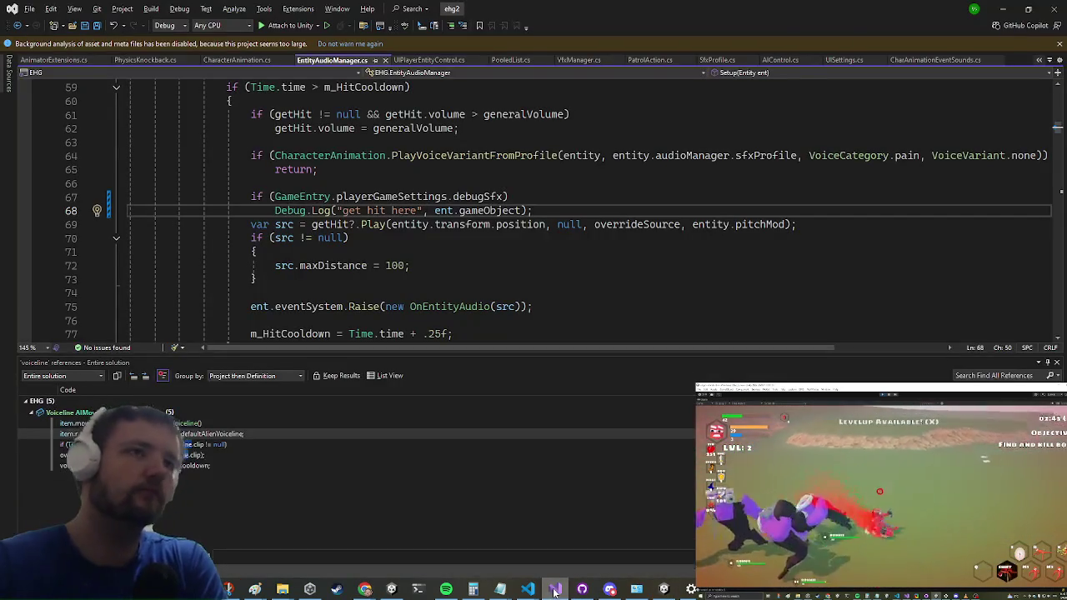
click(555, 591)
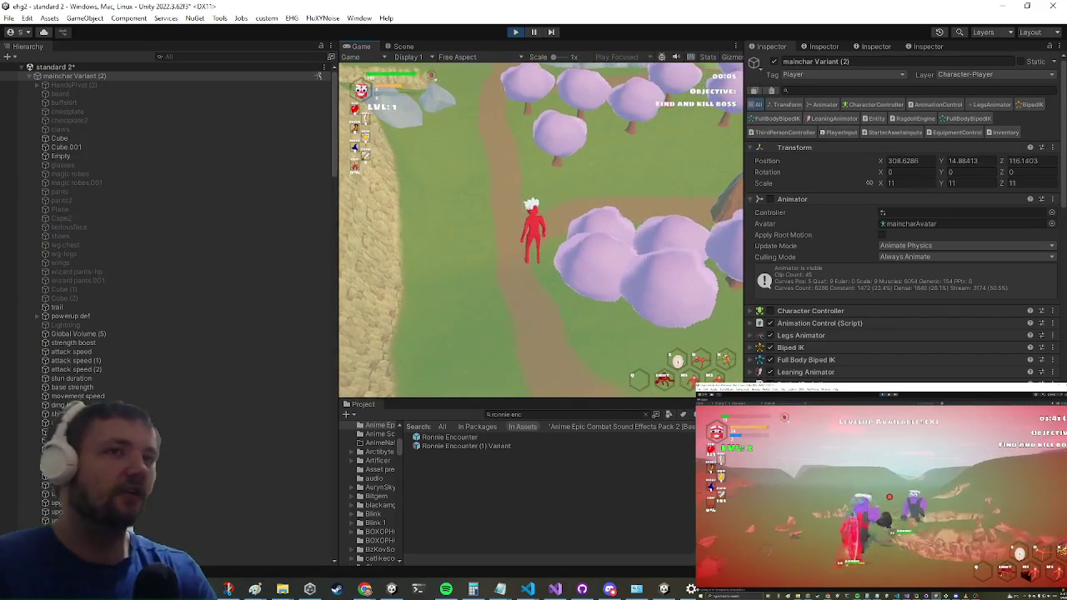
- Playtest combat against the purple enemy in a maximised Game view, then pause the game
key(shift+space)
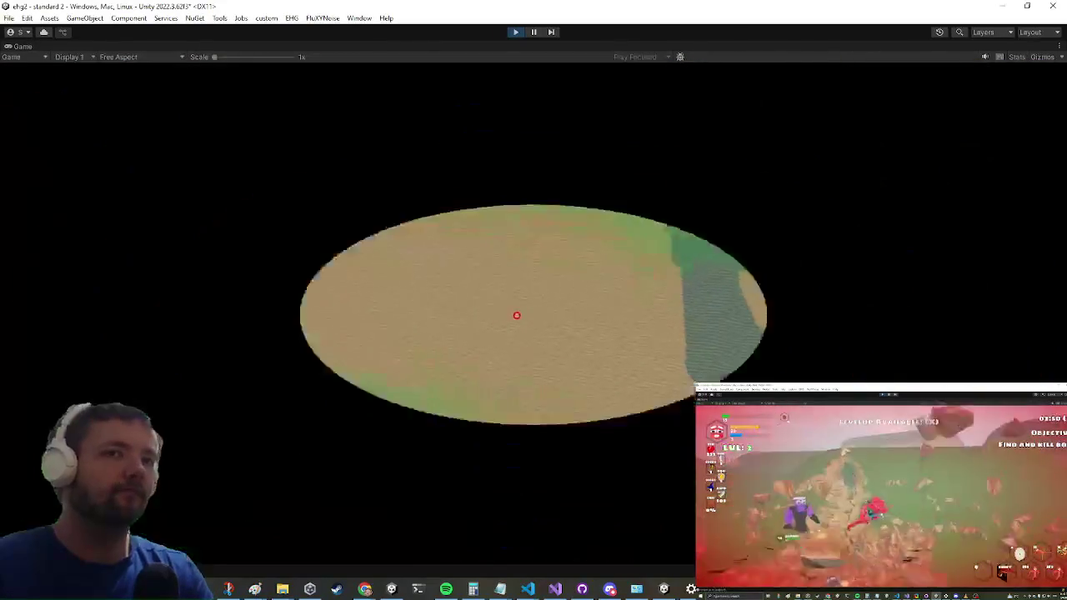
key(alt+Tab)
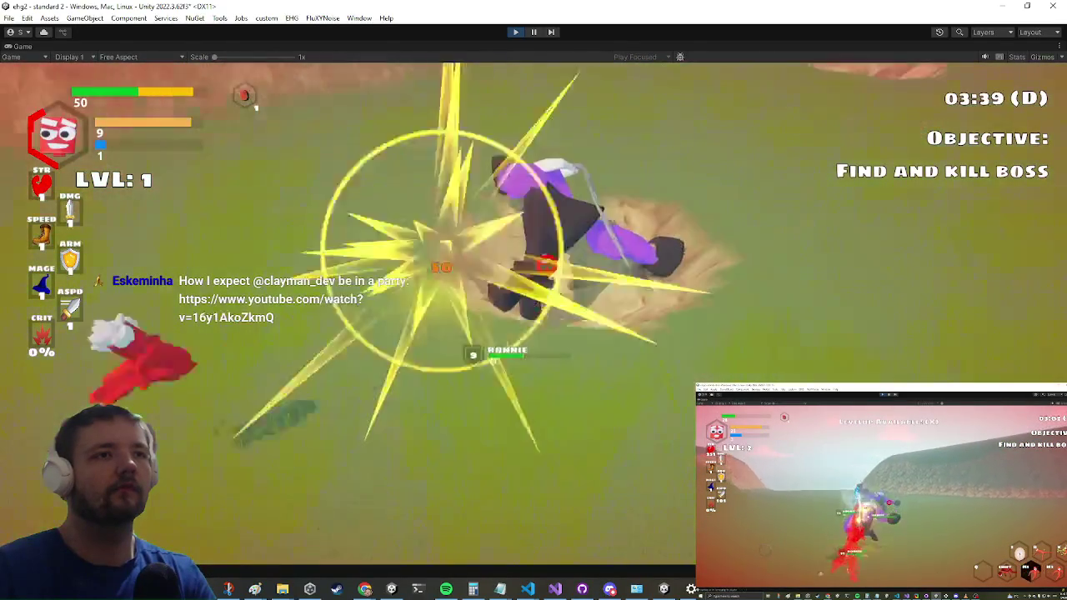
key(grave)
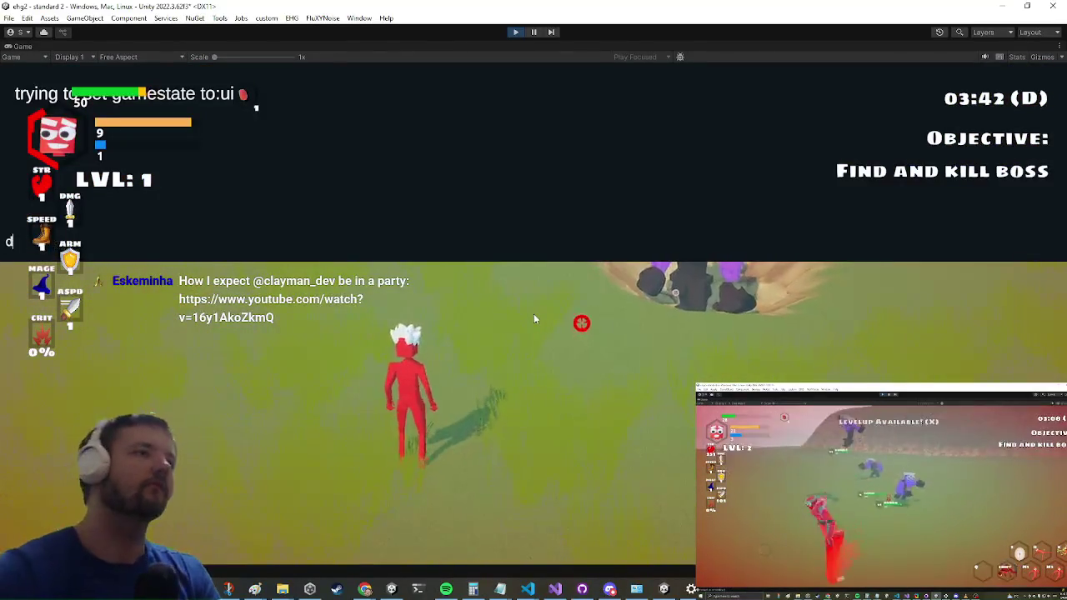
key(grave)
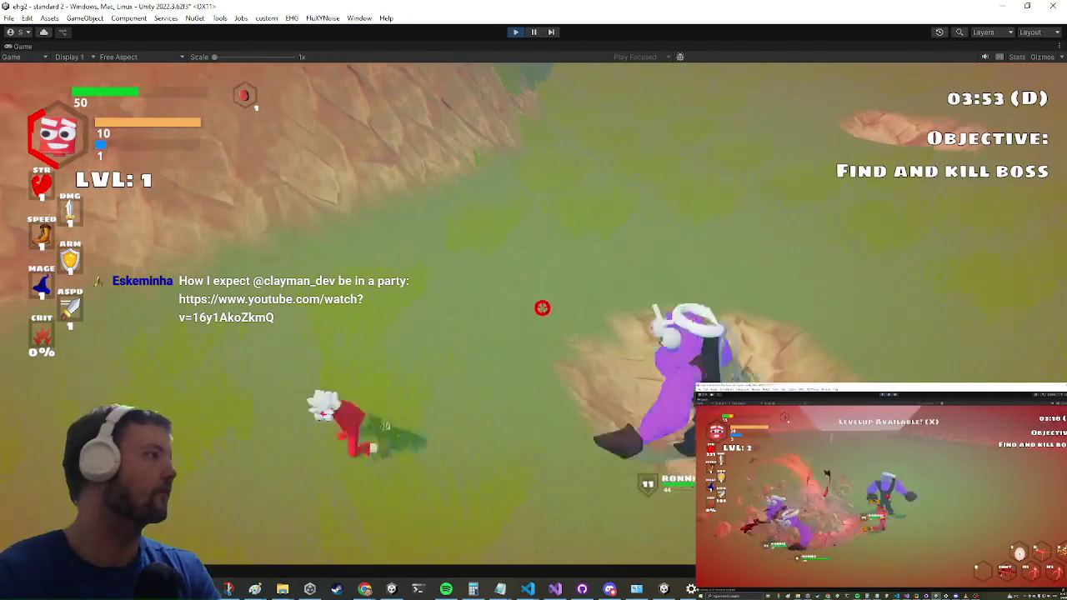
key(ctrl+shift+p)
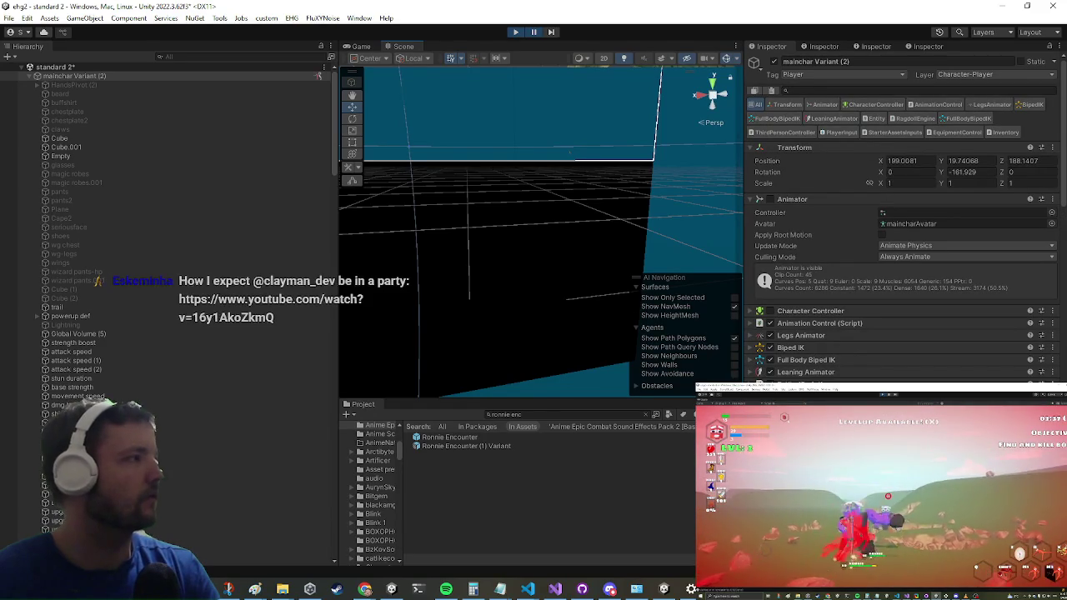
- Clear the Project search and browse Ultimate SFX Bundle - HD Remaster 2 > Goblins voice clips
click(442, 494)
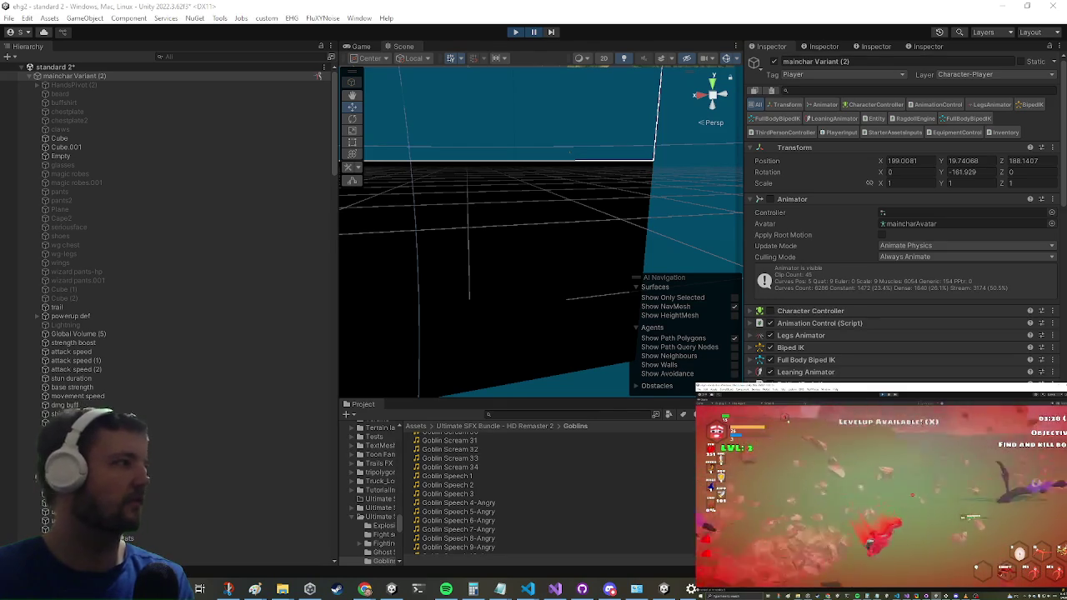
key(alt+Tab)
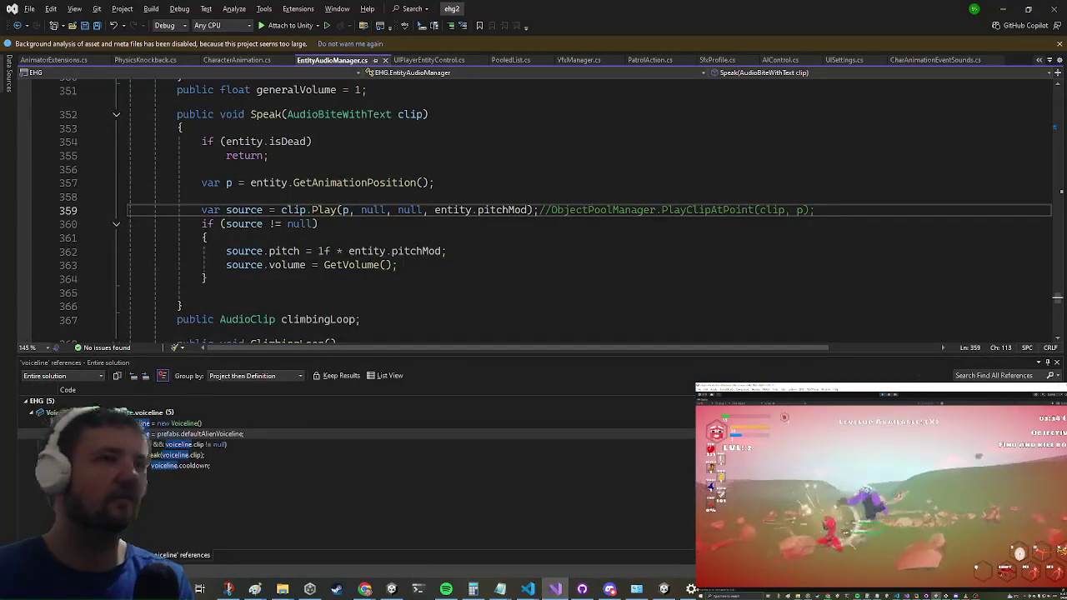
- Find all references to the Speak method in EntityAudioManager.cs
scroll(330, 219, up, 2)
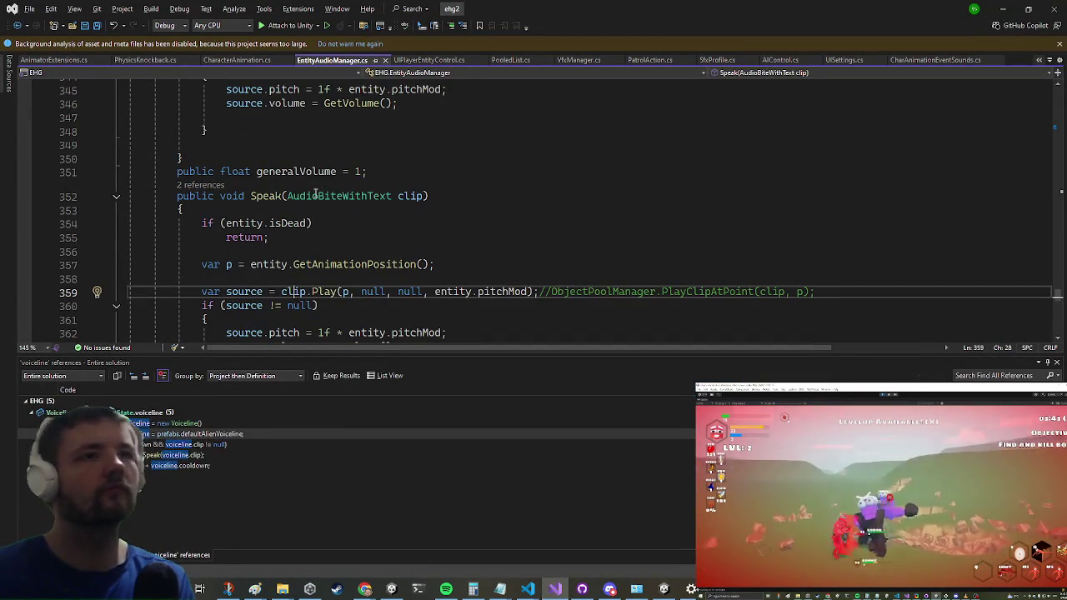
click(261, 196)
right_click(267, 200)
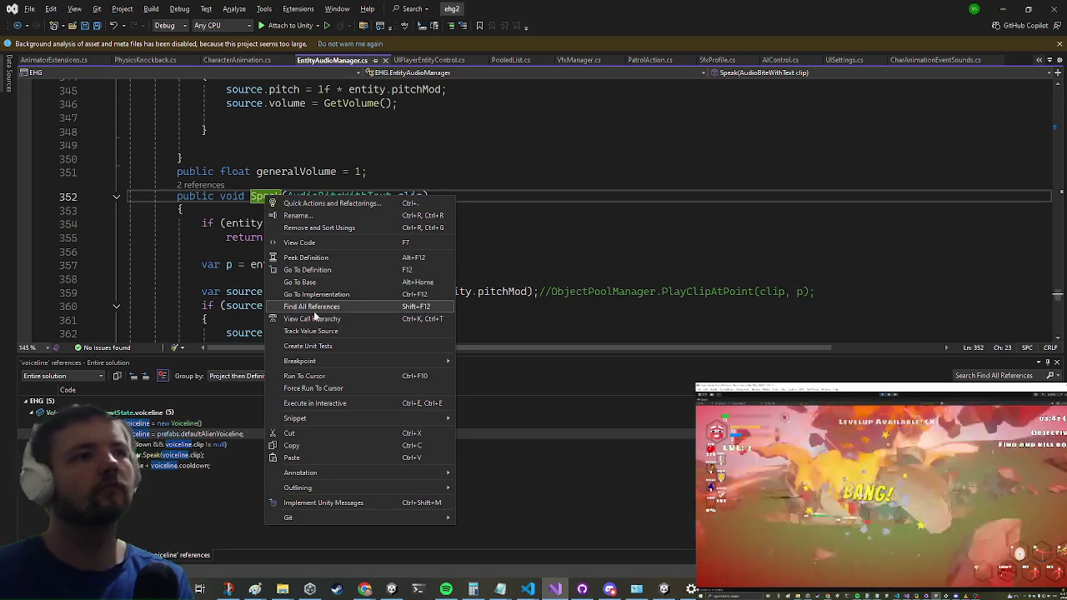
click(281, 310)
- Set a breakpoint on AIMovementState.cs line 300's voiceline Speak call and attach to Unity
click(140, 434)
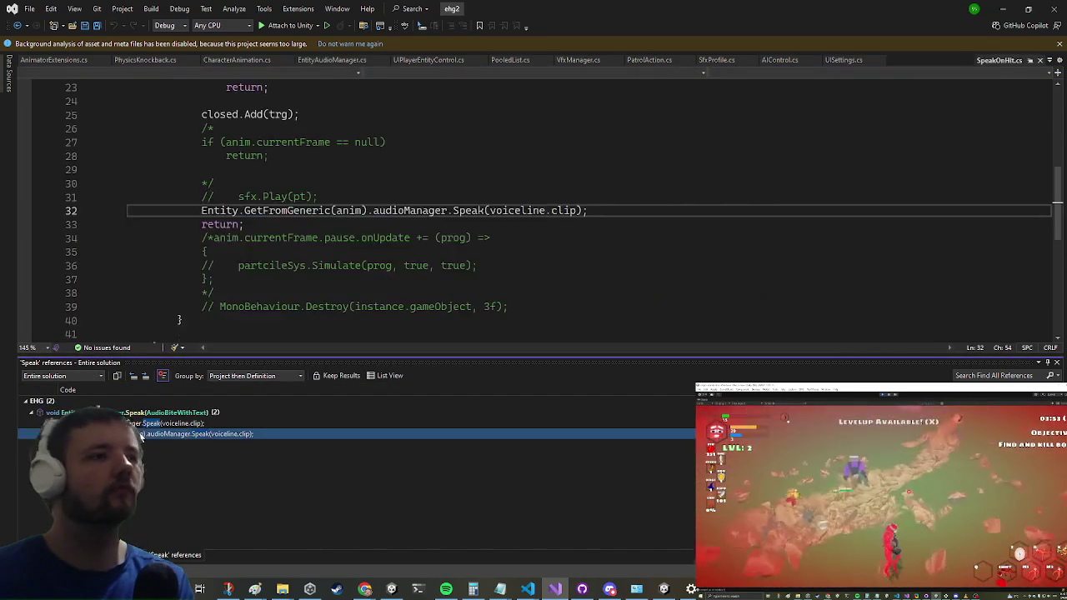
scroll(328, 232, up, 3)
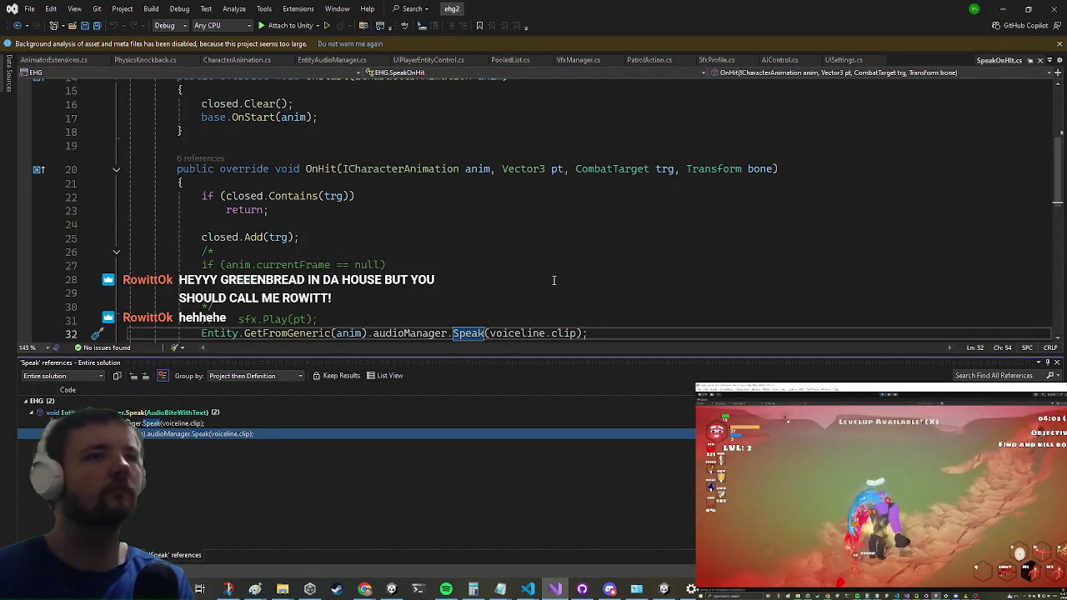
click(563, 333)
click(140, 424)
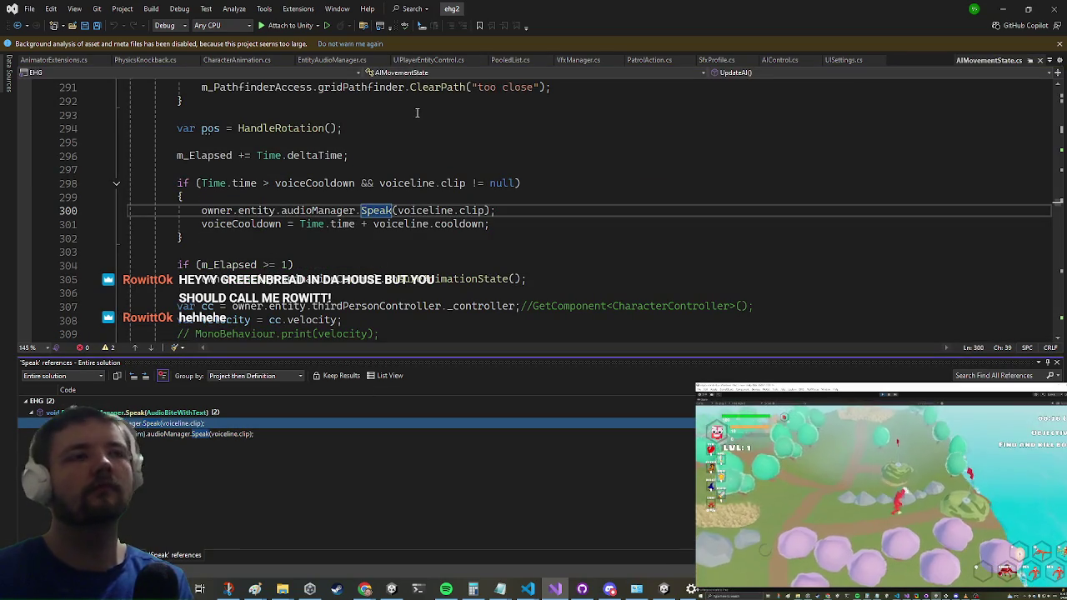
click(24, 210)
click(288, 25)
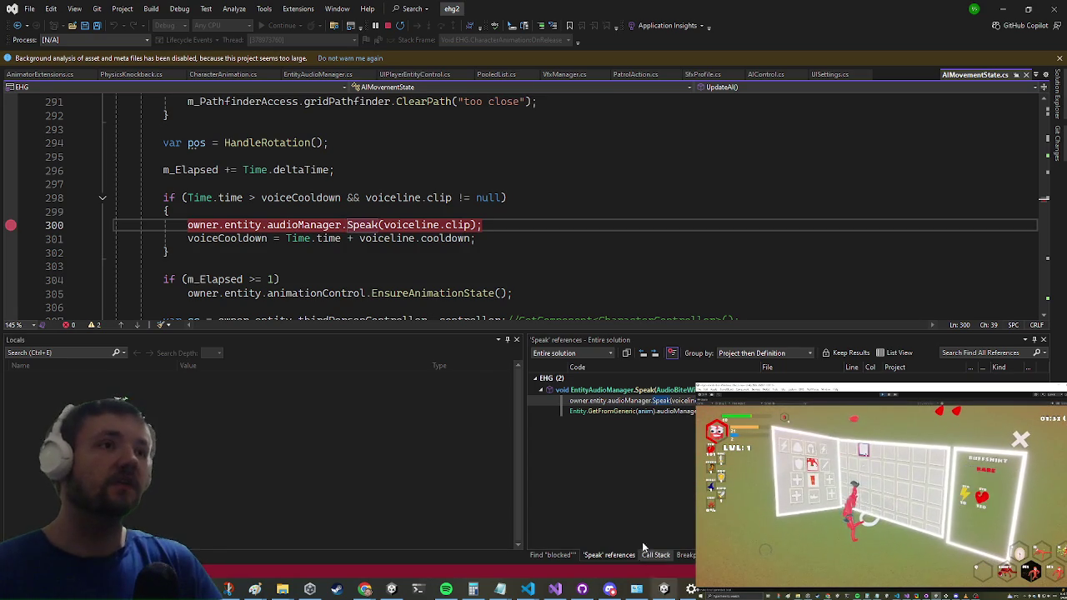
- Bring the debugger forward, move the execution point up, and resume the game
click(1002, 15)
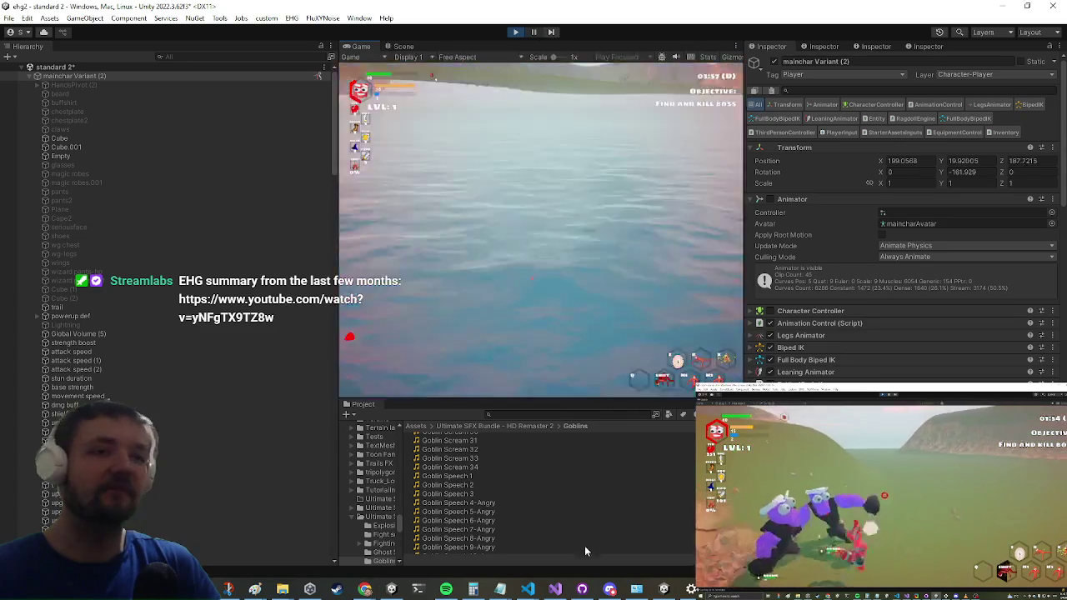
click(555, 589)
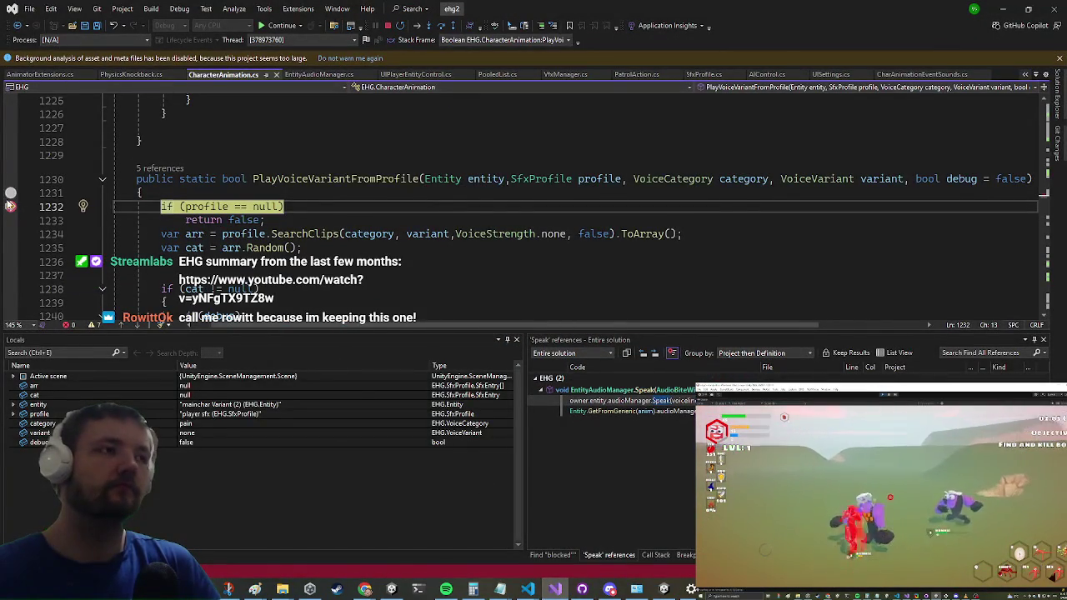
drag(10, 206, 10, 193)
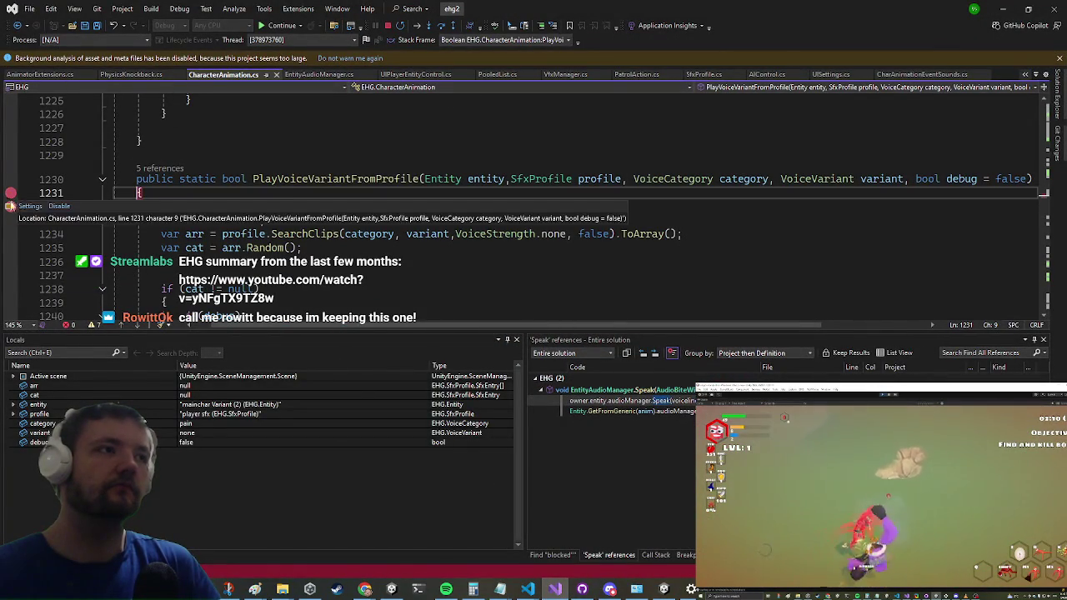
click(281, 26)
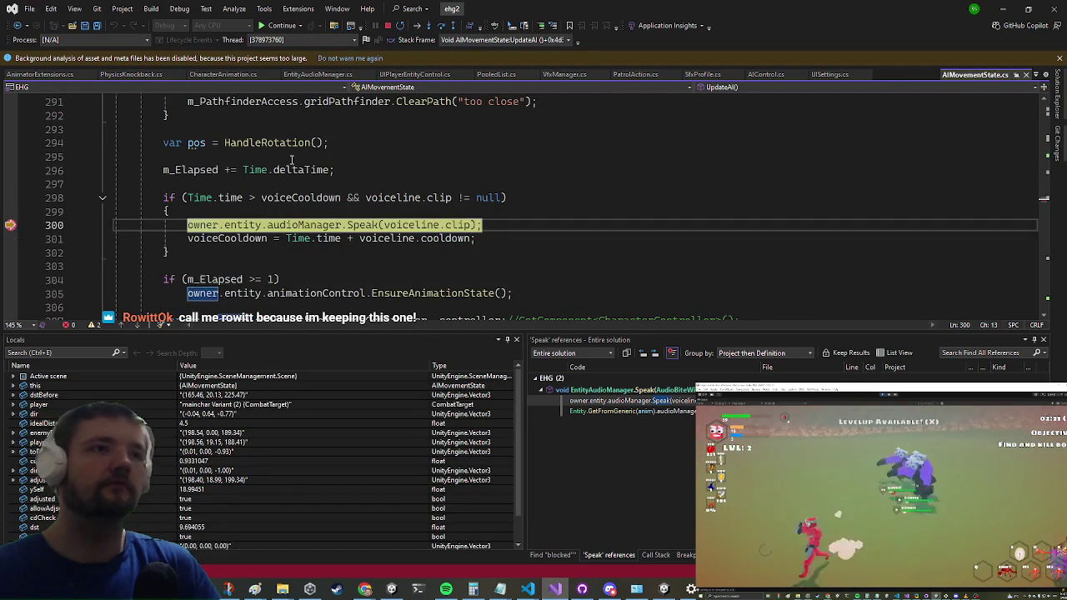
- Inspect the voiceline code around lines 298-300 and remove the line 300 breakpoint
click(336, 210)
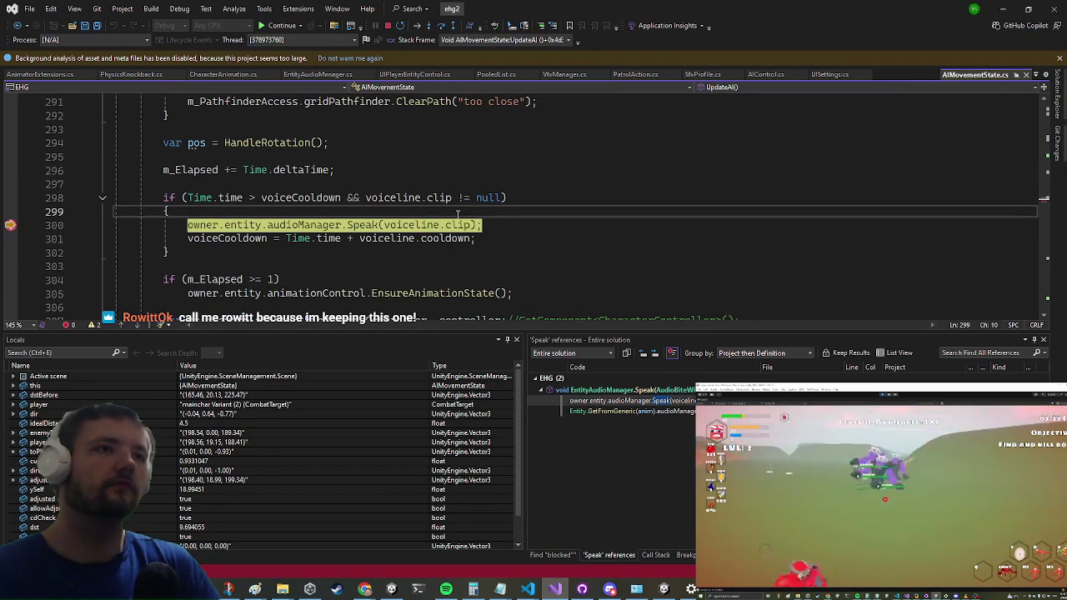
mouse_move(457, 225)
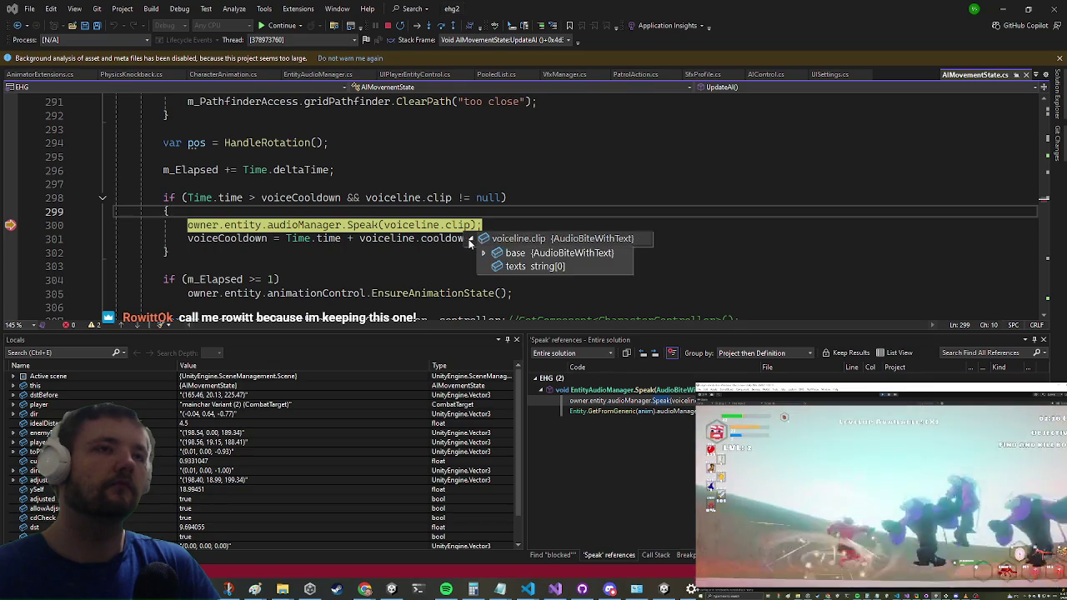
mouse_move(486, 258)
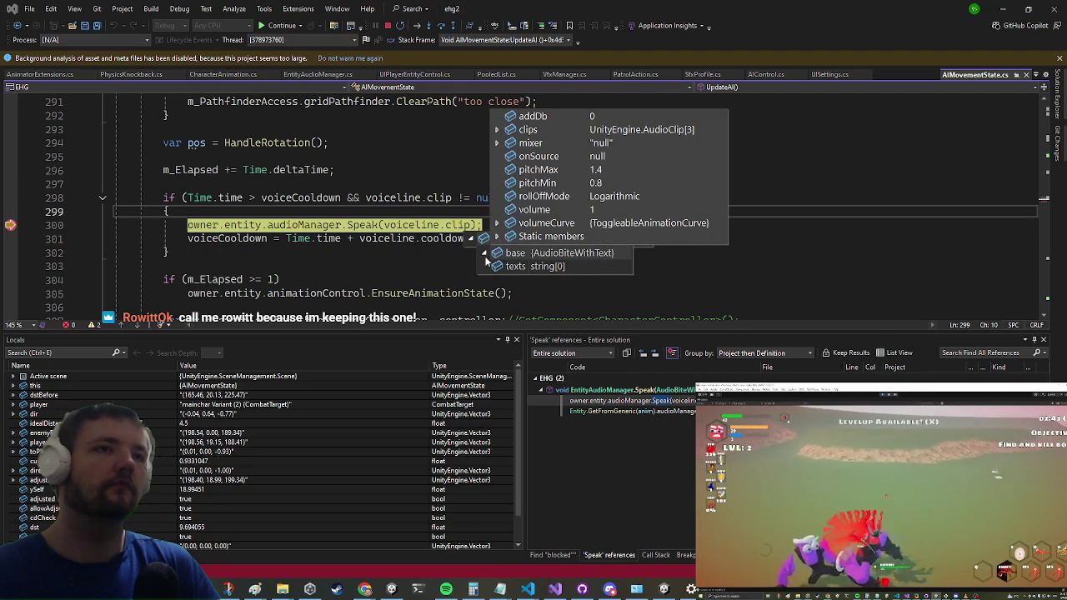
mouse_move(498, 132)
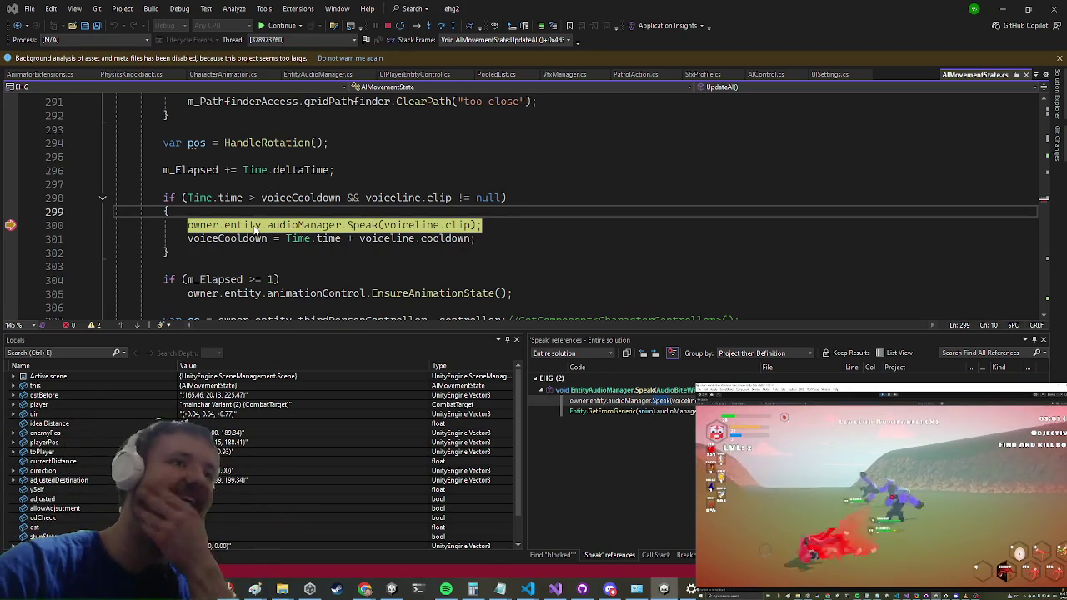
click(10, 225)
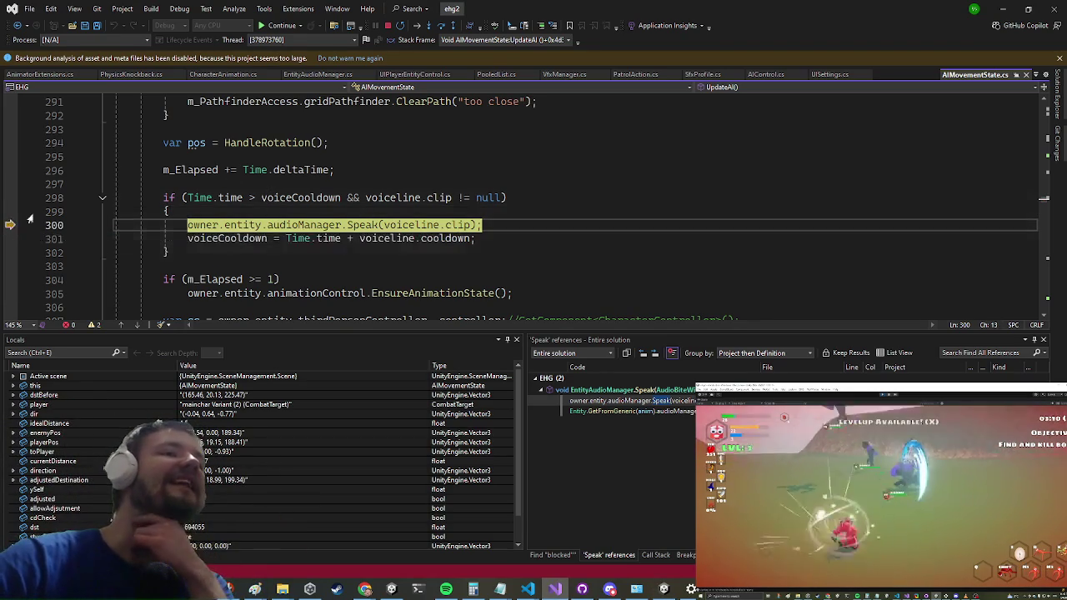
click(392, 197)
scroll(437, 219, up, 6)
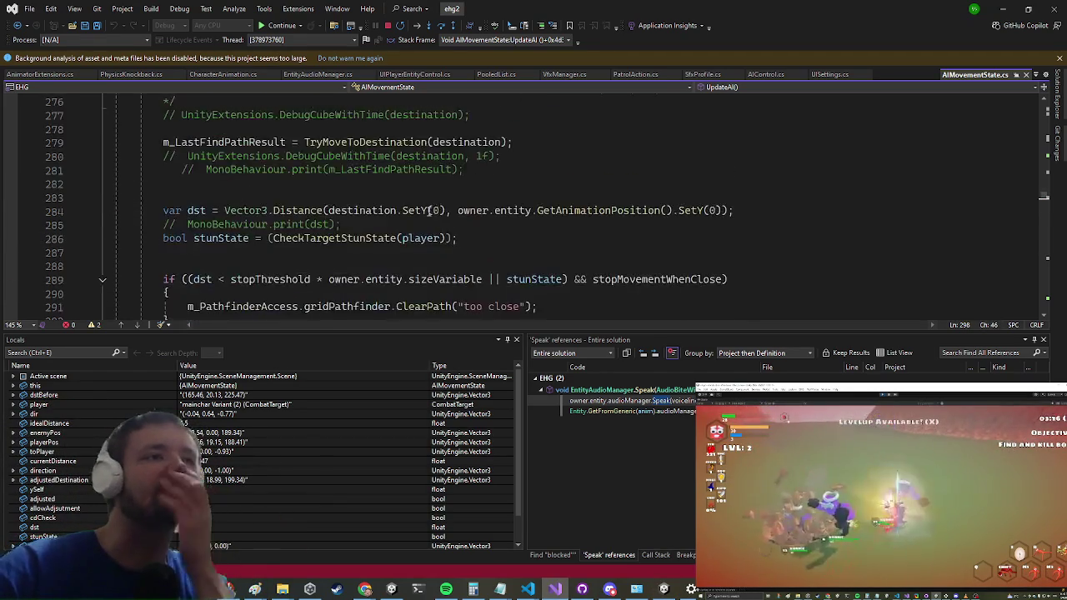
scroll(437, 219, up, 5)
scroll(410, 219, down, 9)
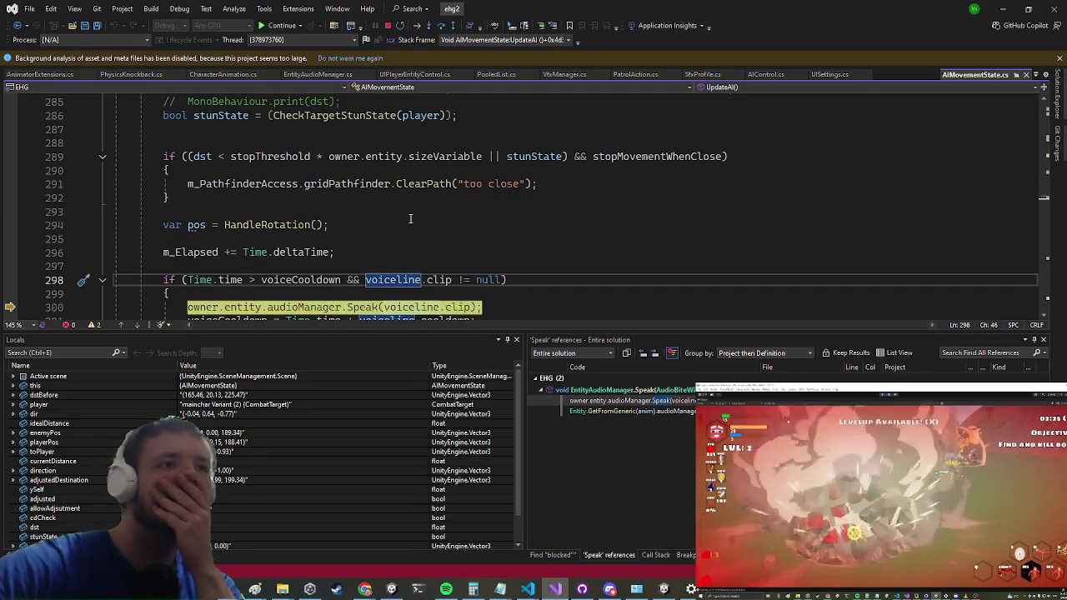
key(Right)
key(Right)
key(Right)
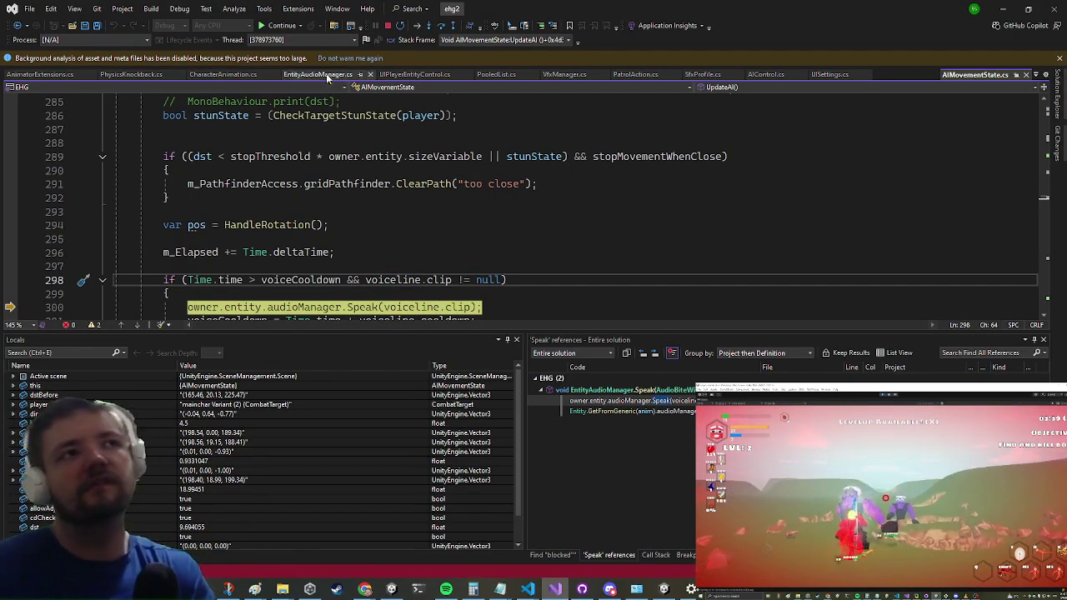
- Stop debugging, exit Play mode, and open the Ronnie Encounter prefab from a 'ronnie enc' search
click(387, 25)
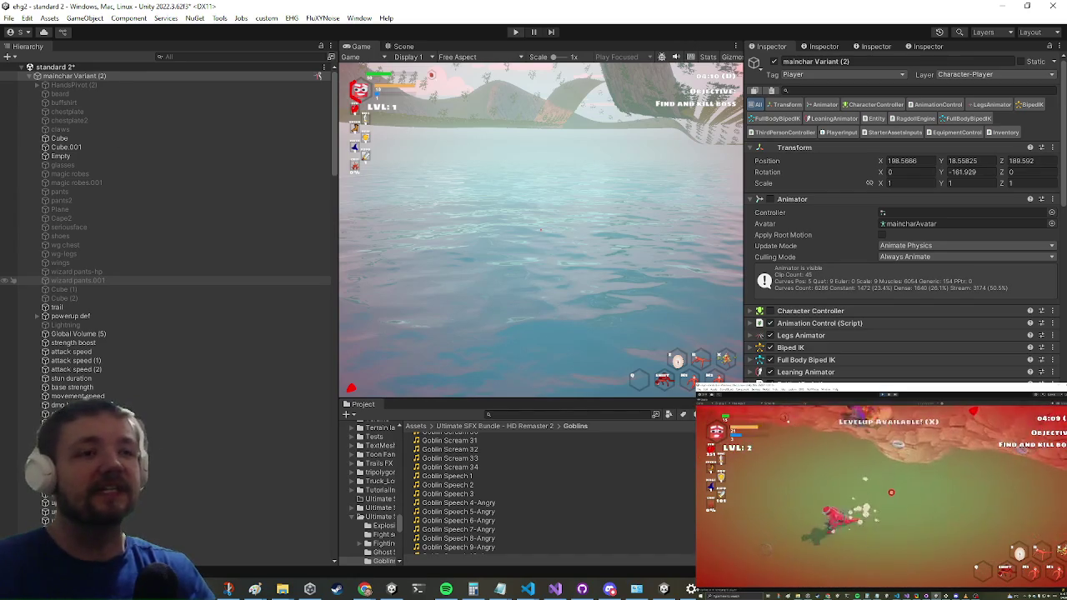
key(ctrl+p)
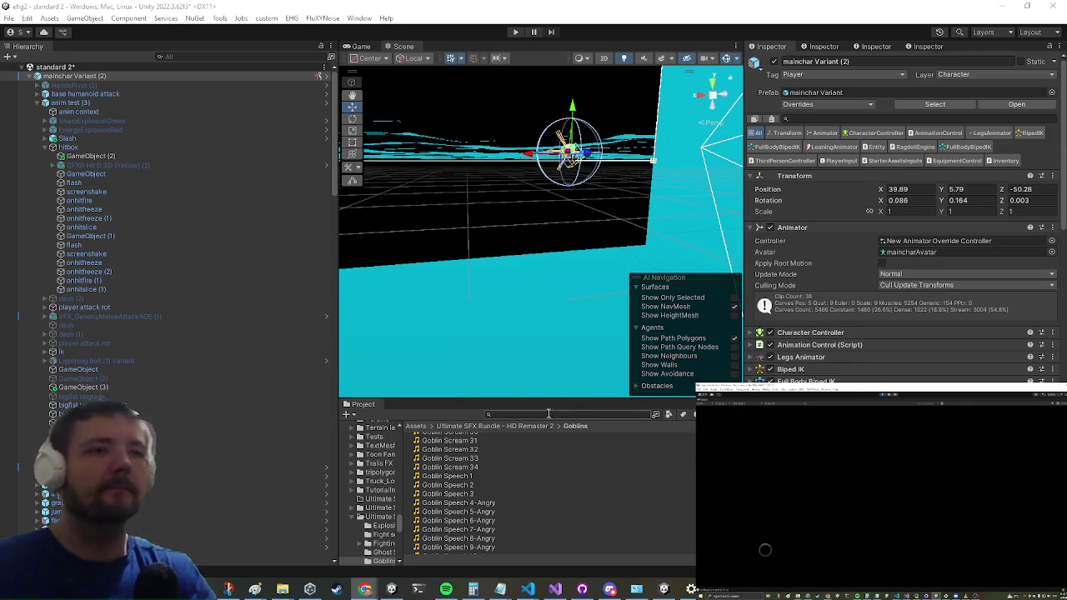
text(ronnie enc)
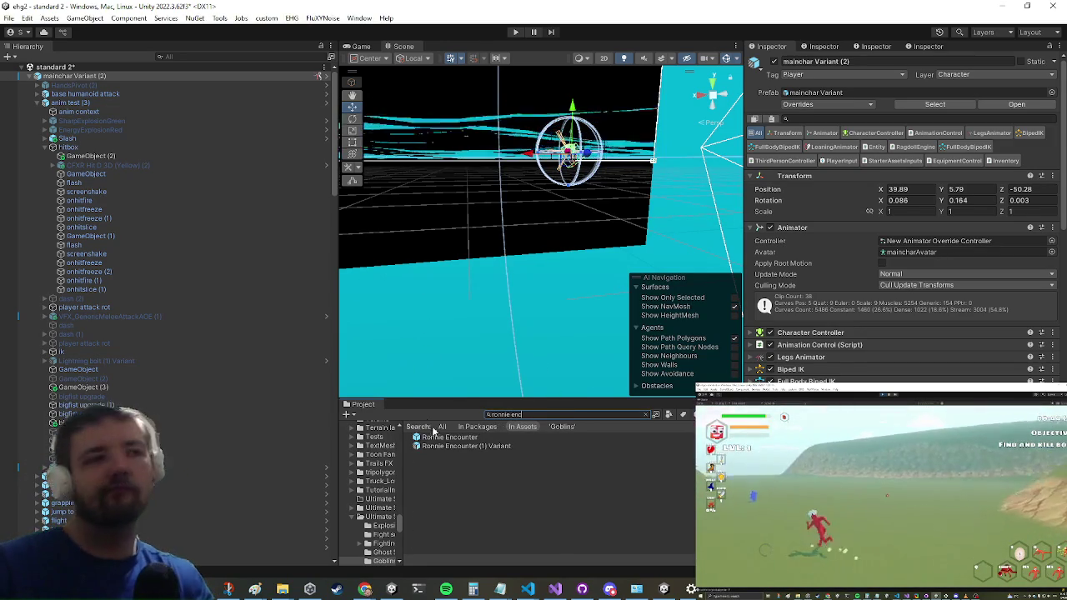
double_click(449, 437)
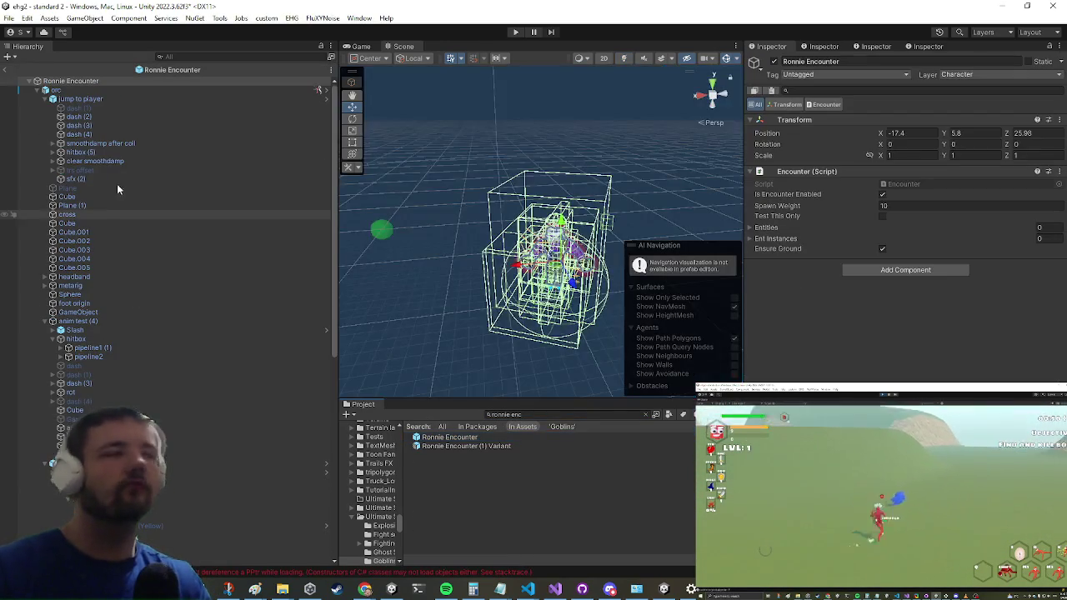
- Select the orc in the Ronnie Encounter prefab and browse its components, briefly checking the Get Hit sound list
click(152, 90)
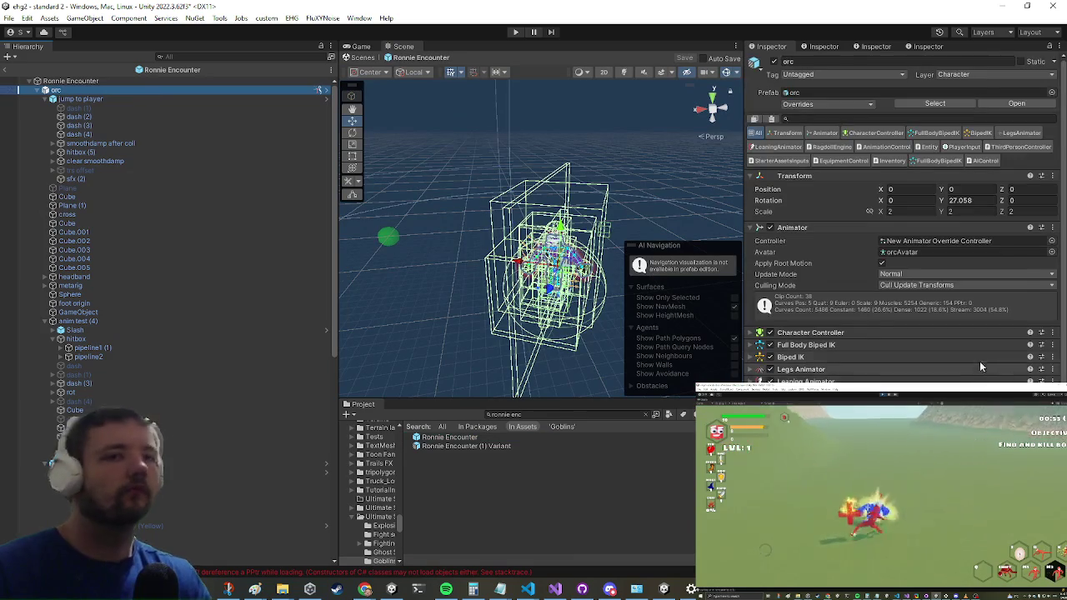
scroll(980, 361, down, 10)
scroll(889, 260, down, 5)
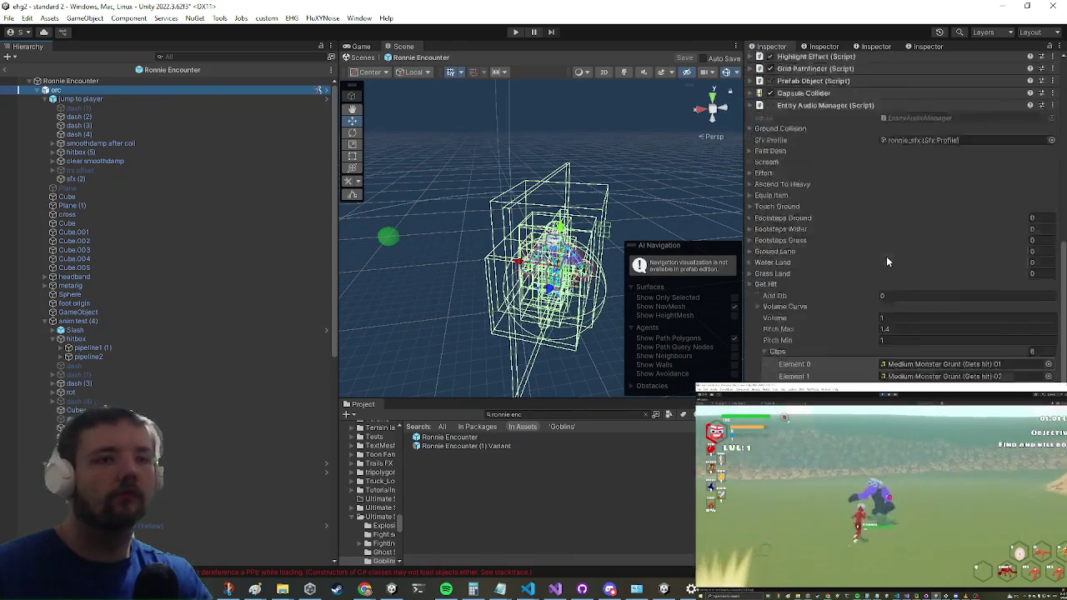
click(772, 224)
click(771, 224)
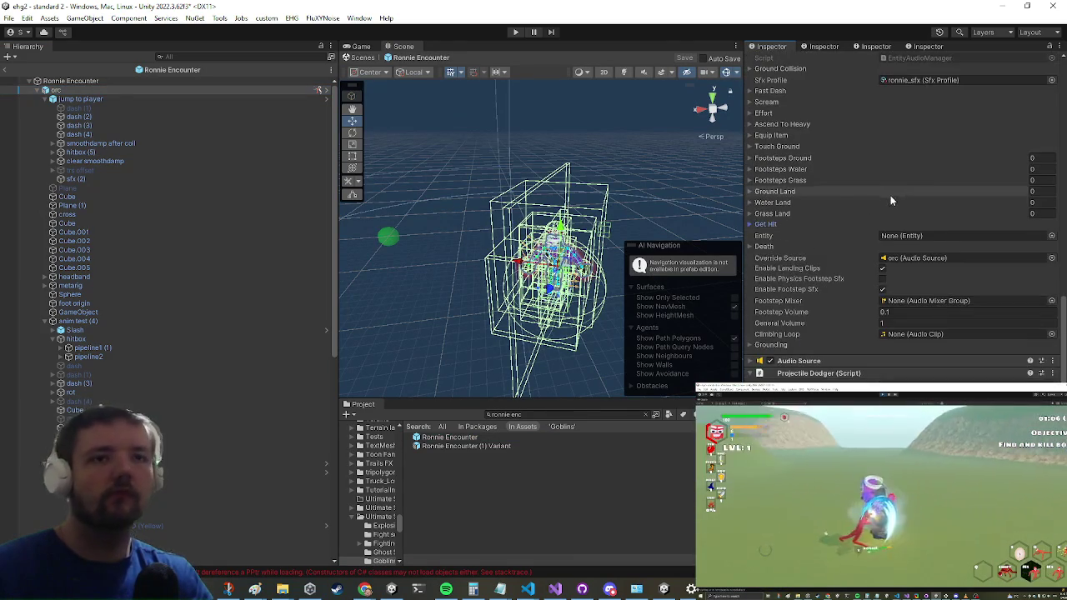
scroll(890, 195, up, 10)
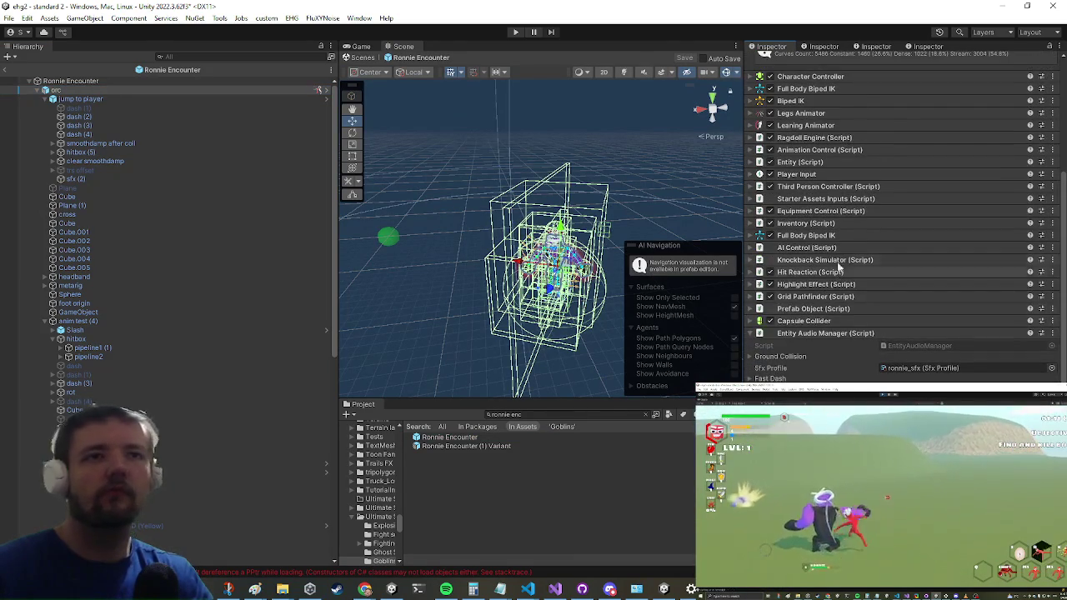
scroll(832, 225, up, 2)
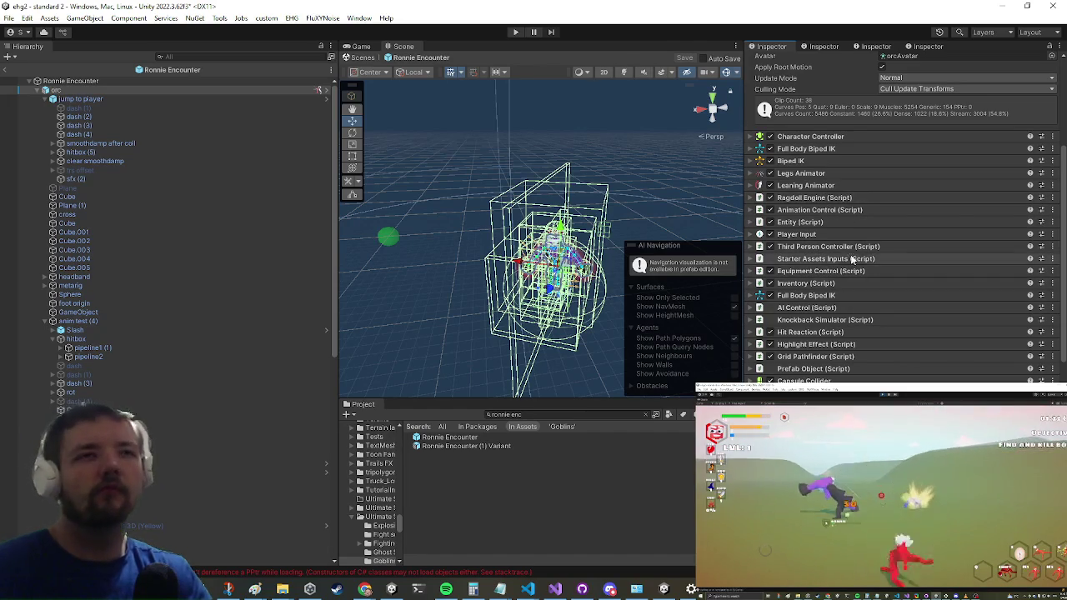
scroll(842, 154, down, 6)
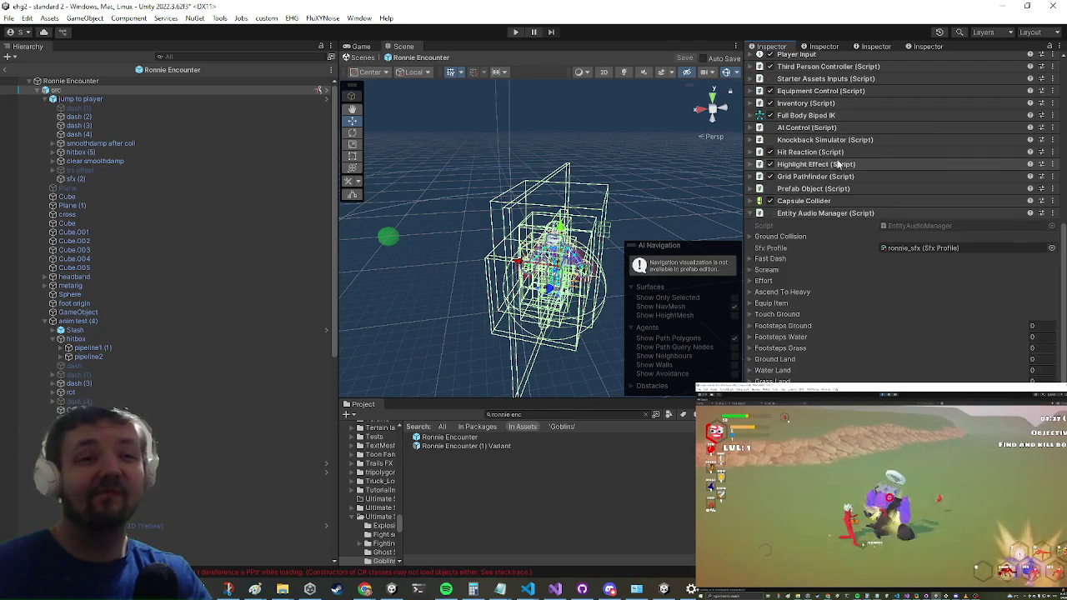
scroll(834, 180, up, 3)
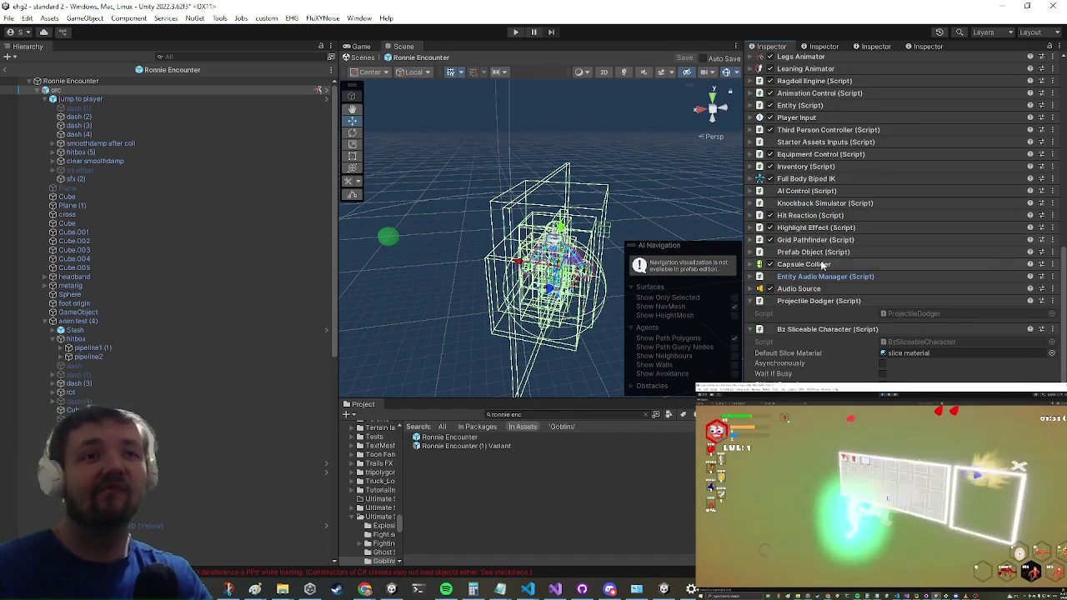
scroll(834, 267, up, 3)
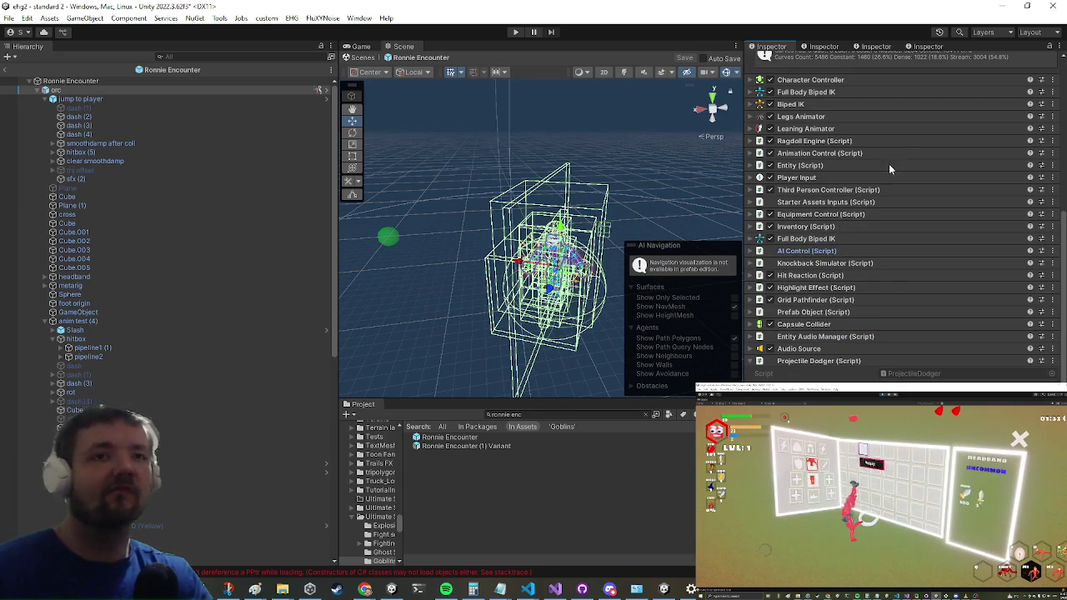
- Expand the orc's AI Control component to see its clips, pitch 1–1 and Default Voicelines
click(801, 251)
scroll(843, 330, down, 6)
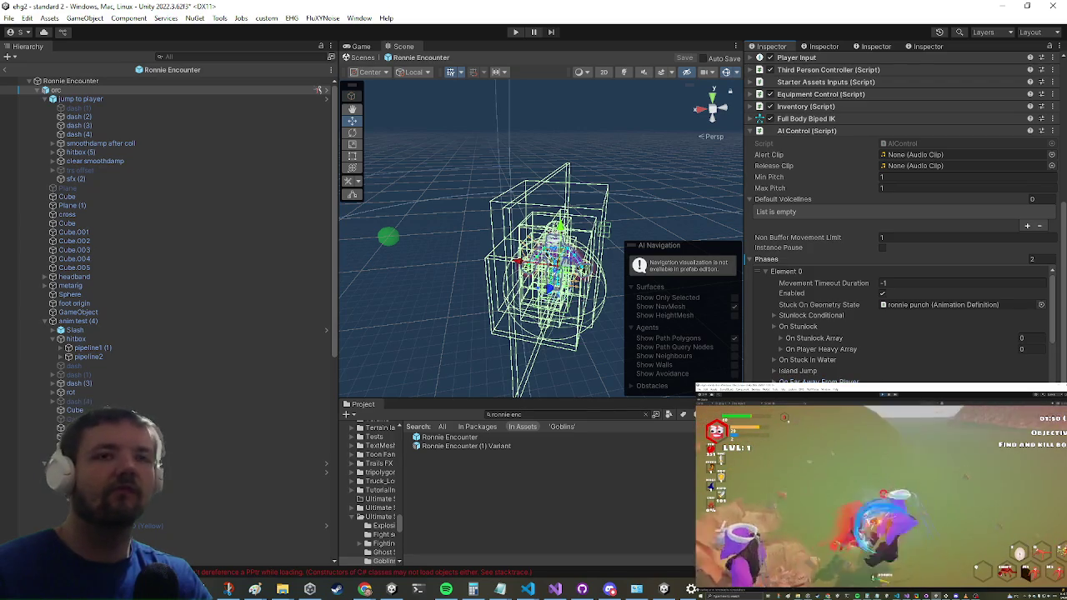
- Scroll the Inspector past Phases Element 1 down to the Sequences Voiceline foldout
scroll(901, 325, down, 6)
scroll(826, 350, down, 3)
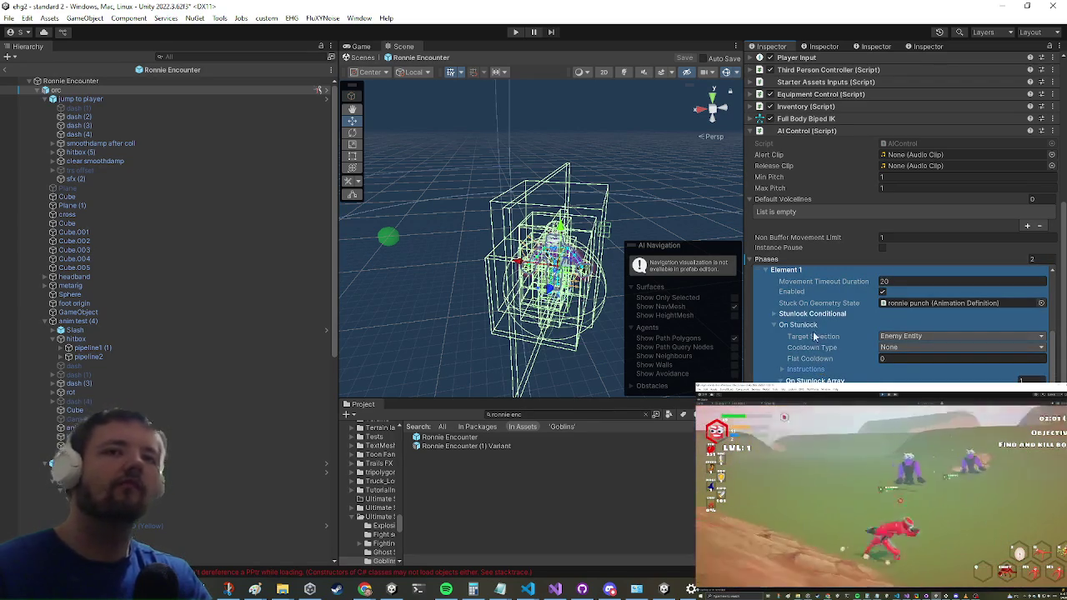
scroll(889, 337, down, 3)
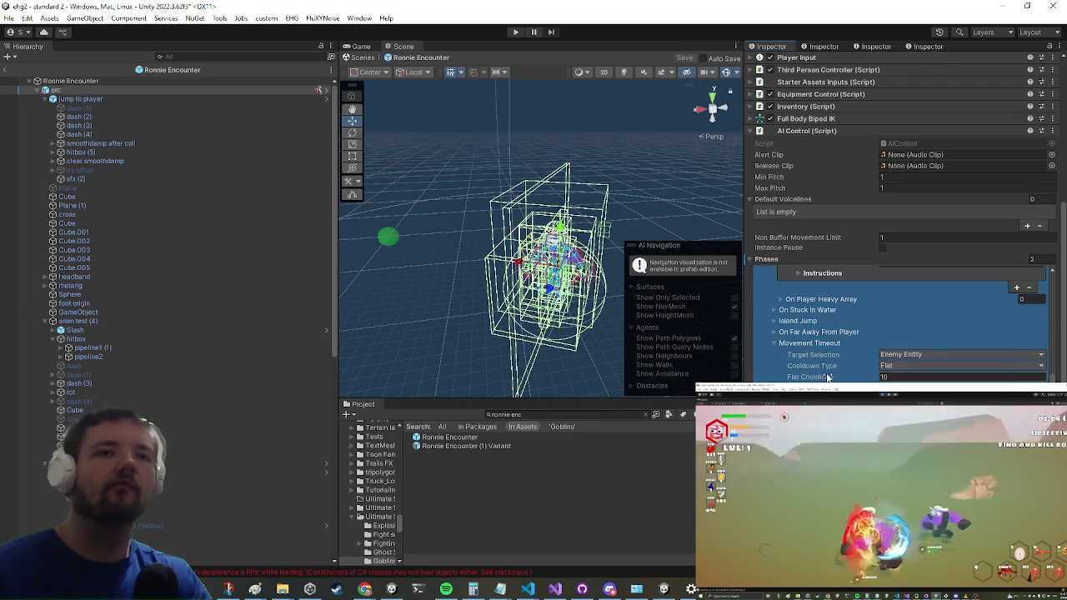
scroll(936, 261, down, 3)
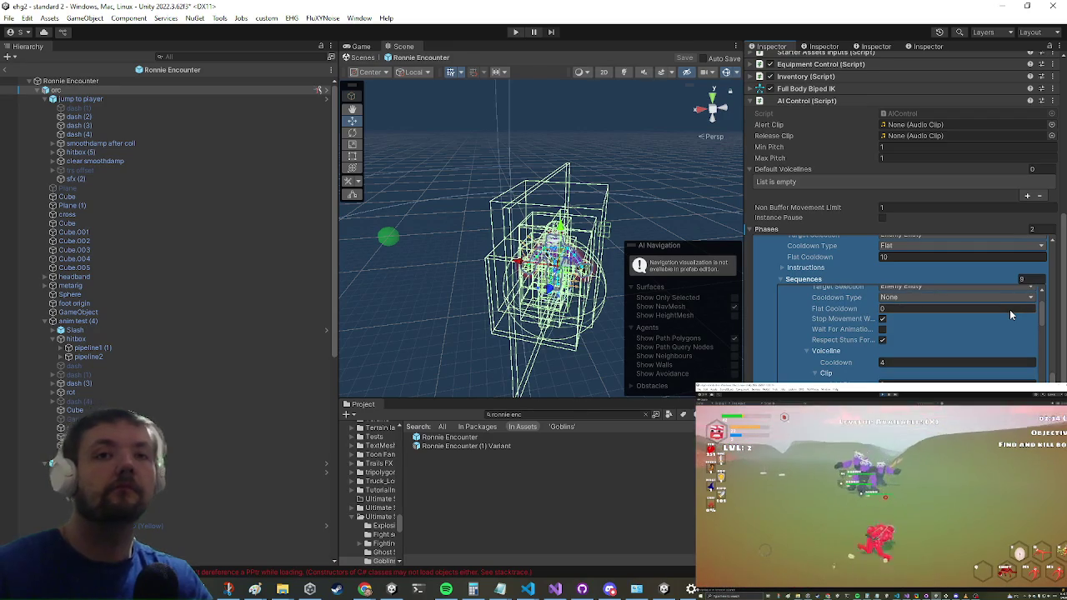
- Browse the sequence elements, then expand the Voiceline and its Clip settings to check the cooldown of 4
click(811, 354)
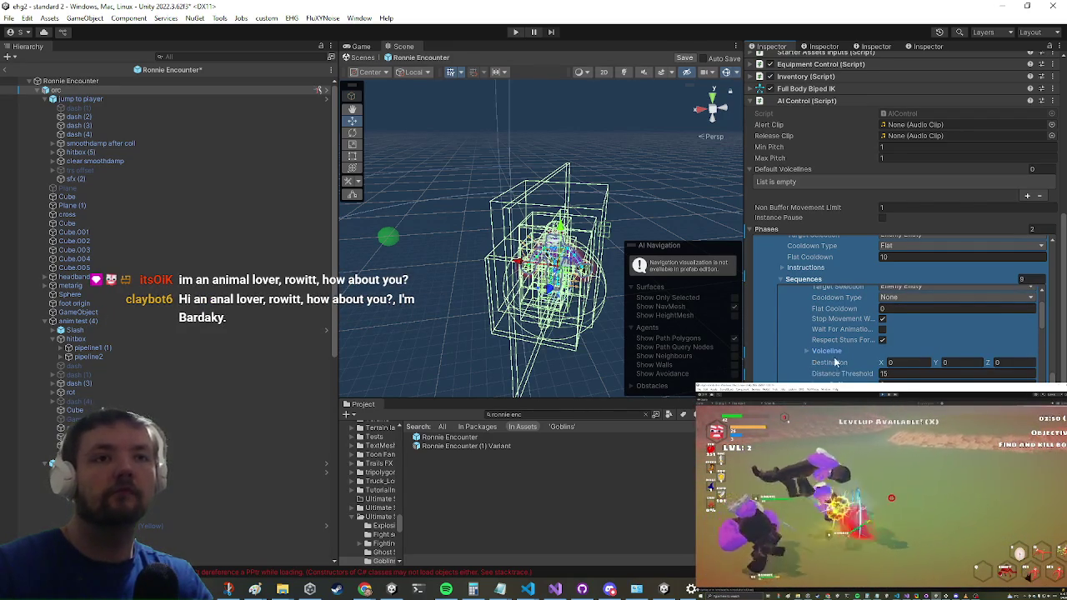
scroll(832, 362, down, 5)
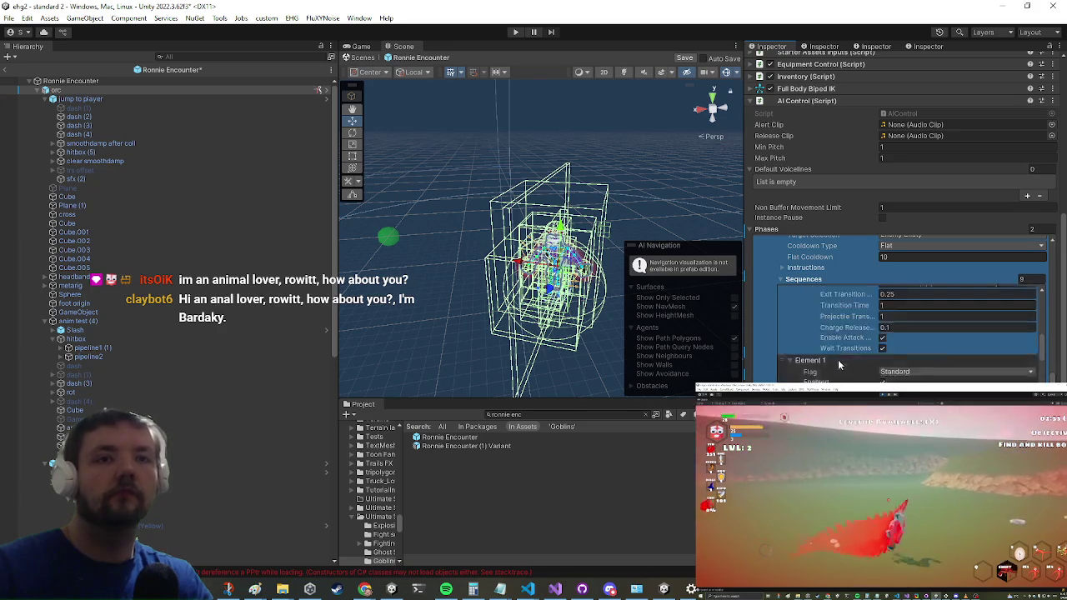
scroll(839, 365, down, 3)
scroll(839, 364, up, 5)
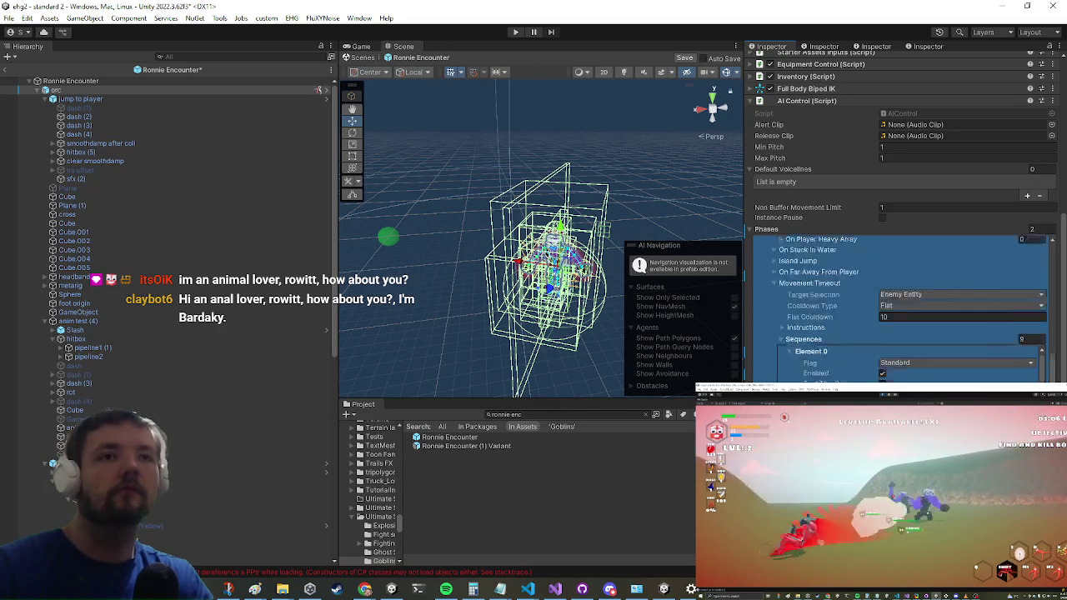
scroll(930, 282, down, 3)
scroll(868, 366, down, 6)
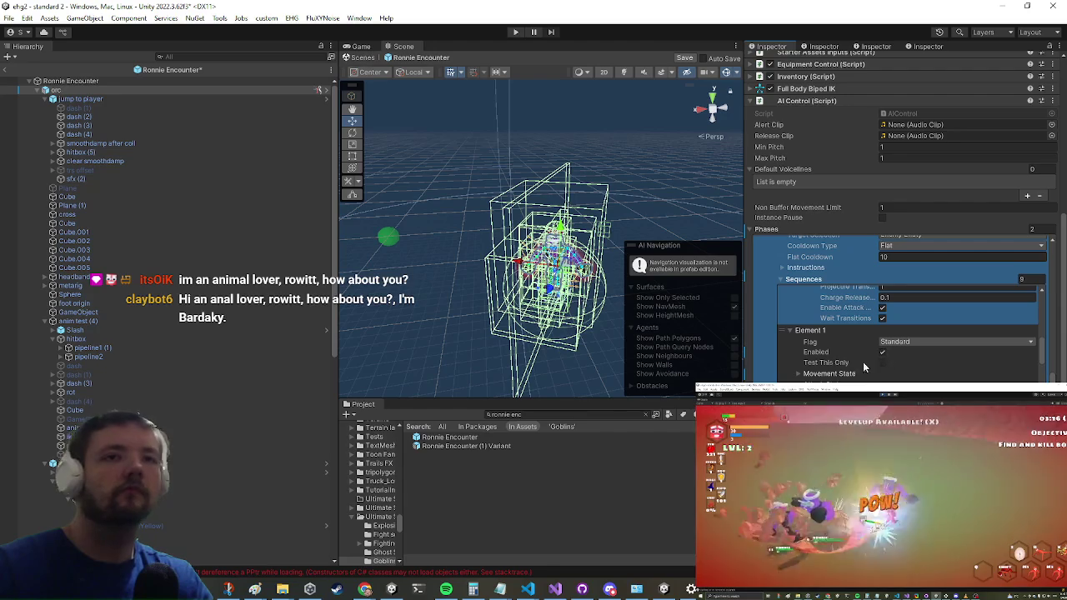
scroll(880, 342, up, 5)
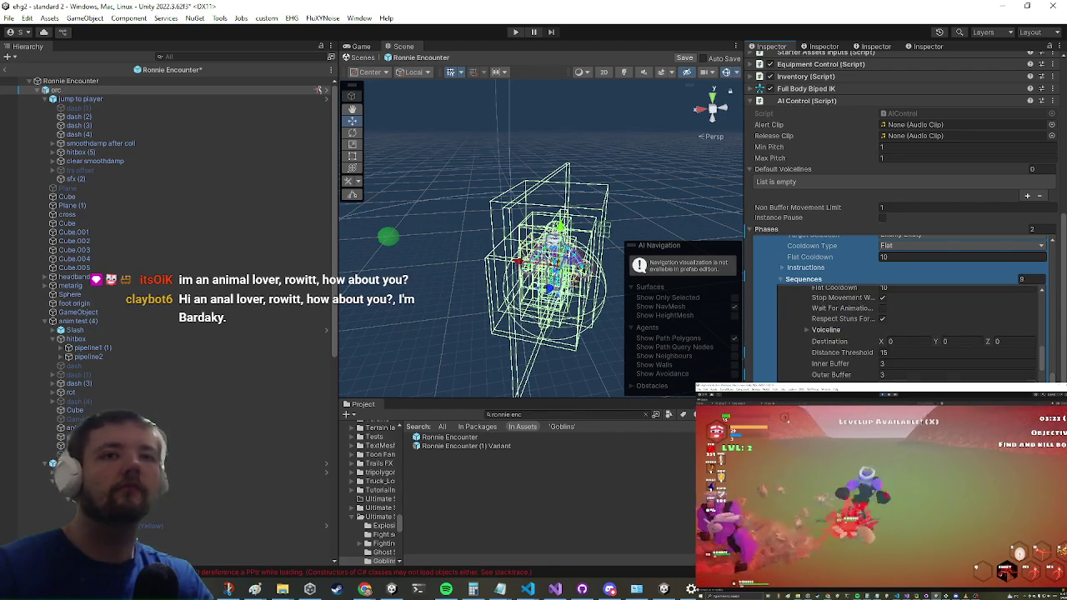
click(842, 329)
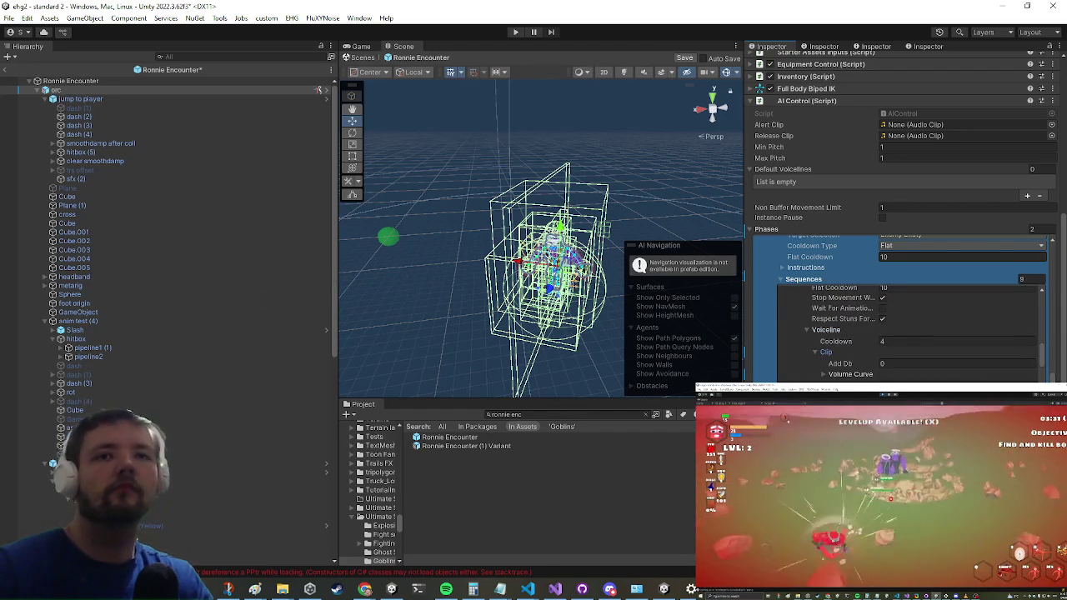
click(849, 351)
scroll(952, 361, up, 5)
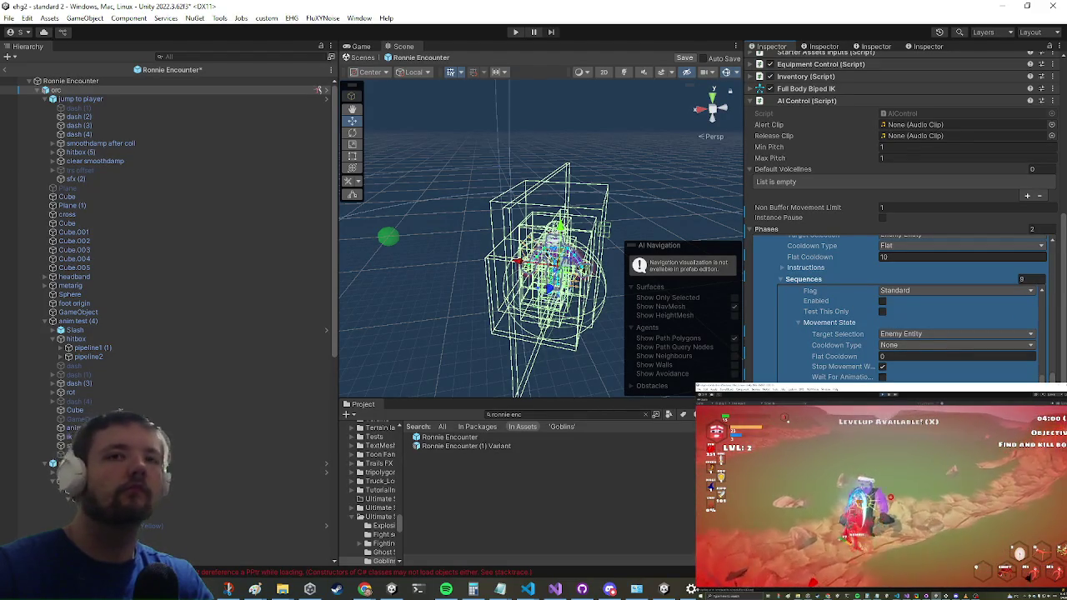
scroll(917, 333, down, 3)
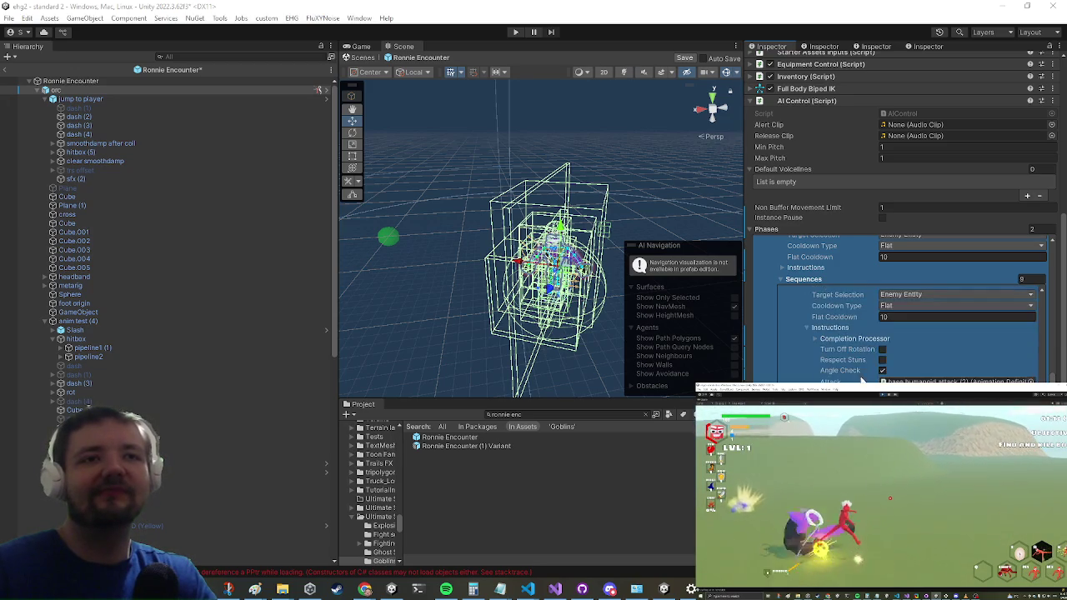
scroll(833, 348, up, 3)
scroll(846, 378, down, 5)
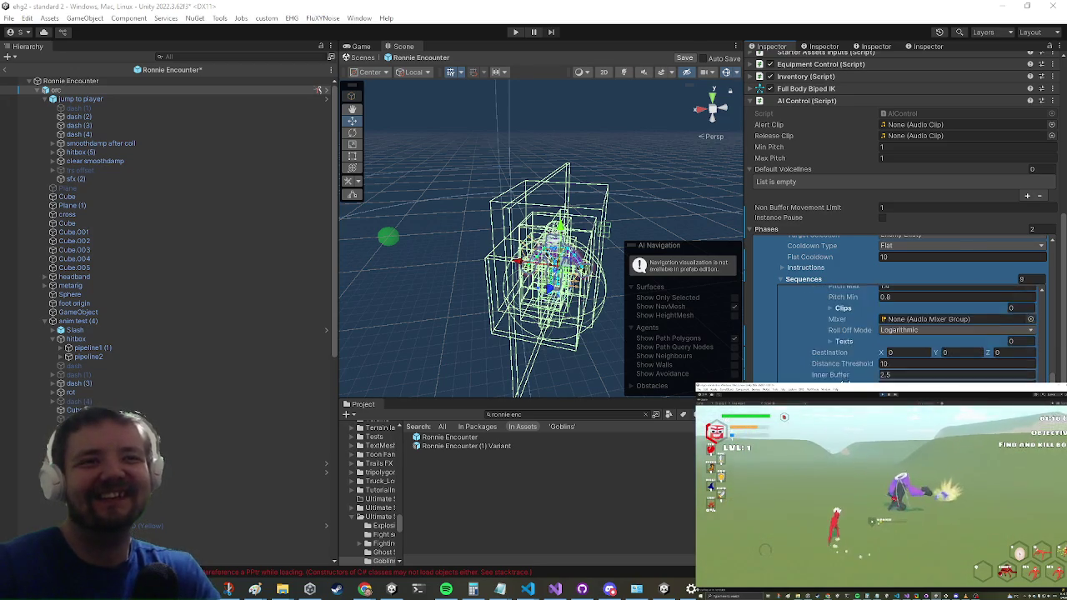
scroll(903, 374, up, 3)
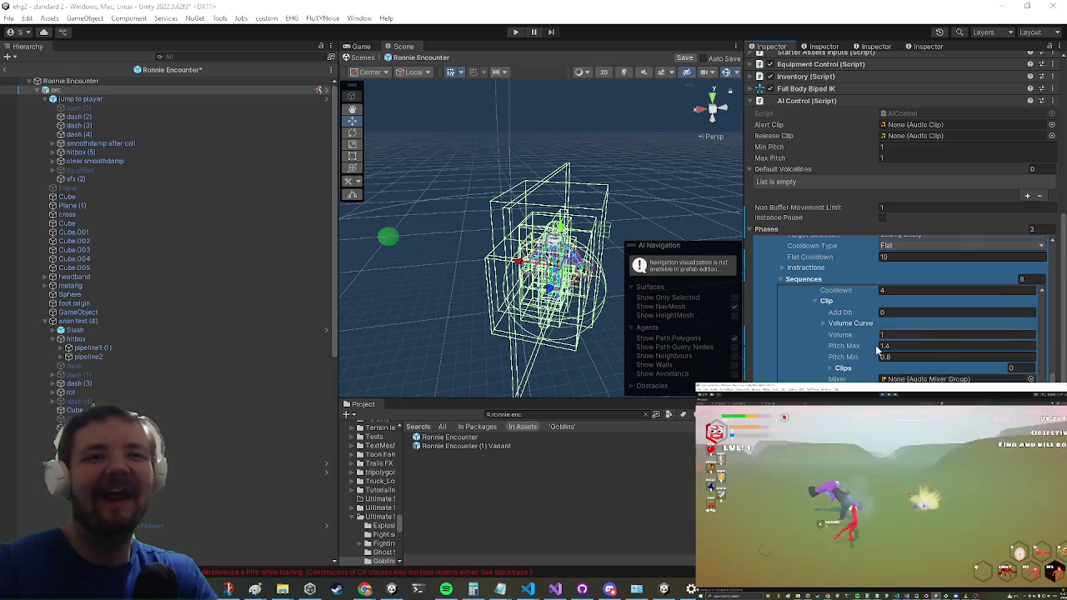
scroll(884, 336, up, 10)
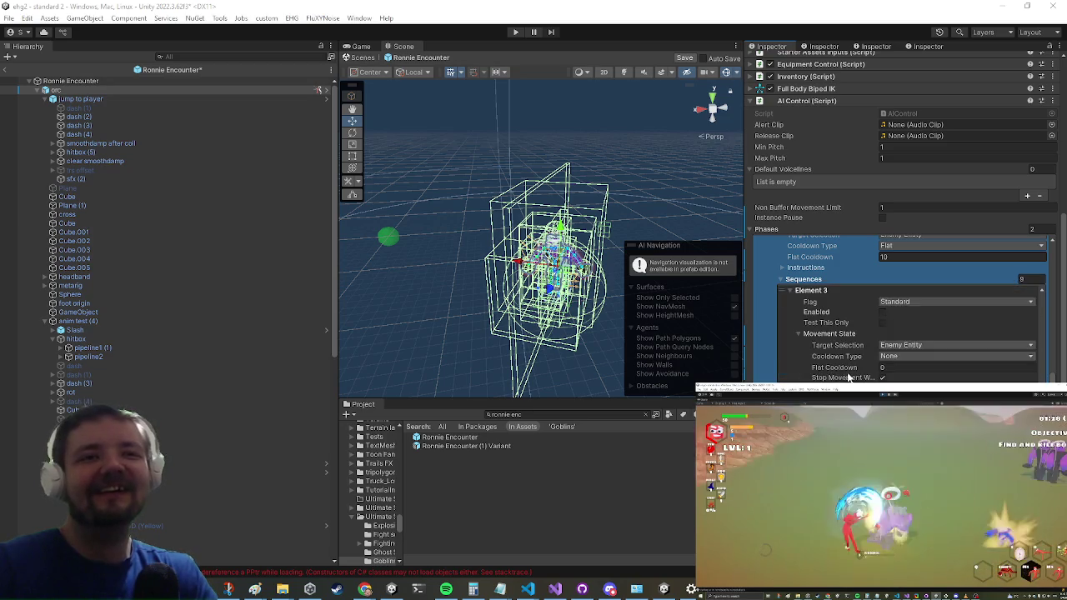
scroll(849, 377, down, 3)
click(833, 350)
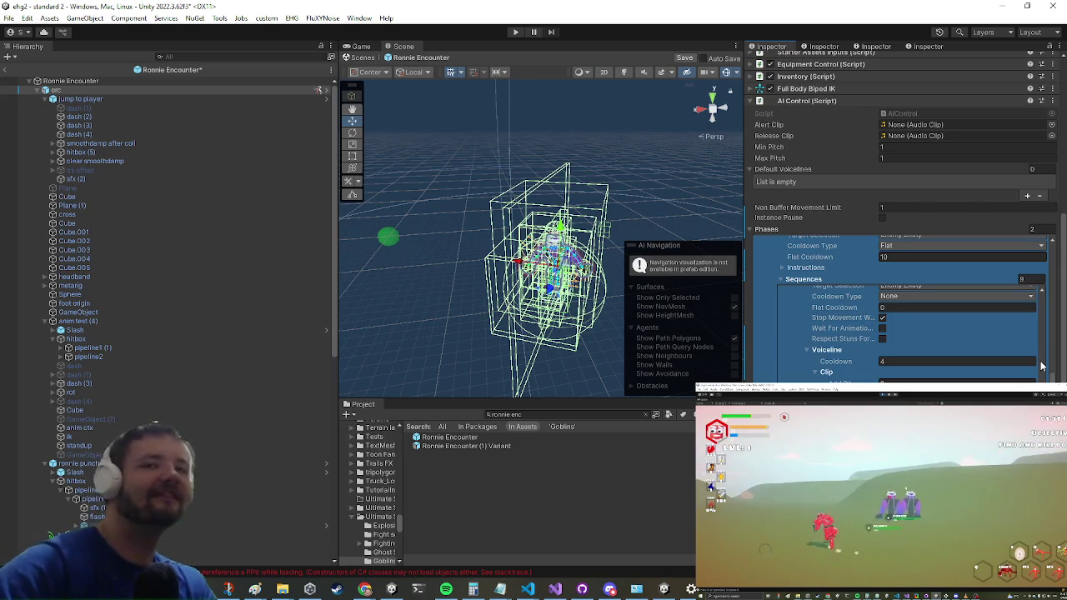
click(821, 352)
scroll(842, 342, down, 2)
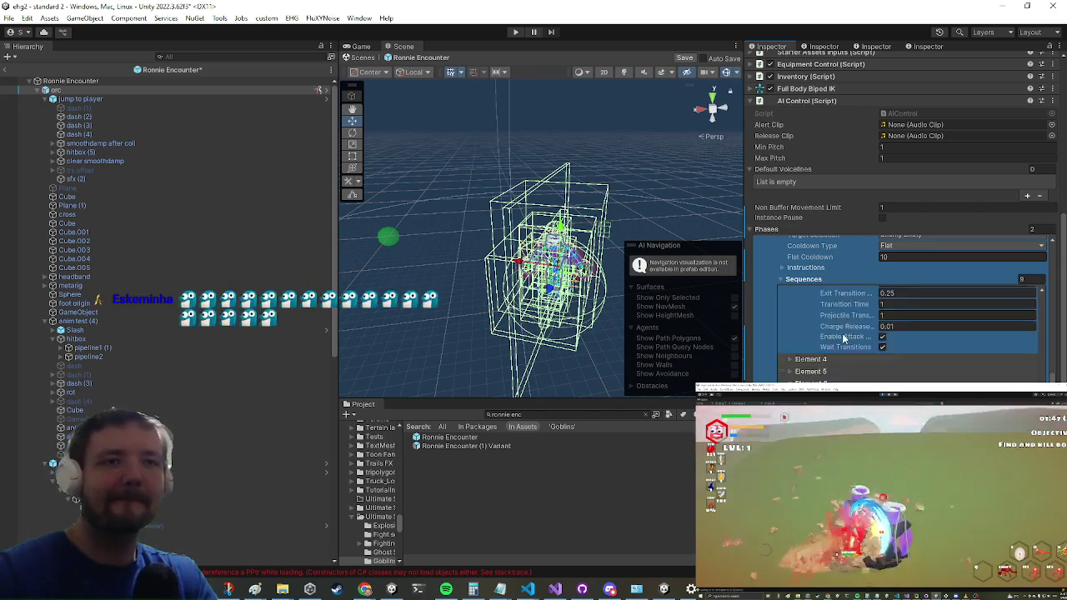
scroll(847, 360, up, 3)
scroll(848, 364, down, 3)
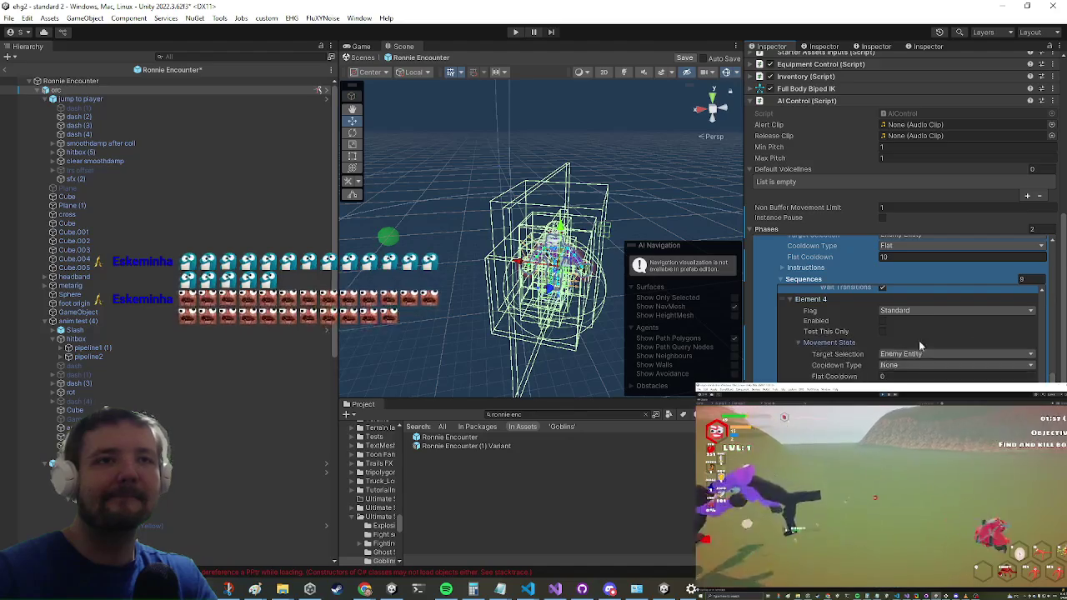
scroll(842, 344, down, 3)
click(837, 330)
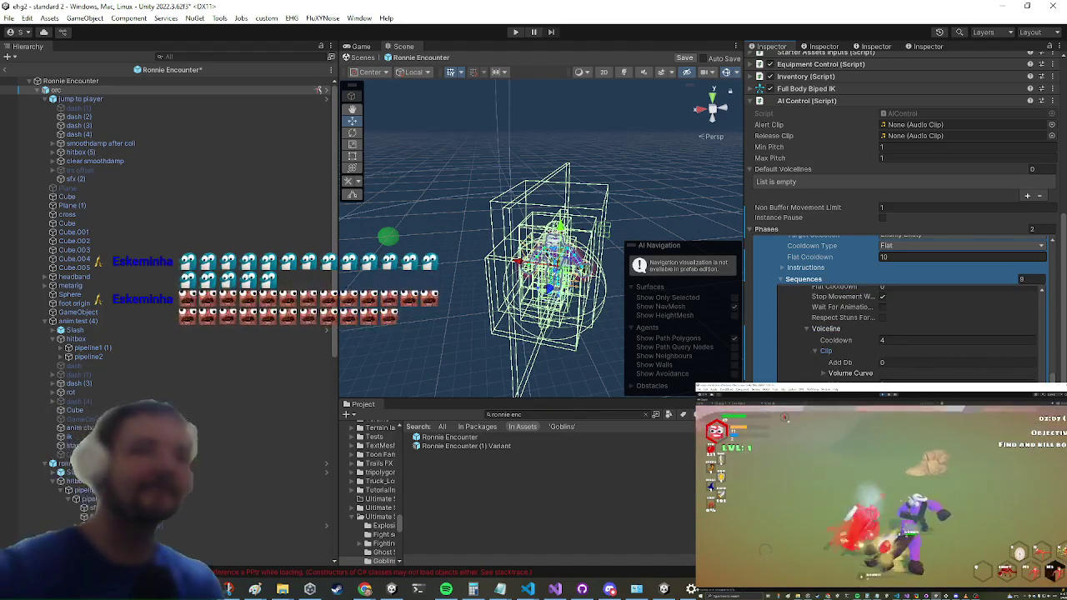
scroll(911, 329, down, 3)
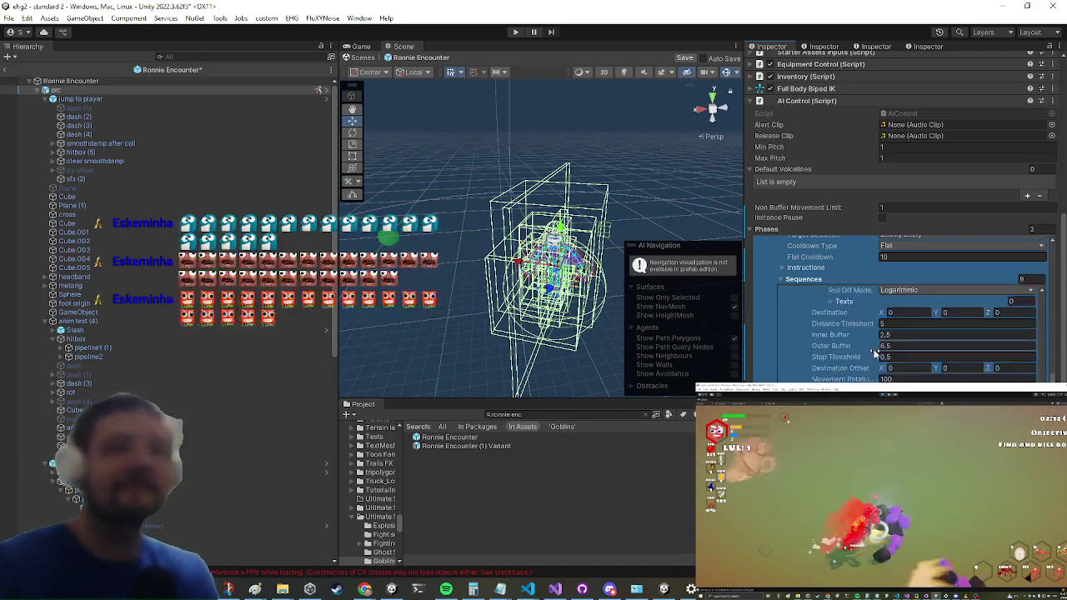
scroll(912, 330, down, 2)
scroll(853, 351, down, 3)
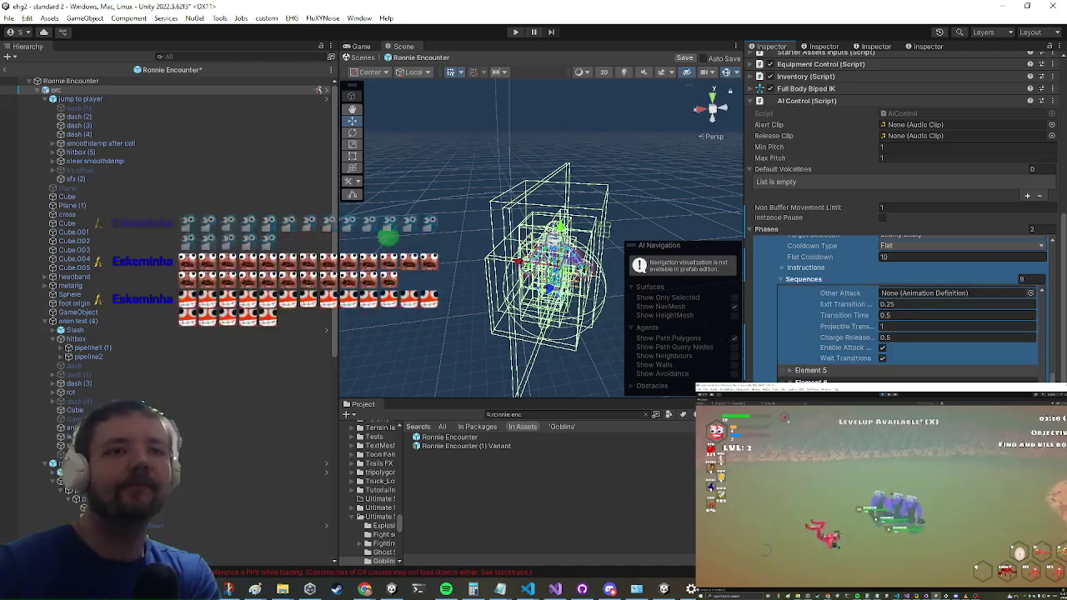
scroll(852, 352, up, 2)
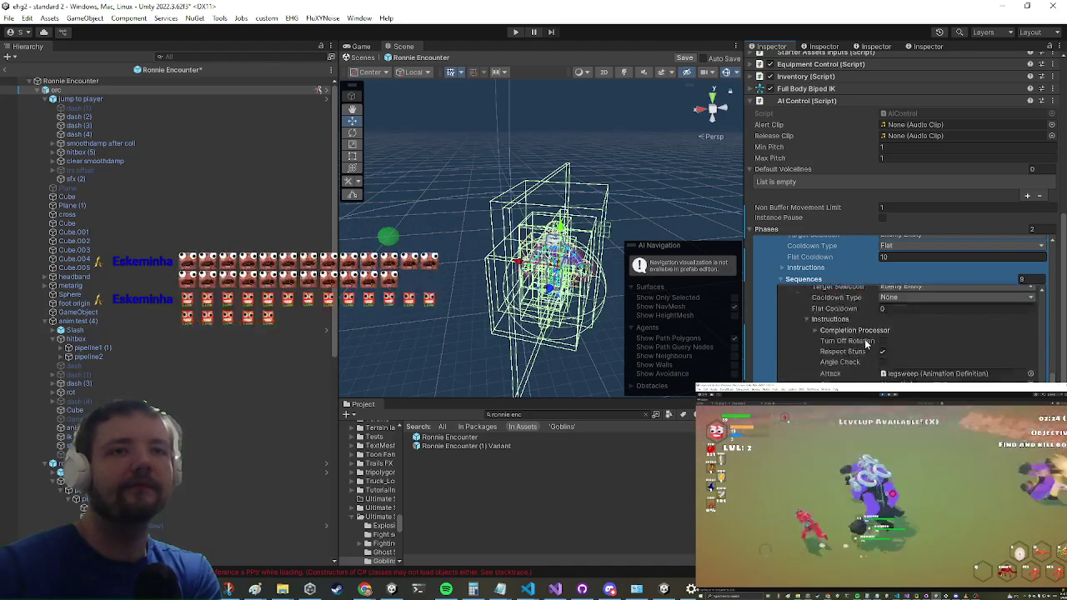
scroll(934, 367, down, 3)
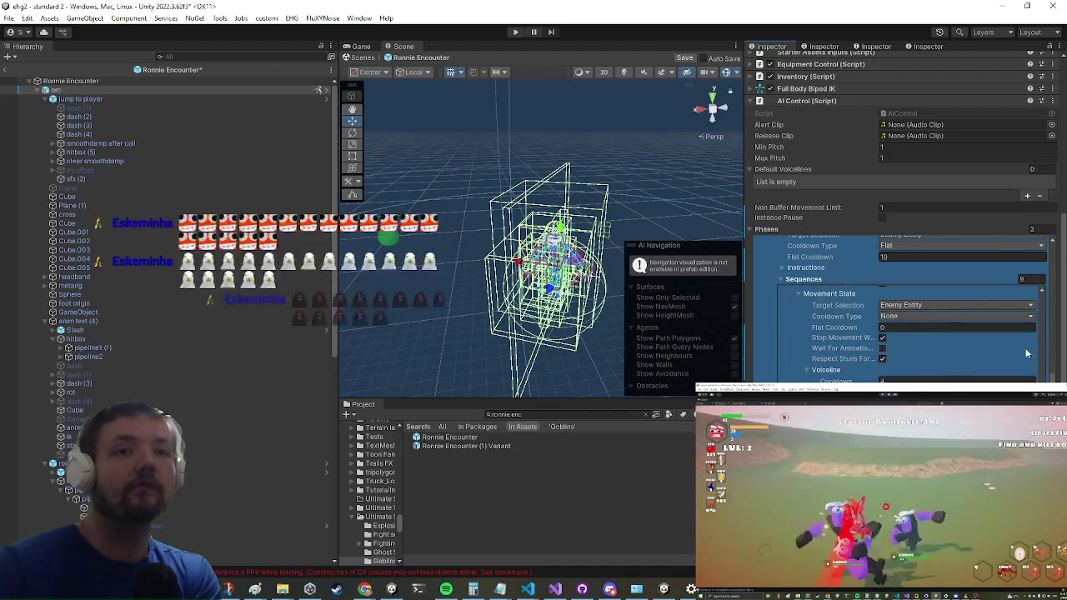
scroll(1027, 354, down, 3)
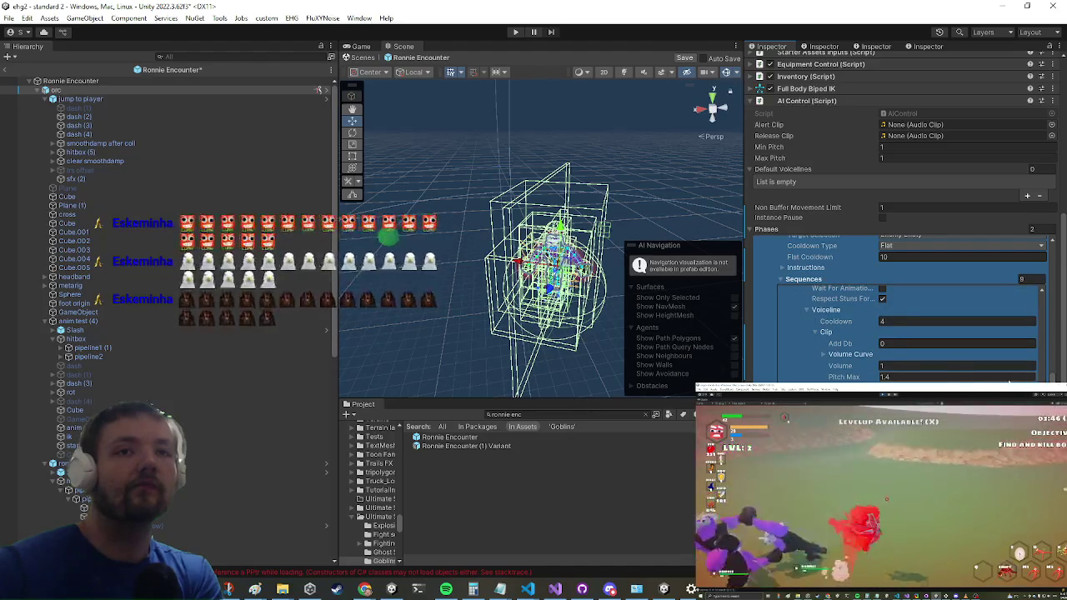
scroll(918, 365, down, 5)
scroll(814, 351, down, 5)
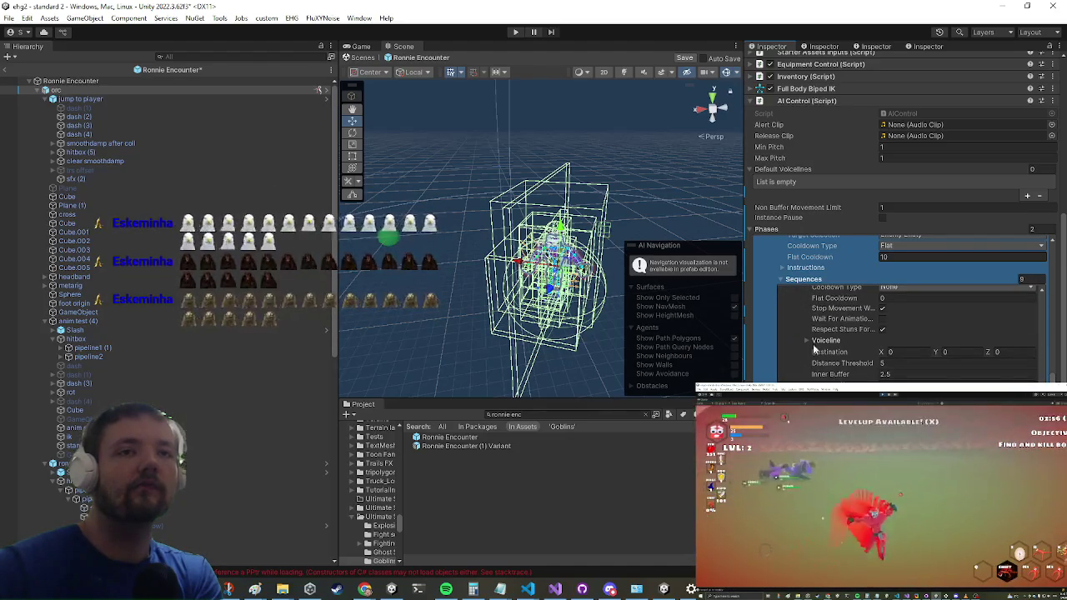
click(821, 342)
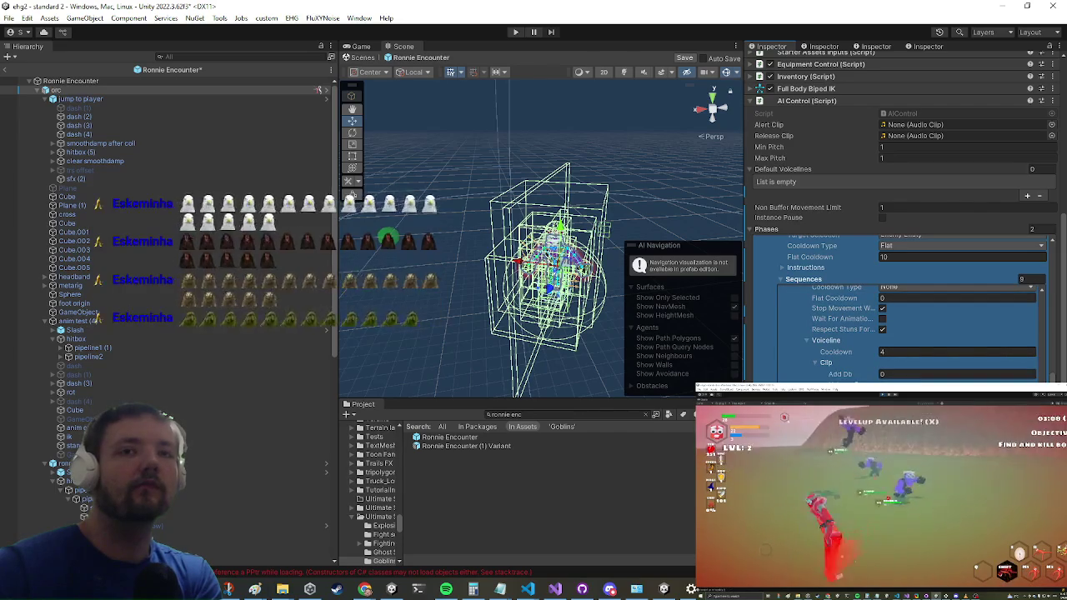
- Expand the movement state and voiceline clip settings of the sequence elements, including Element 8
scroll(827, 347, up, 6)
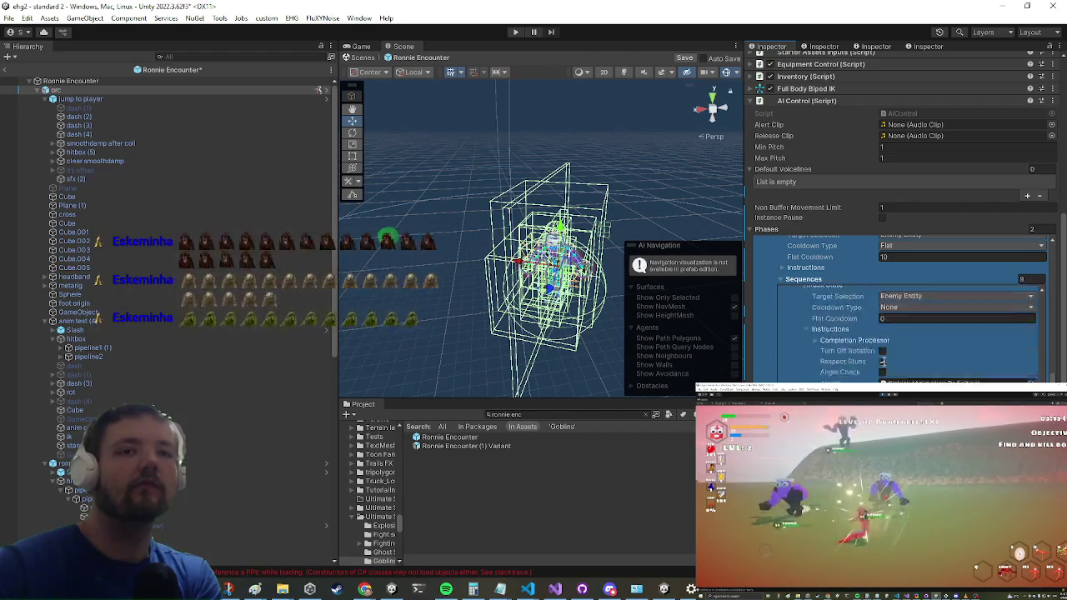
click(821, 336)
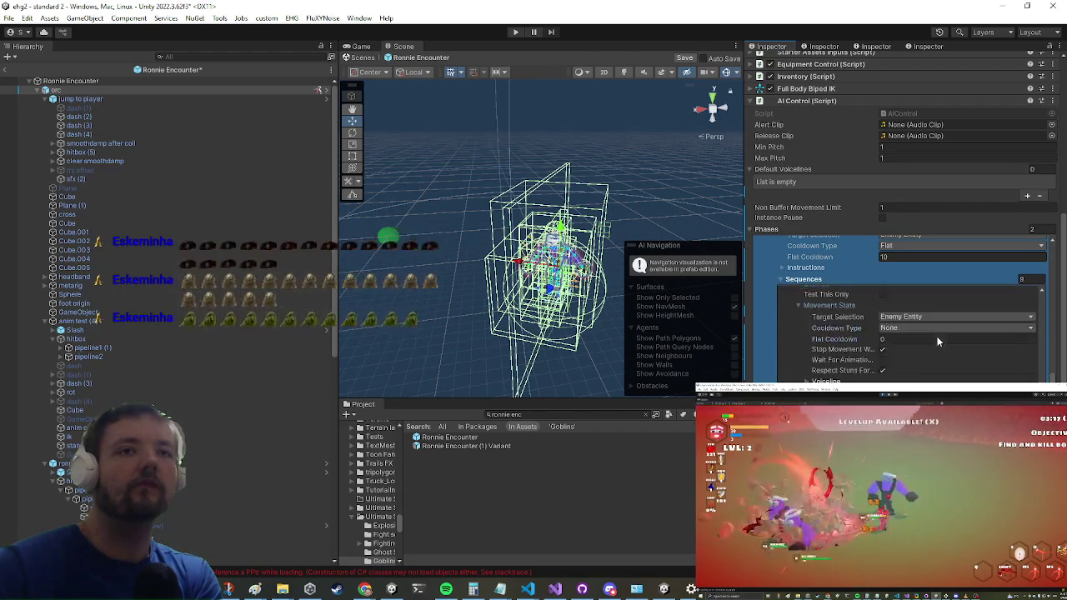
scroll(813, 367, down, 2)
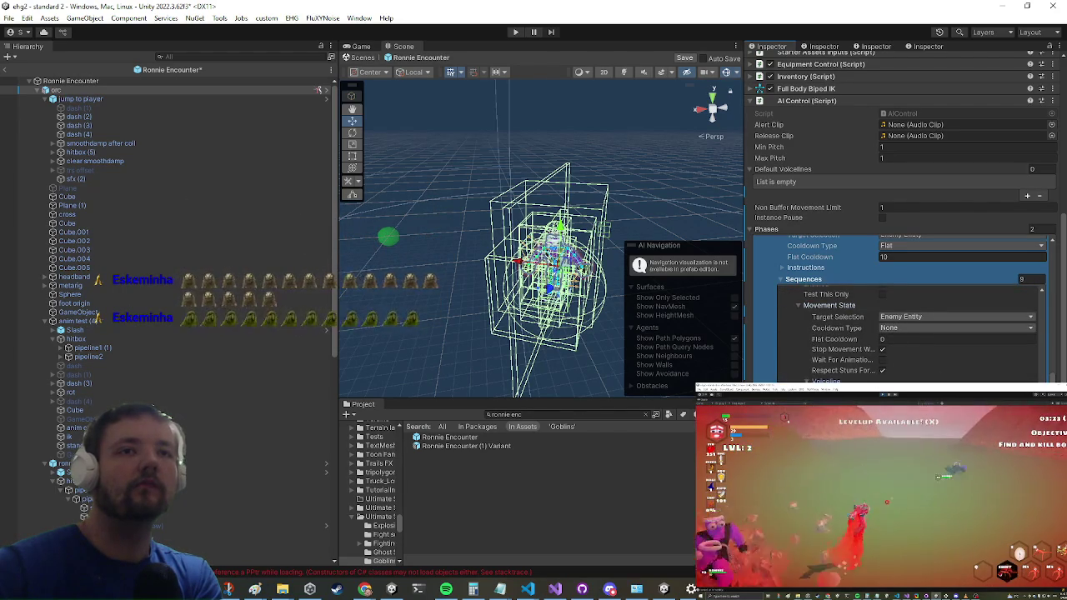
scroll(864, 364, down, 3)
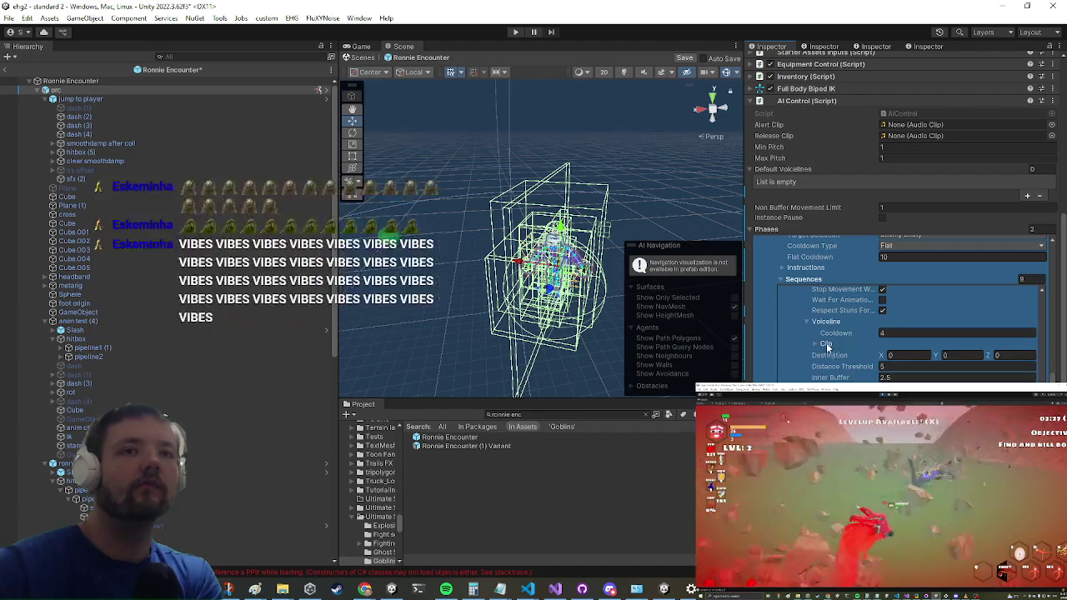
click(827, 343)
scroll(918, 334, down, 3)
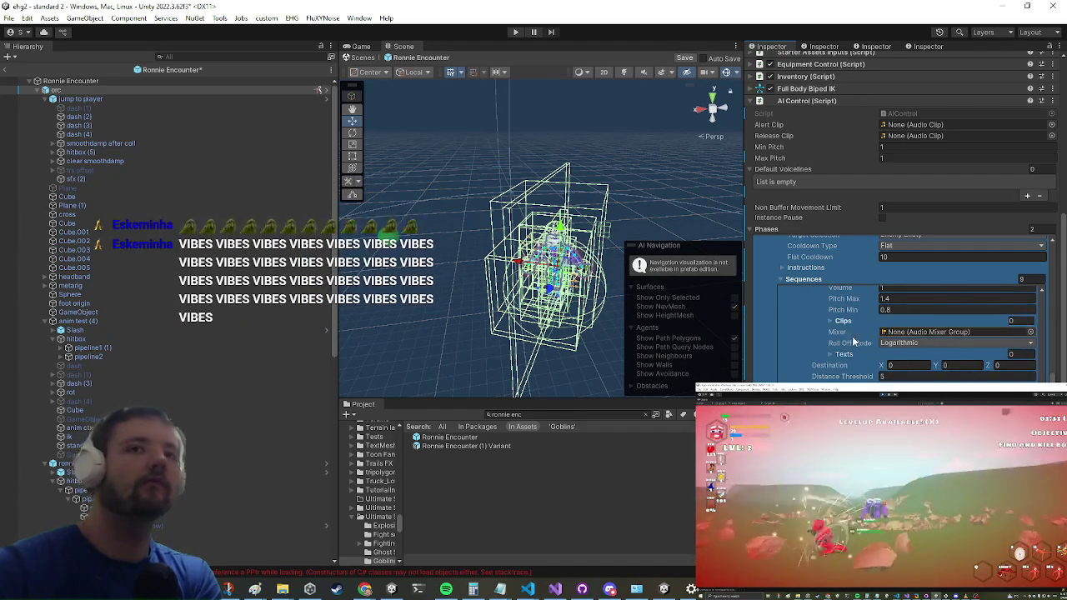
scroll(851, 334, up, 5)
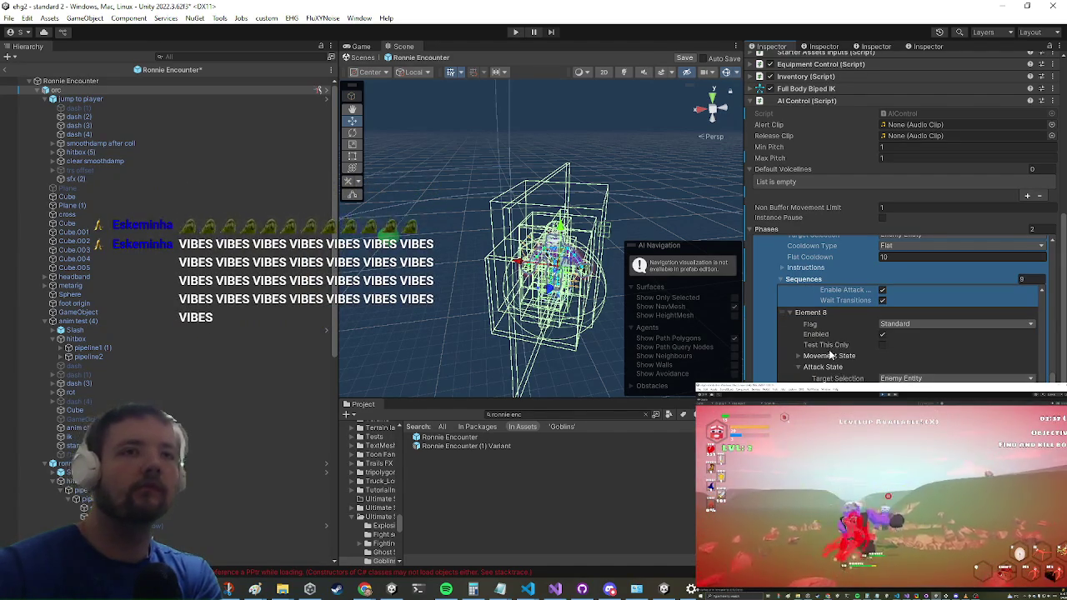
click(826, 357)
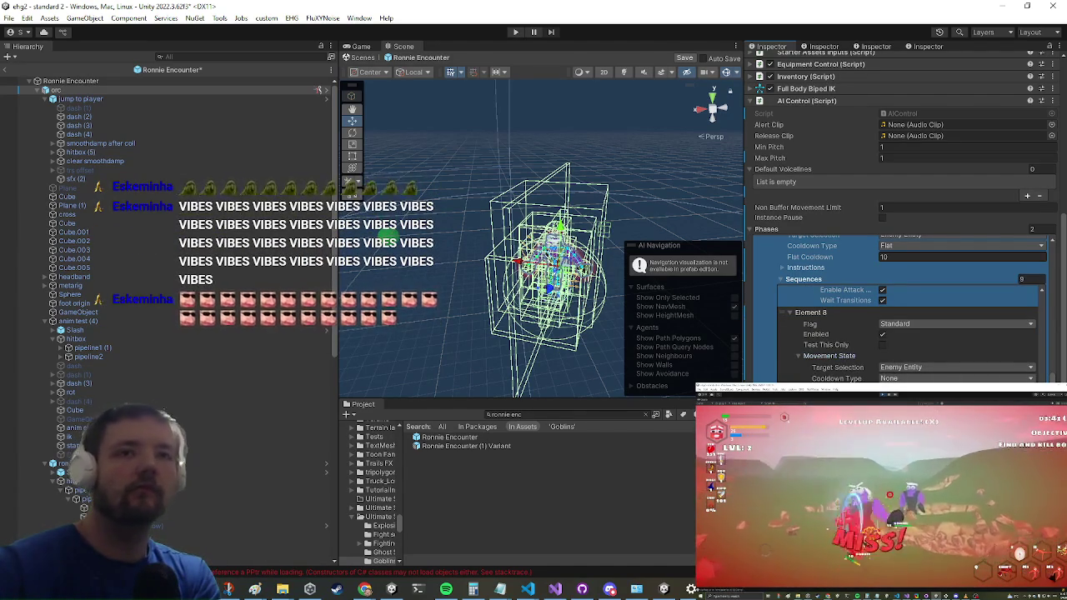
scroll(909, 317, down, 3)
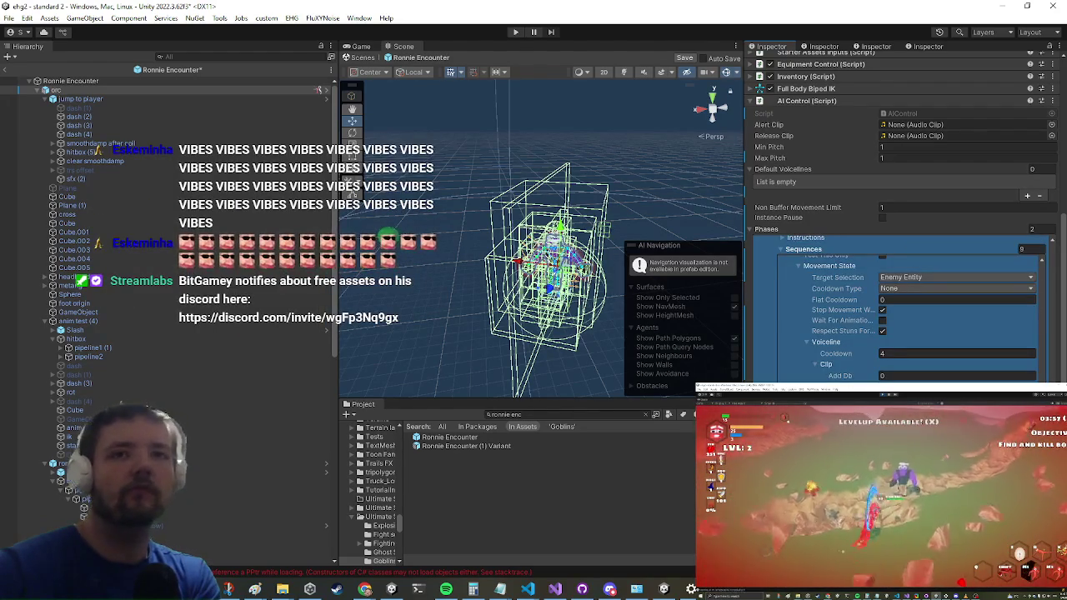
scroll(908, 317, down, 5)
scroll(798, 324, down, 8)
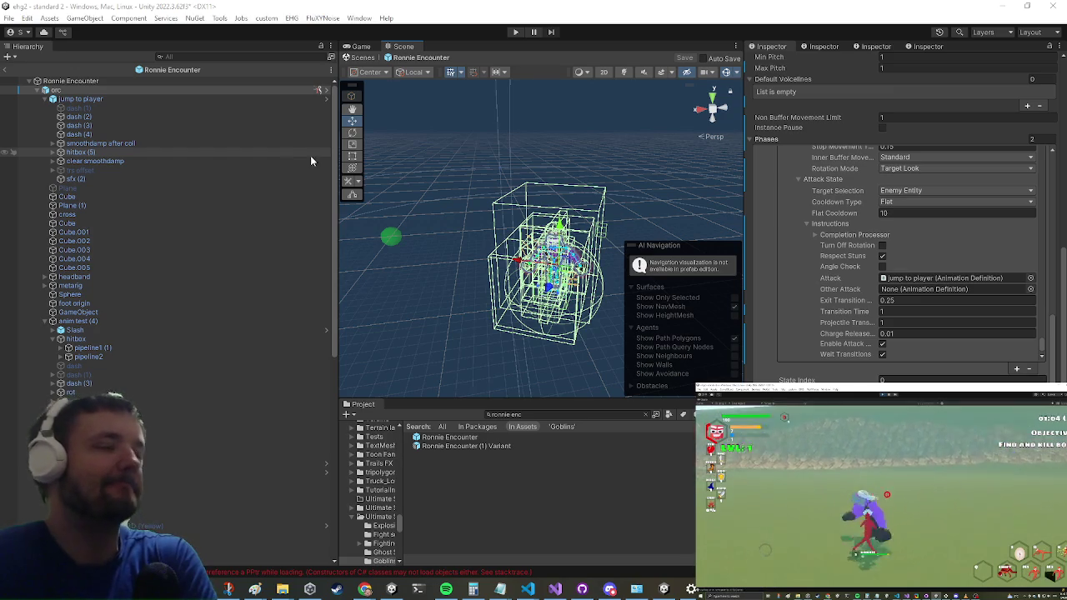
- Exit the Ronnie Encounter prefab back to the standard 2 scene
click(11, 75)
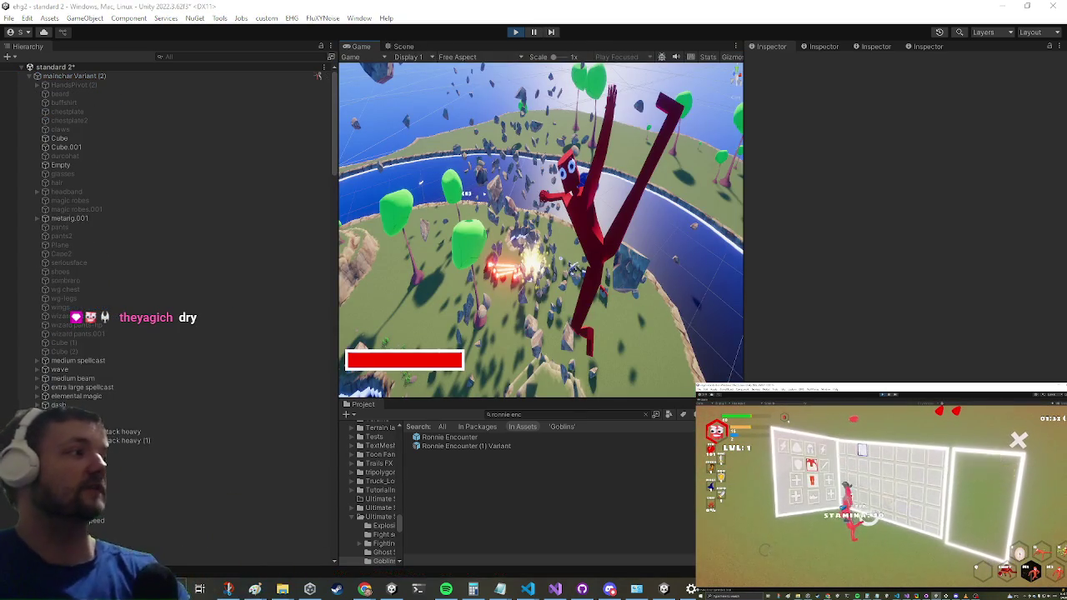
- Maximize the Game view and run the player across the field
key(shift+space)
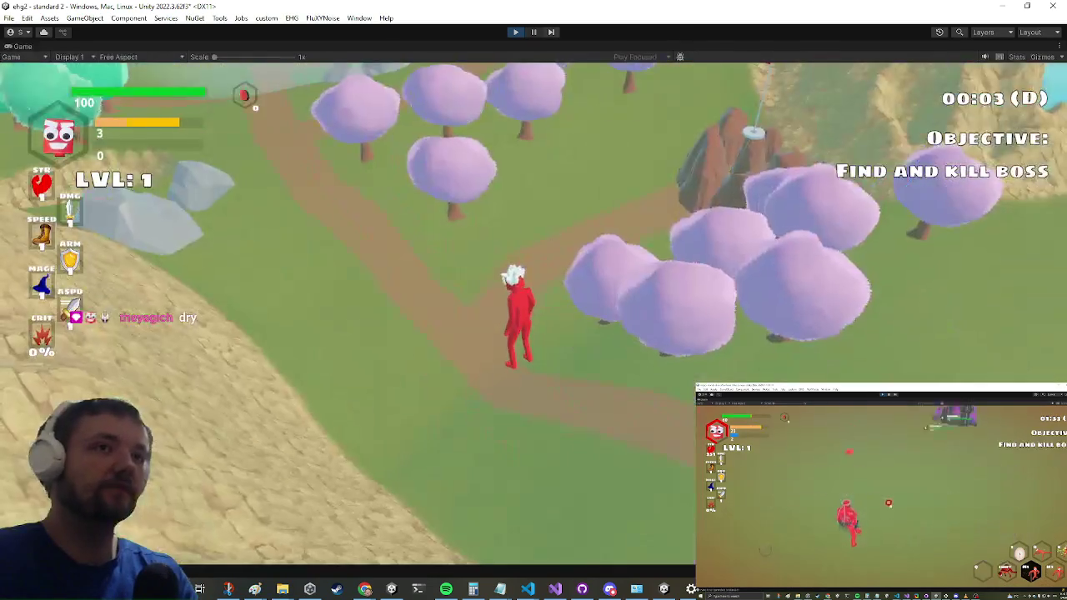
key(w)
key(d)
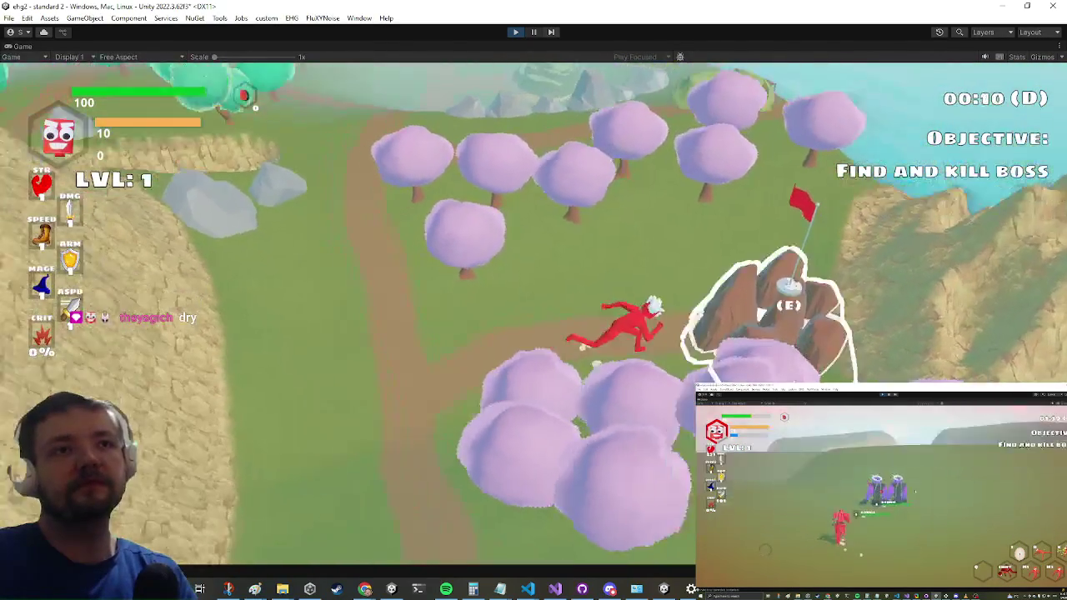
key(alt+Tab)
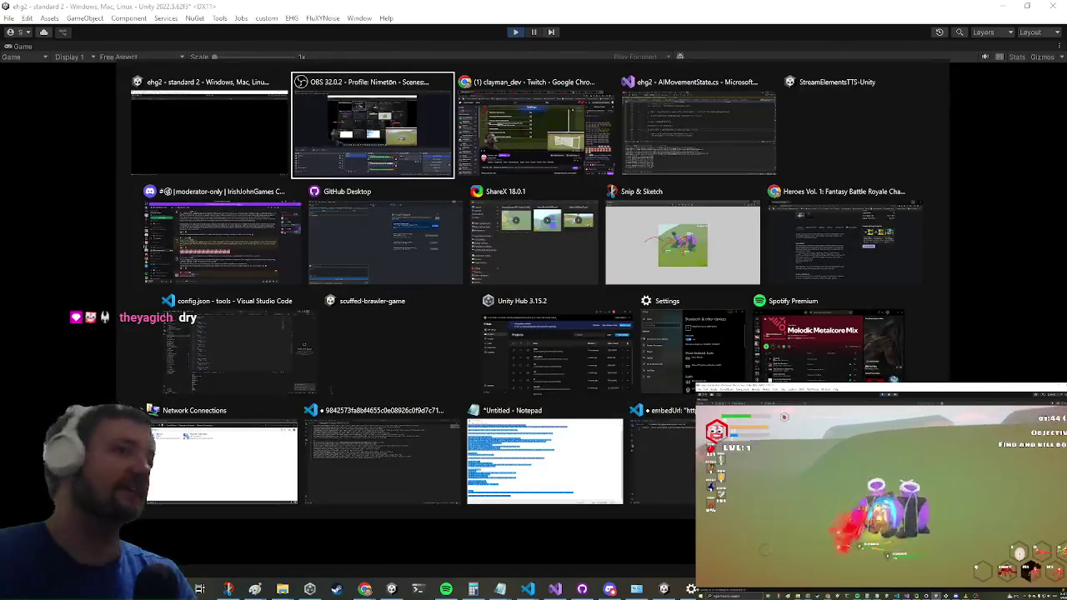
key(Escape)
key(s)
key(a)
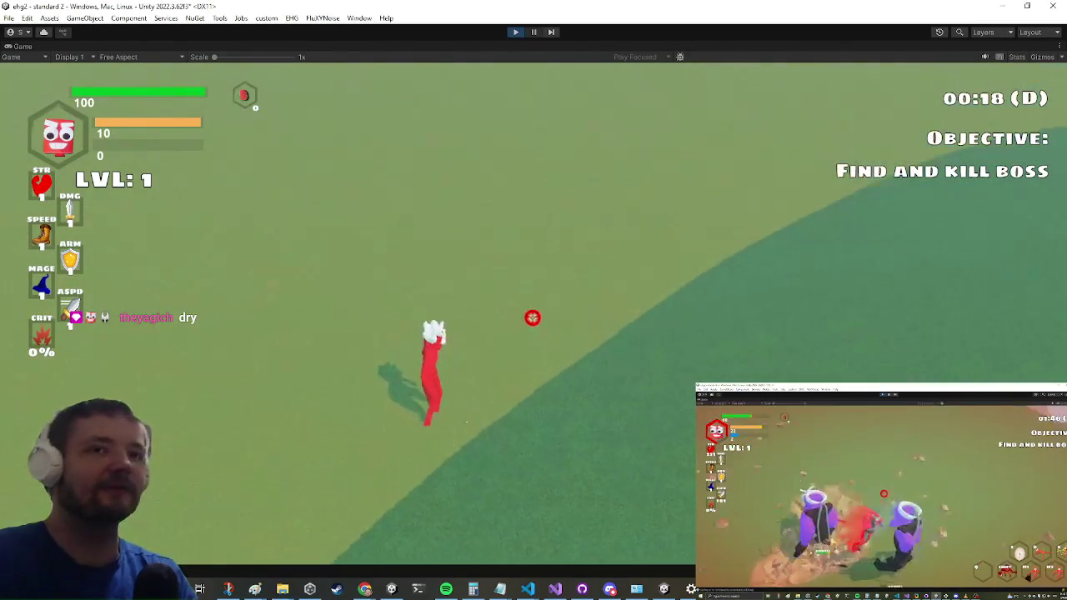
key(a)
key(space)
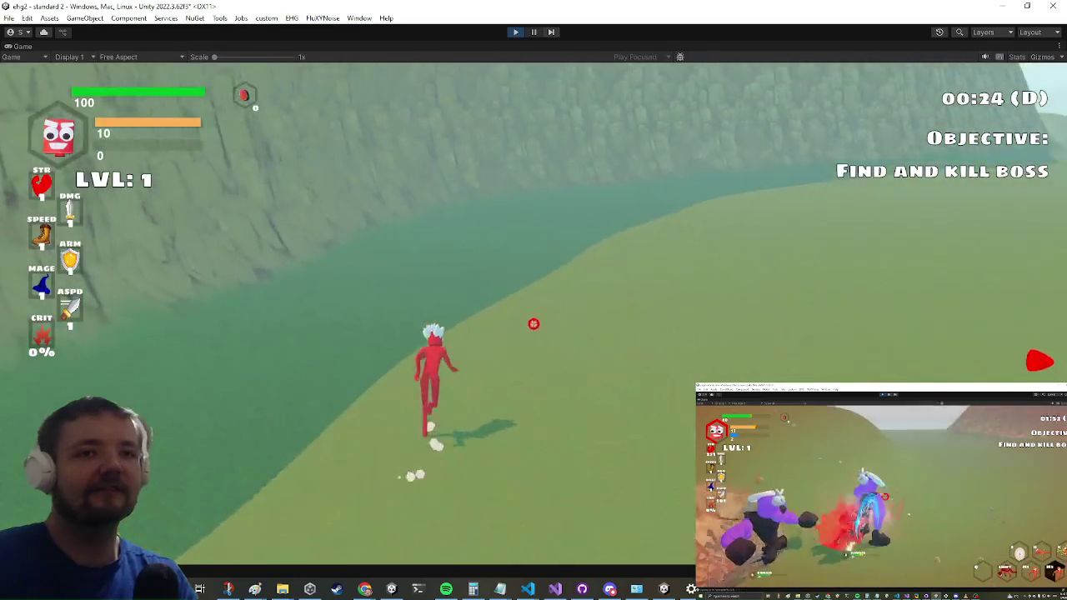
- Charge and attack the blue enemy, then run past it toward the purple orc
key(w)
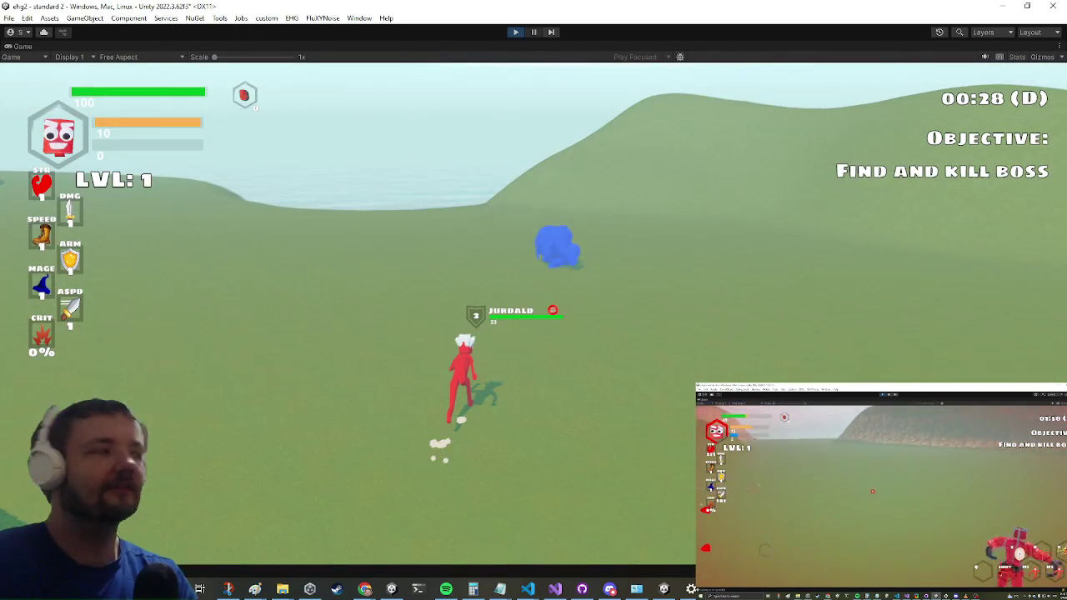
key(space)
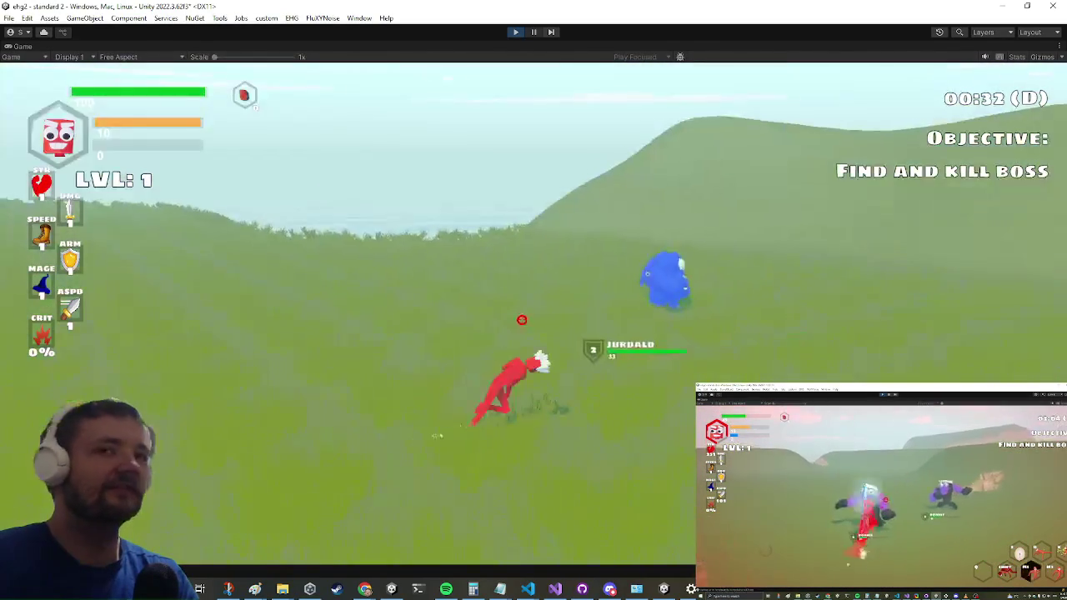
key(w)
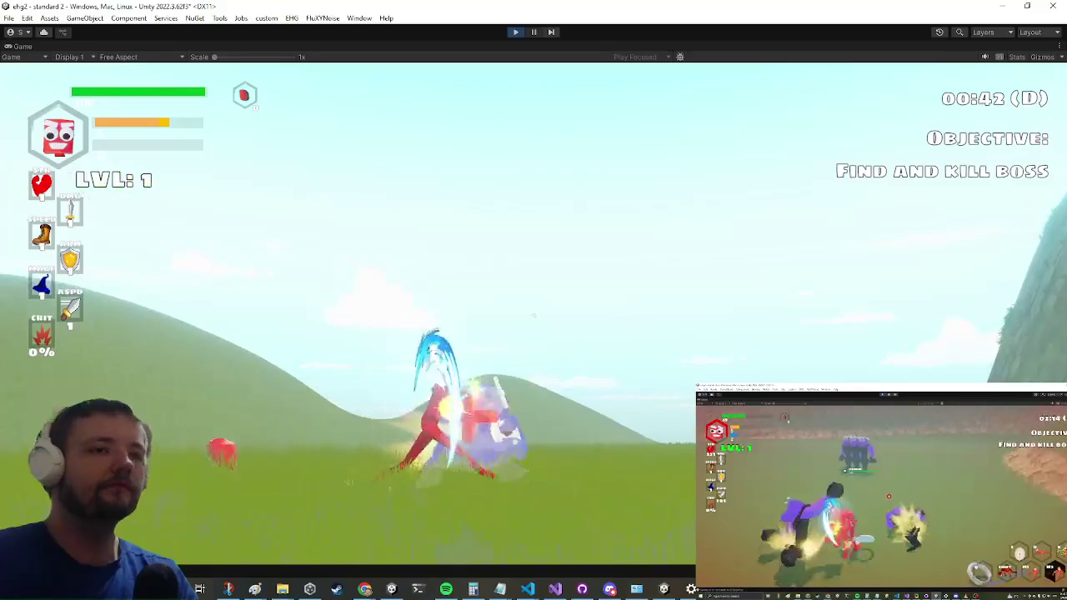
key(space)
key(w)
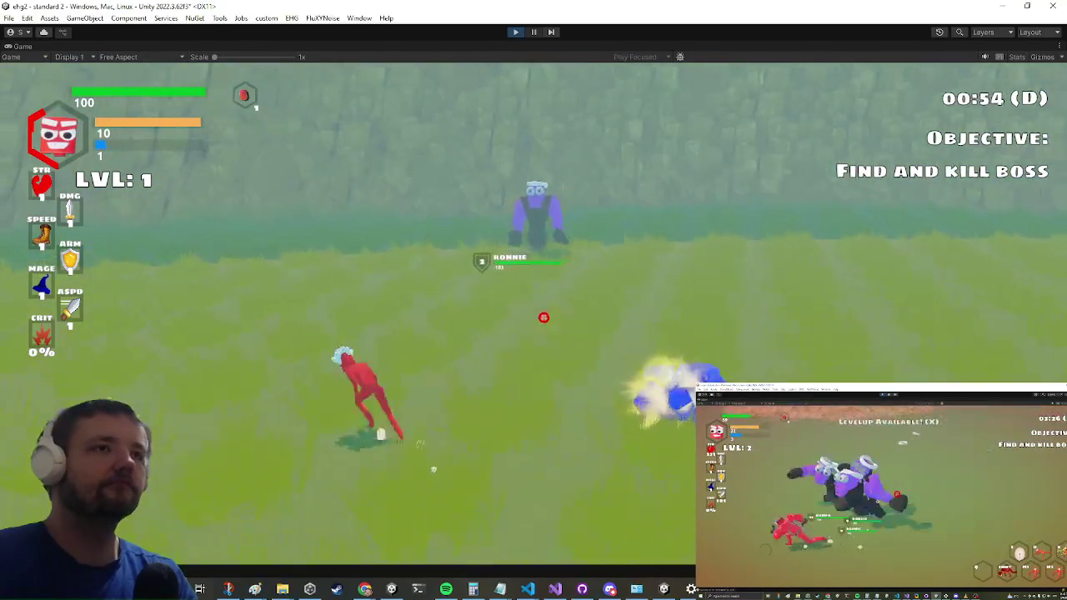
- Slash the purple orc while dodging its attacks and circling back toward it
key(w)
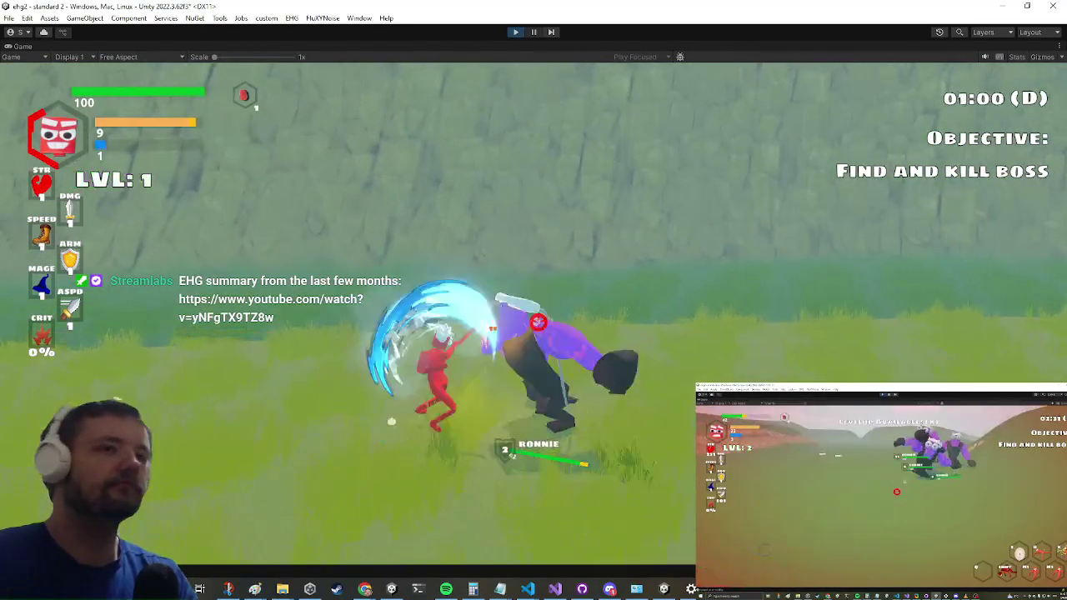
key(space)
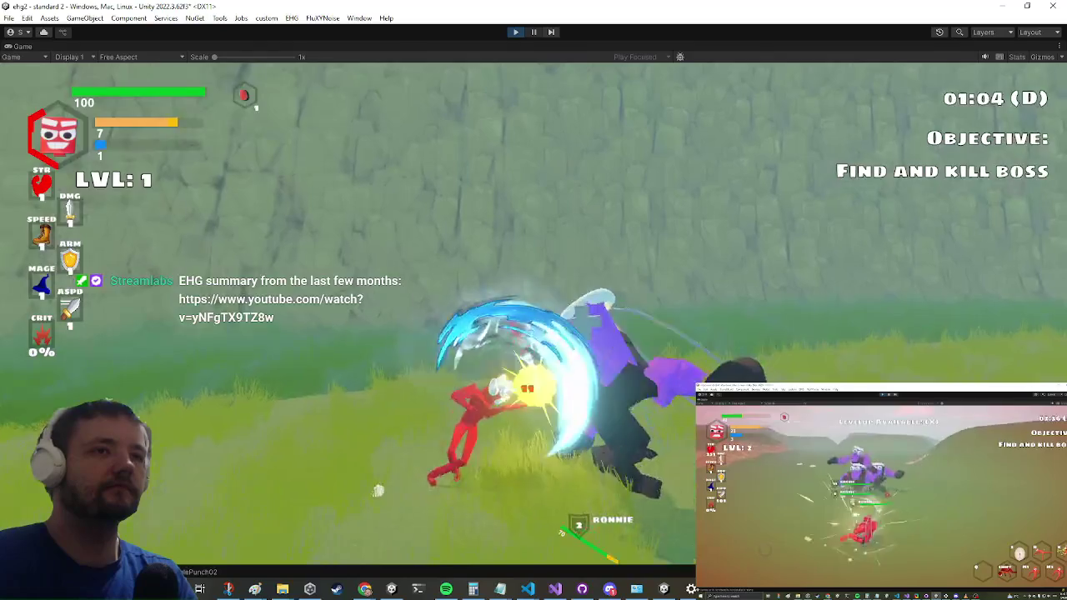
key(w)
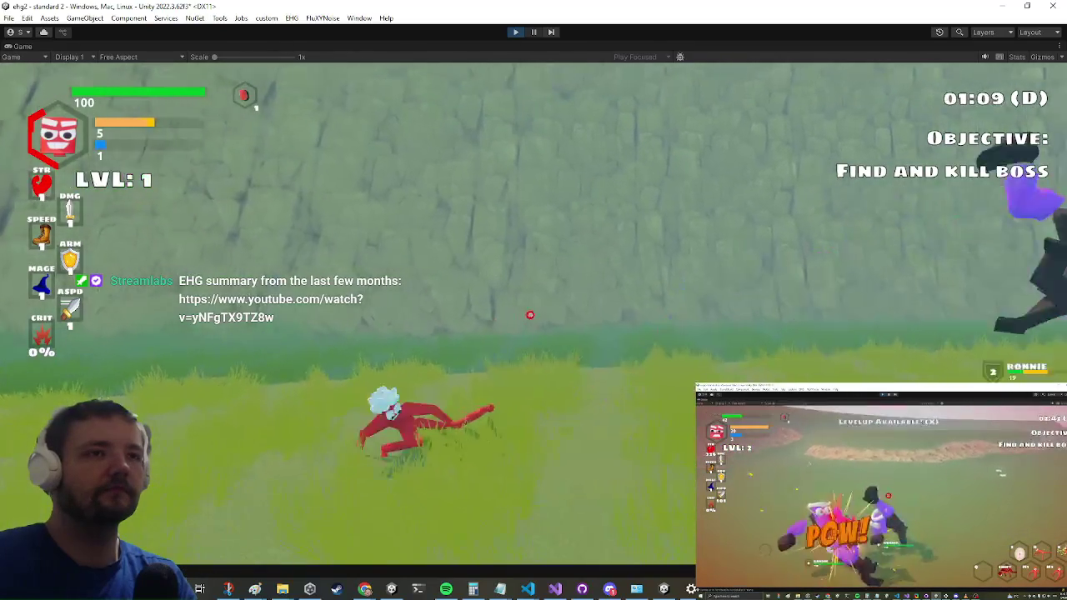
key(w)
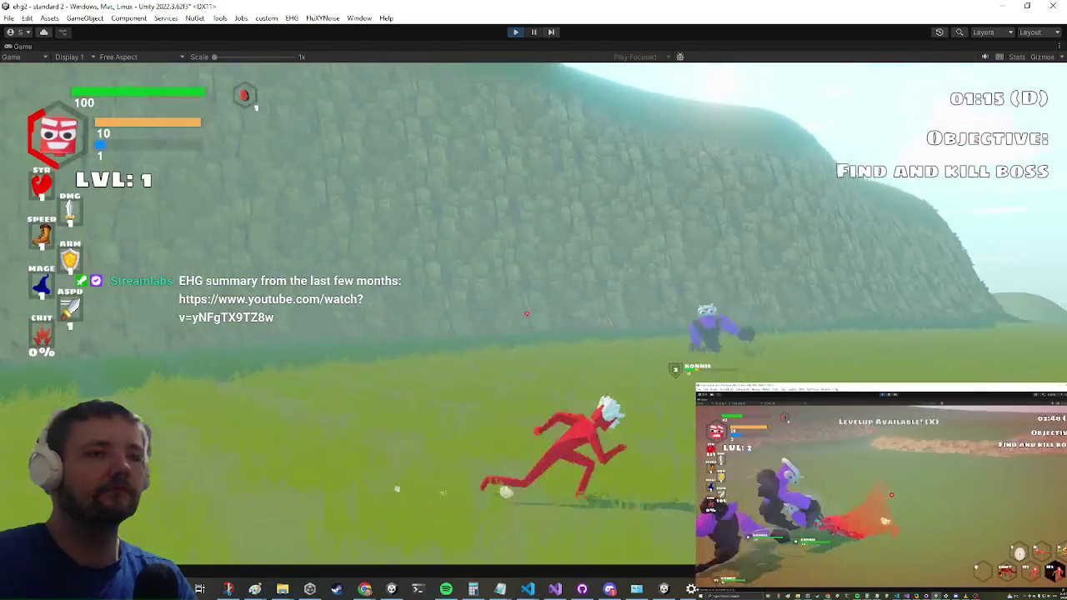
key(w)
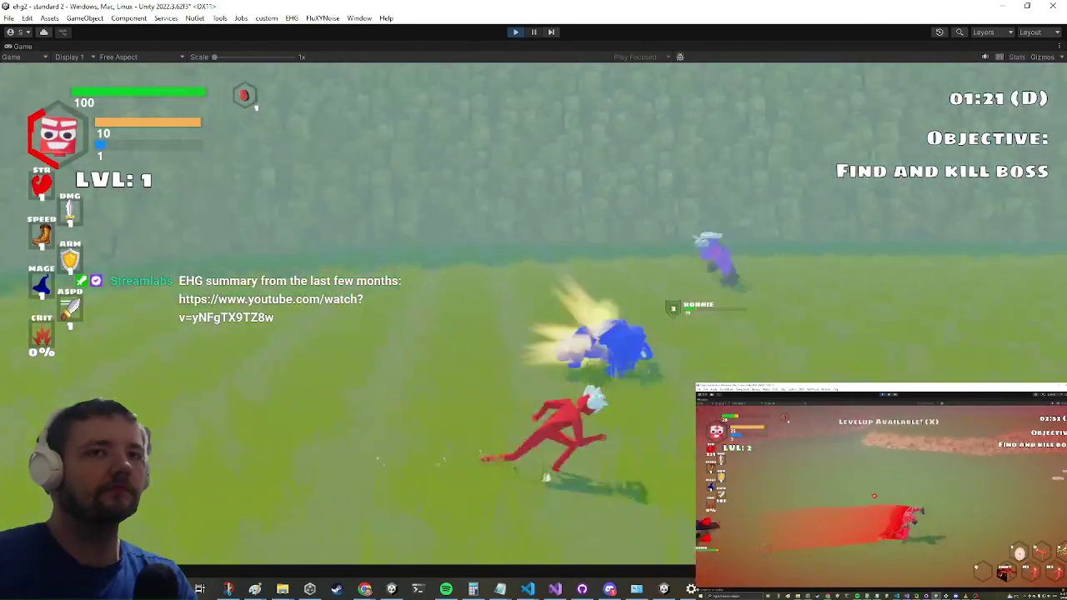
key(w)
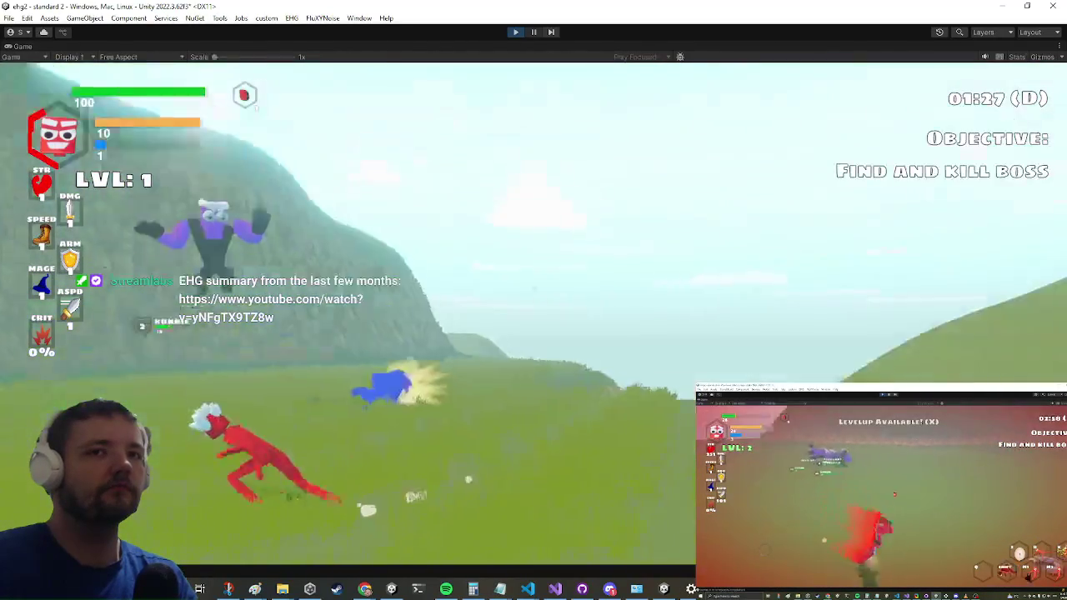
key(w)
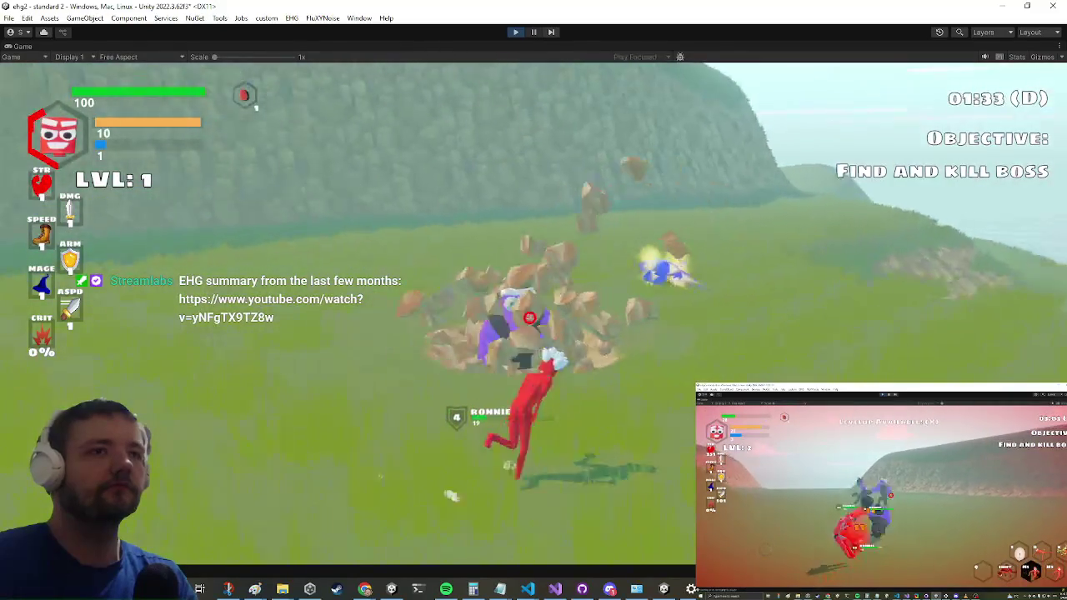
key(w)
key(a)
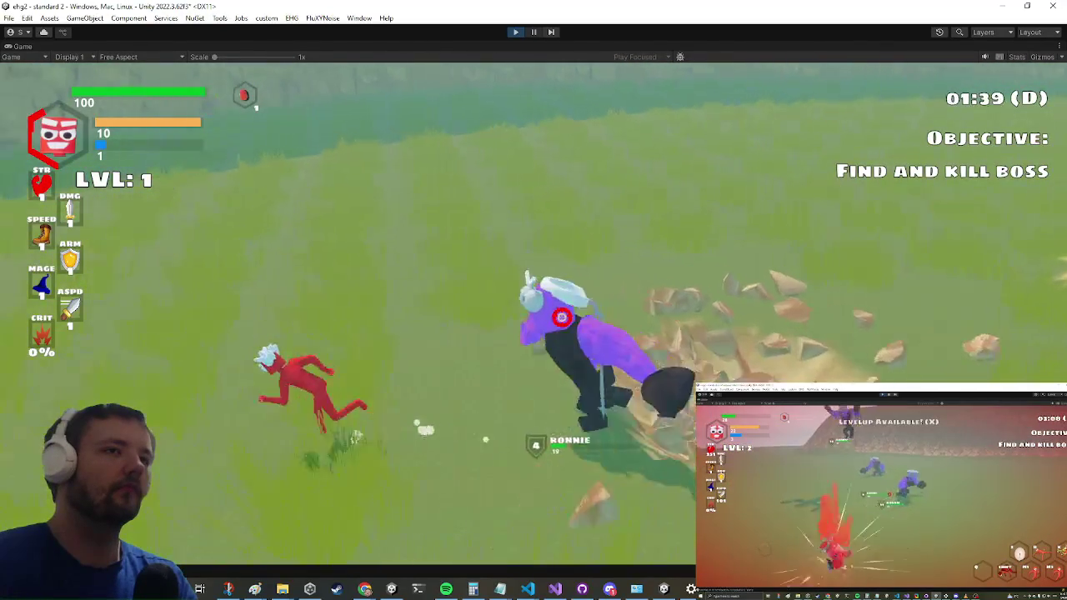
key(d)
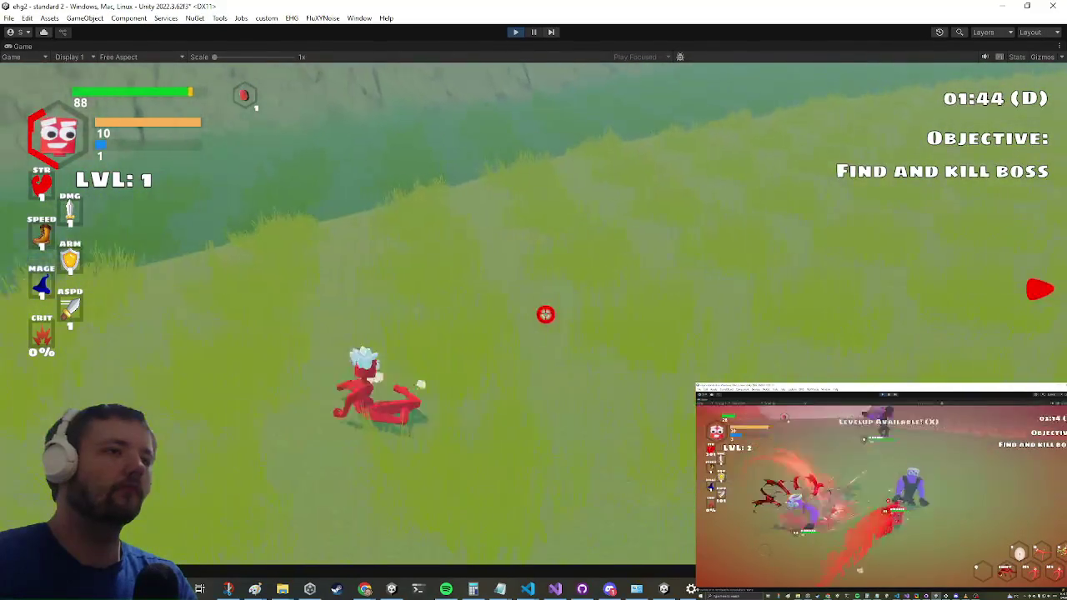
key(w)
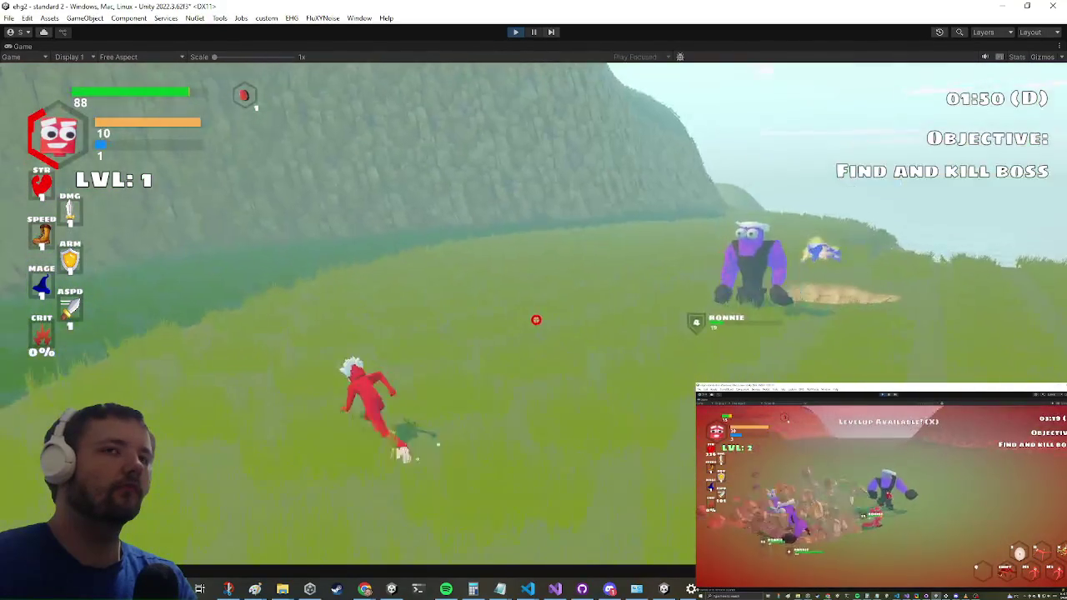
key(w)
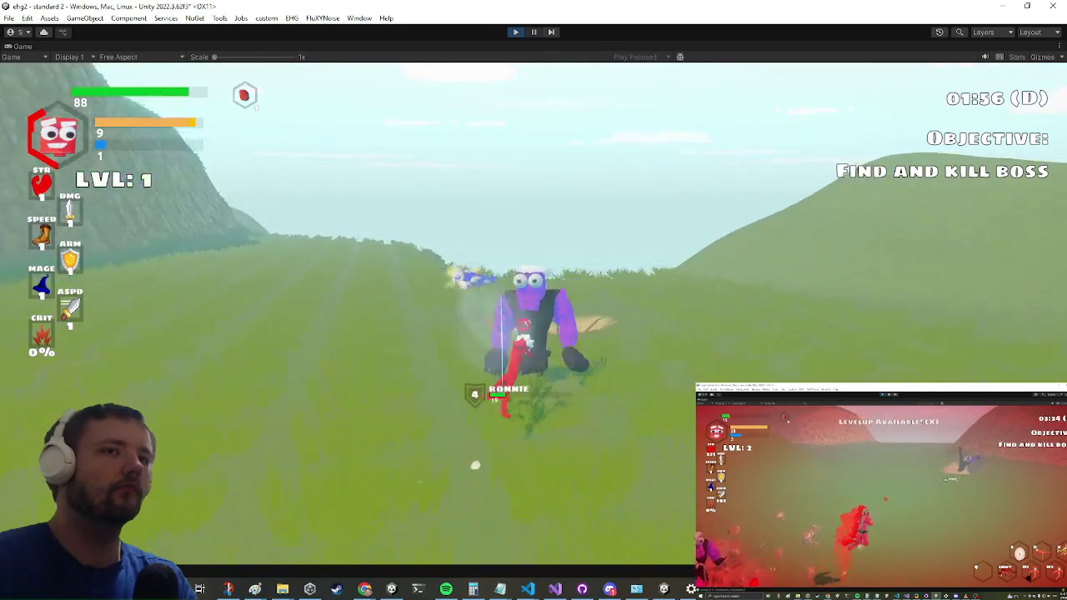
- Keep slashing at the group of purple orcs
click(534, 316)
click(533, 316)
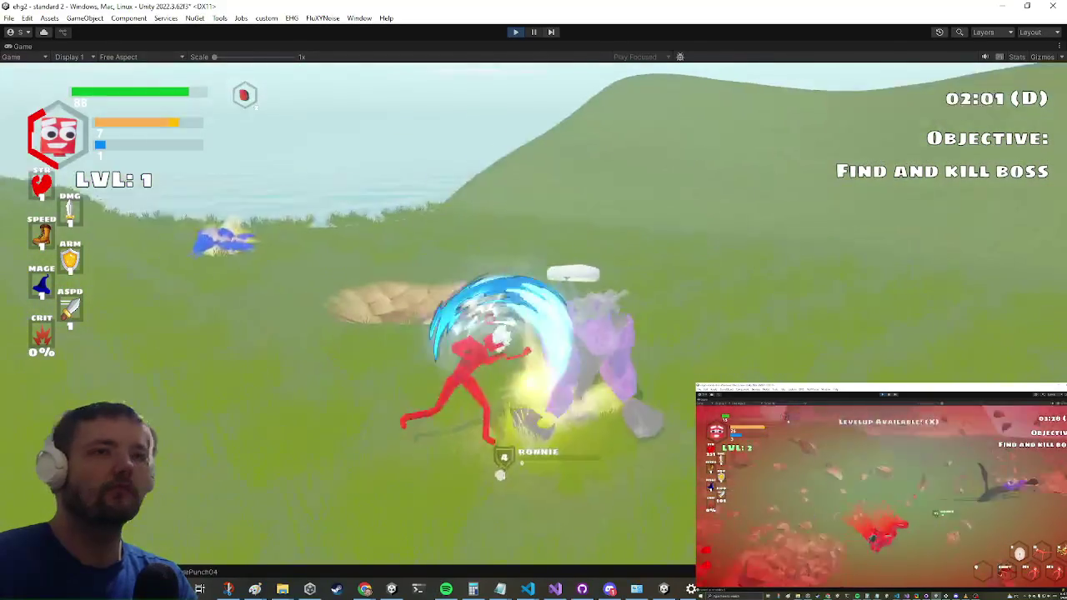
click(531, 306)
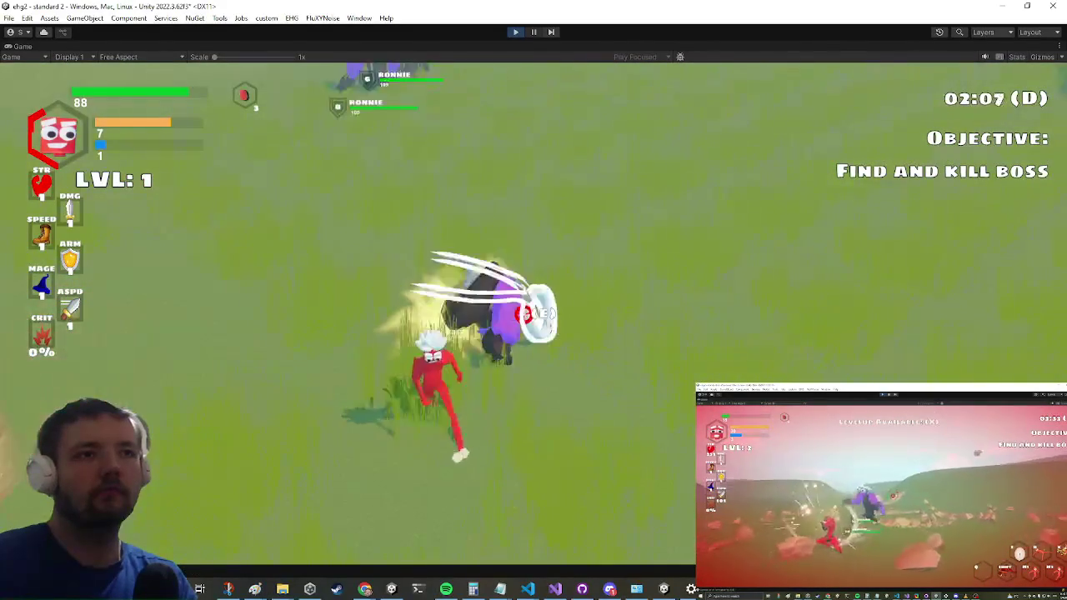
click(534, 316)
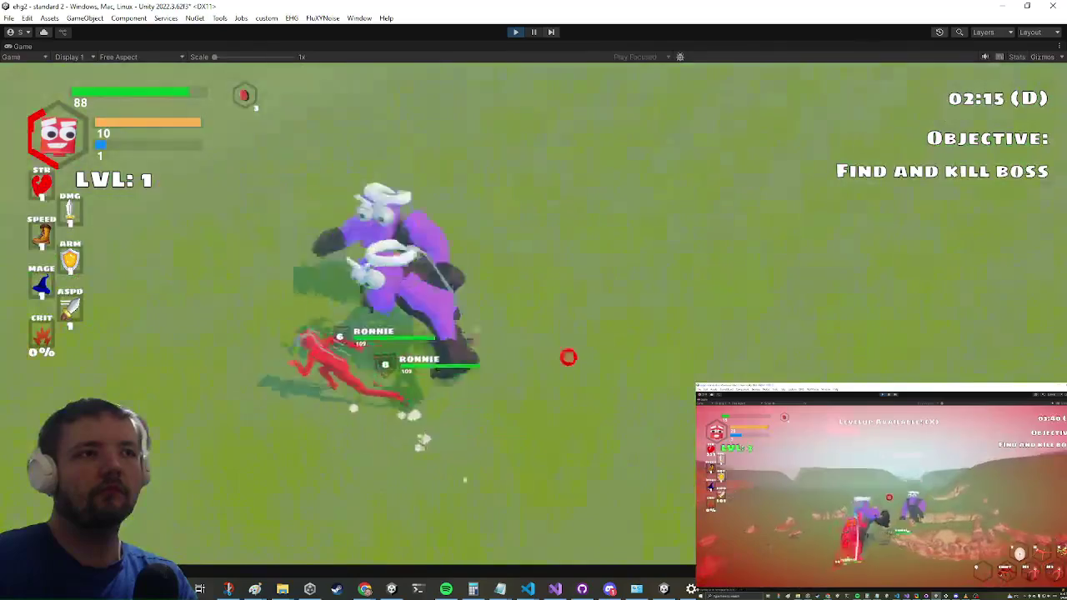
click(567, 357)
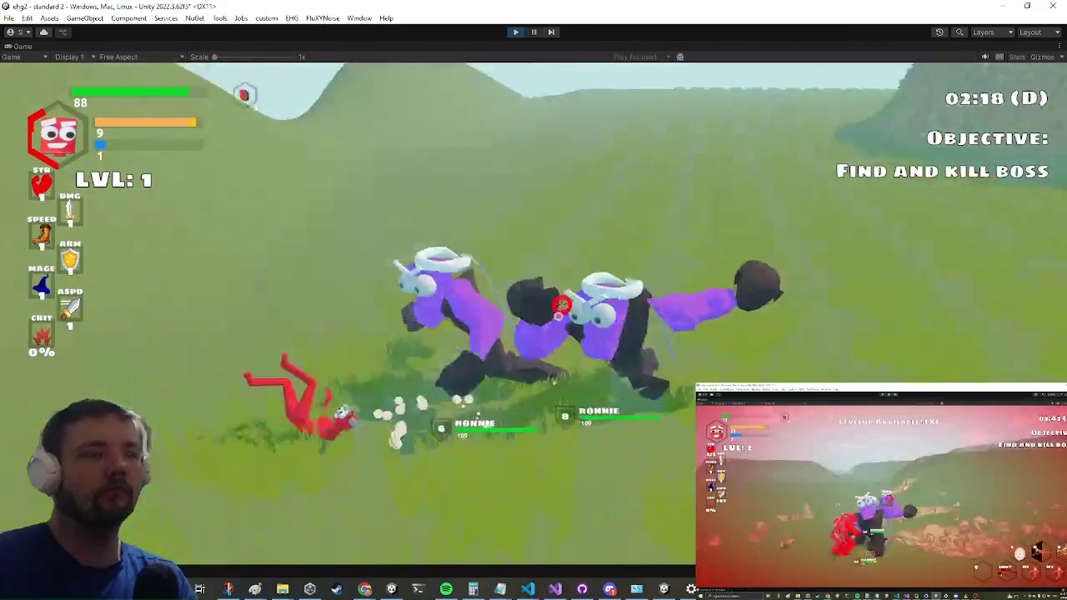
click(567, 357)
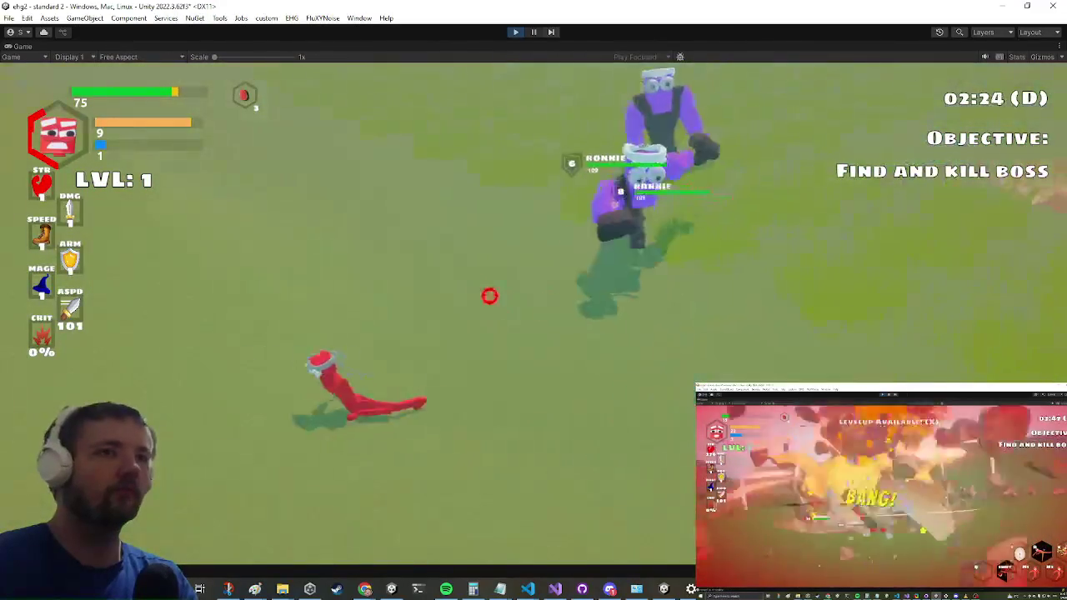
click(500, 308)
click(533, 317)
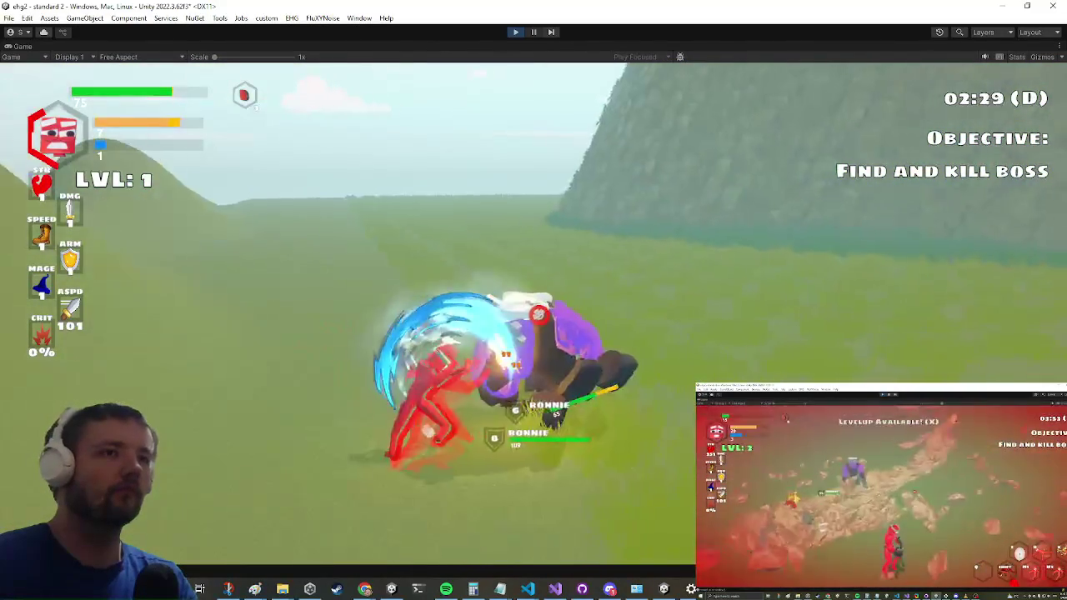
click(534, 317)
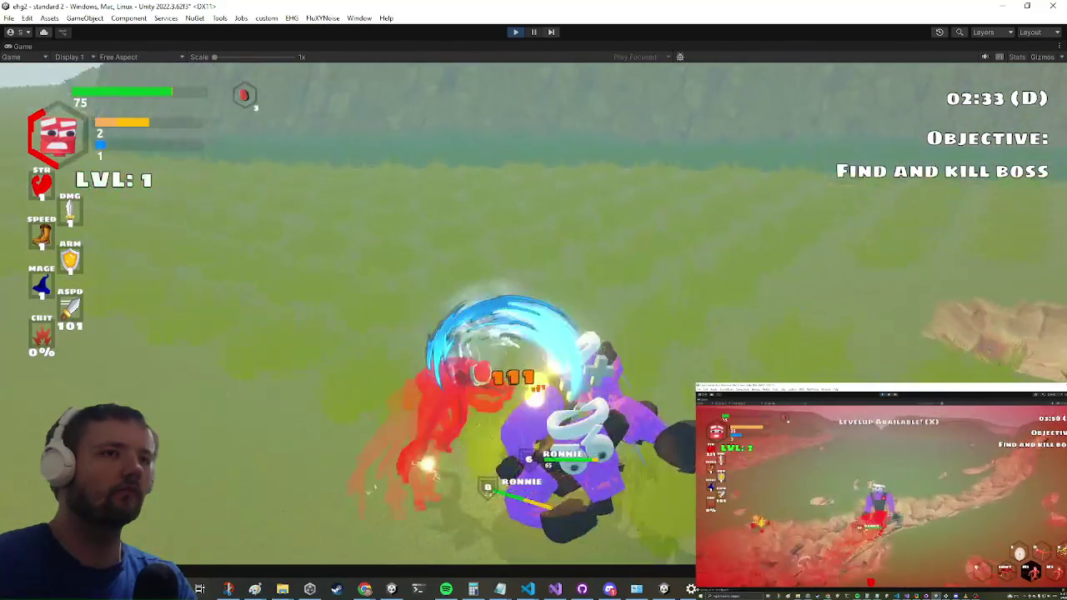
click(522, 310)
- Back away, then finish off the purple orc to reach level 2
key(w)
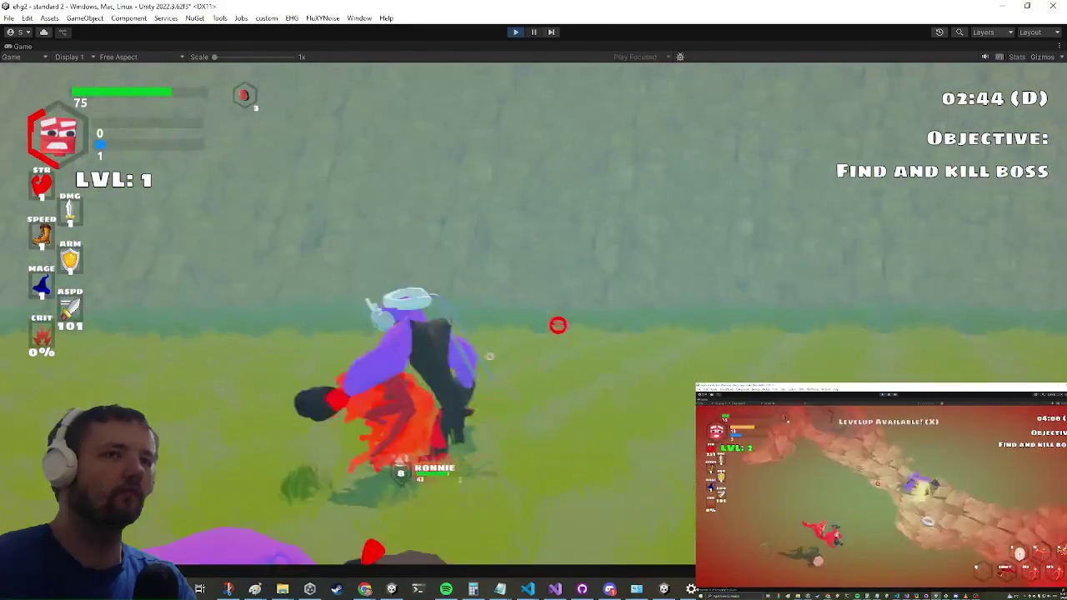
click(543, 317)
click(543, 313)
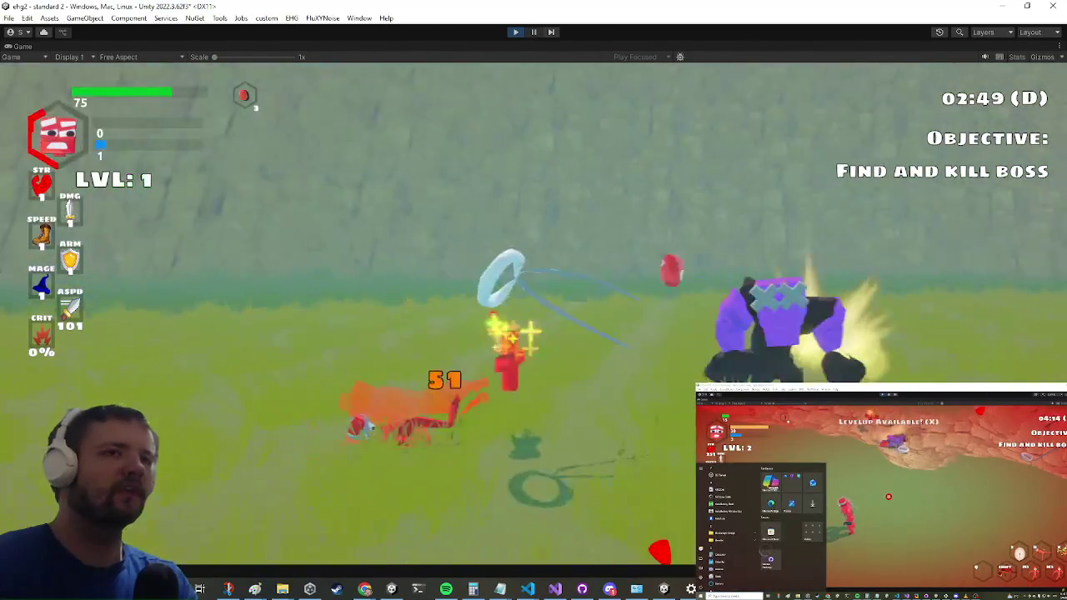
click(535, 315)
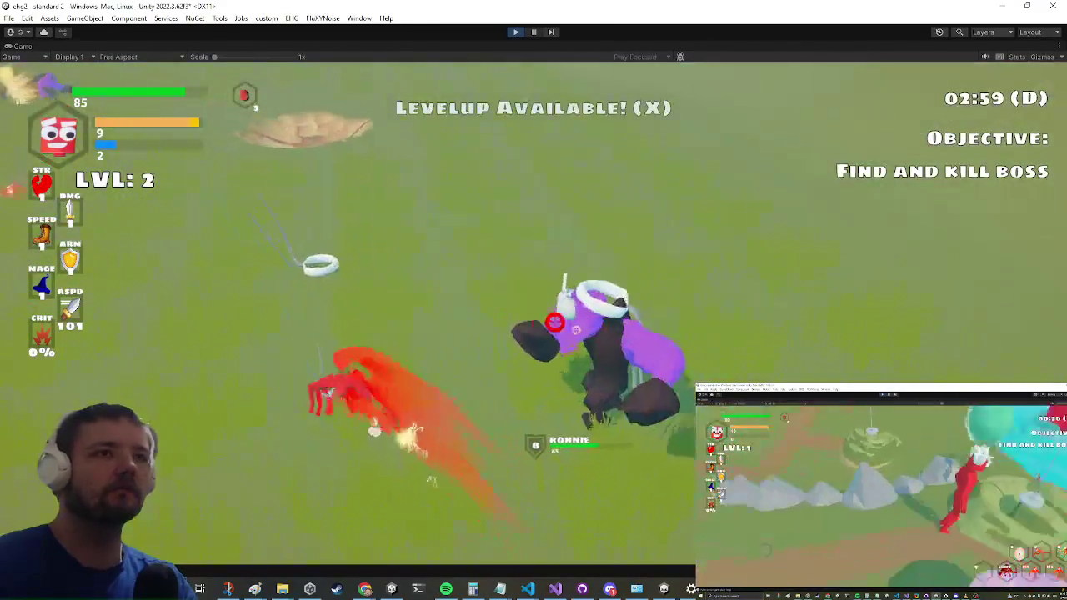
- Keep slashing and spin-attacking the purple orcs, then stop Play mode
click(552, 316)
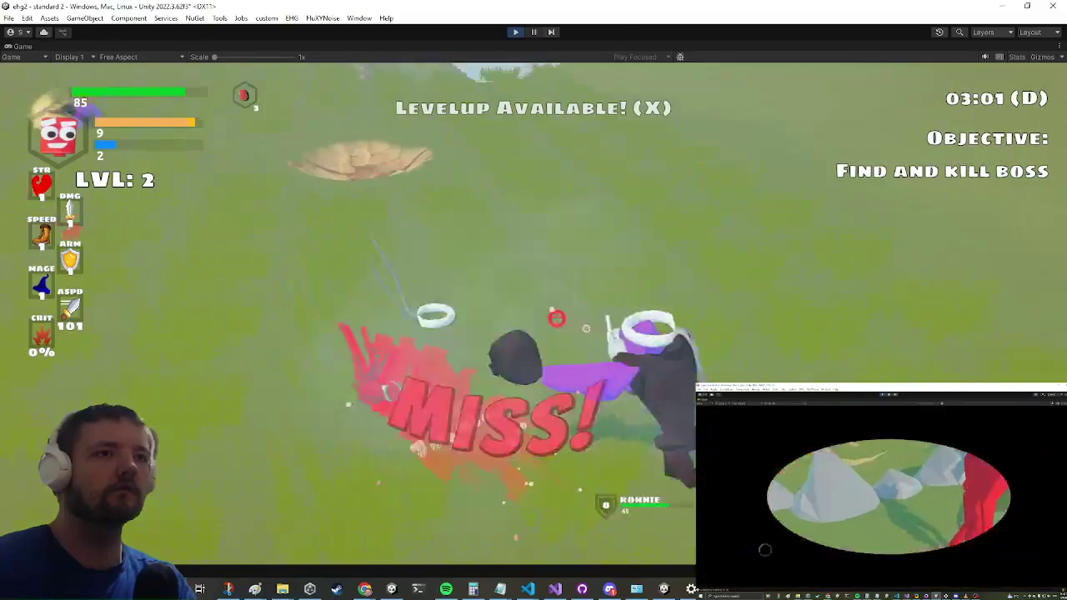
click(503, 320)
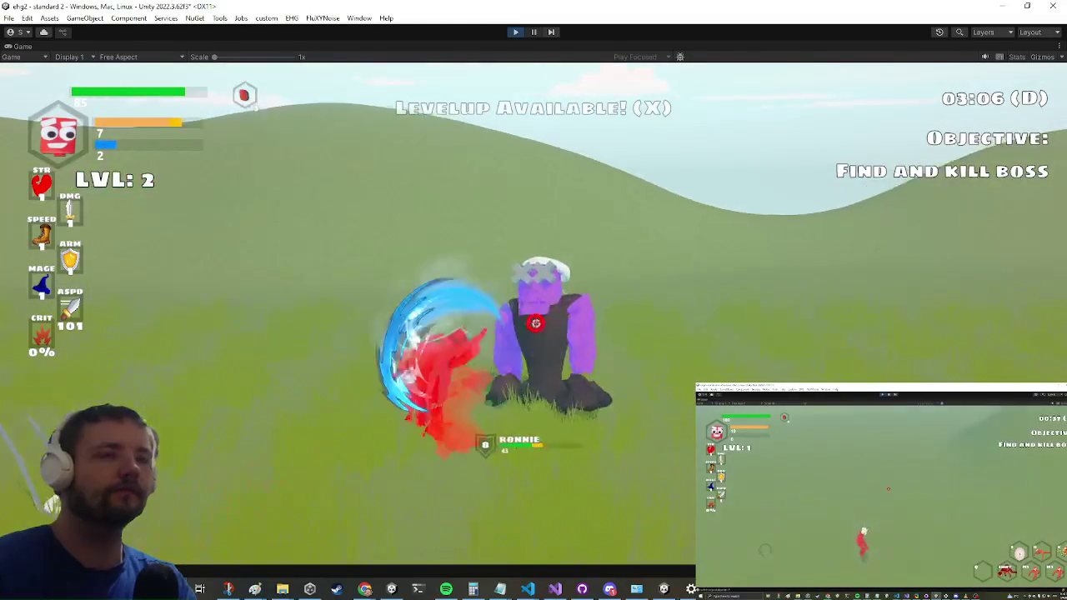
click(512, 316)
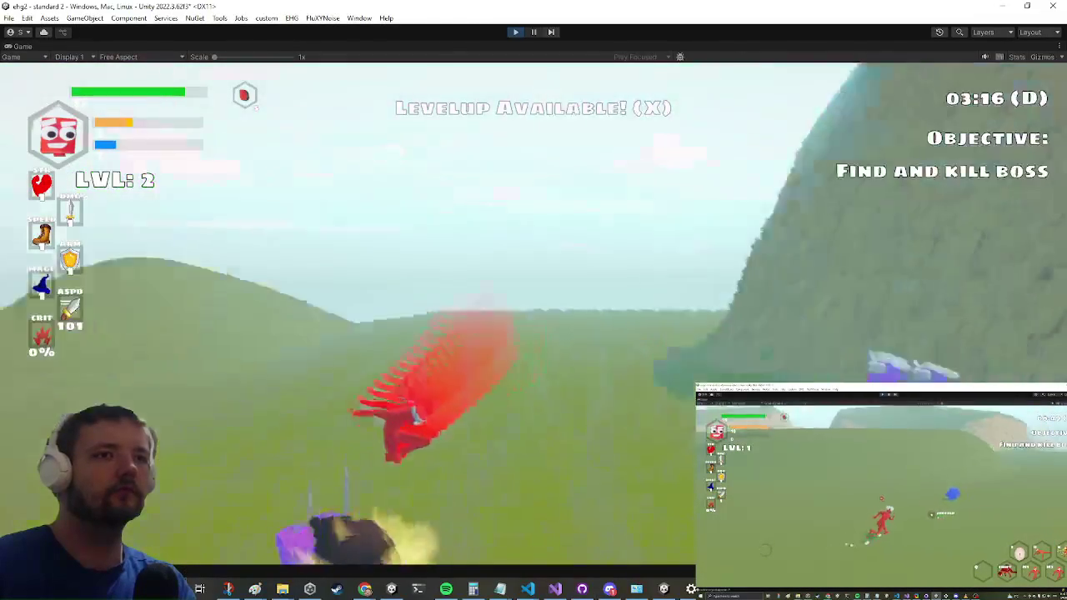
click(537, 324)
click(539, 319)
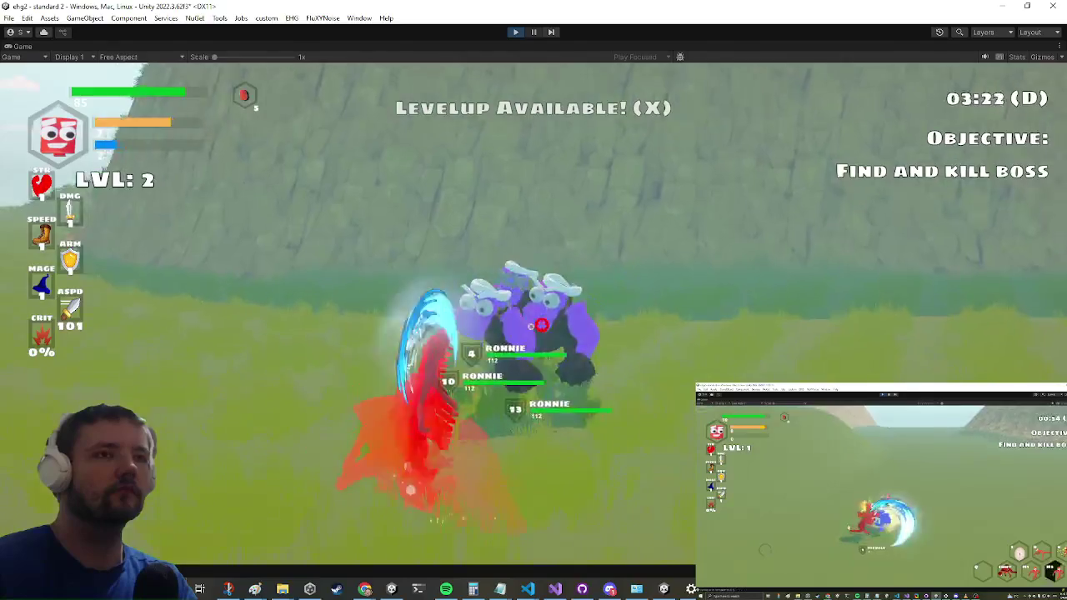
click(535, 314)
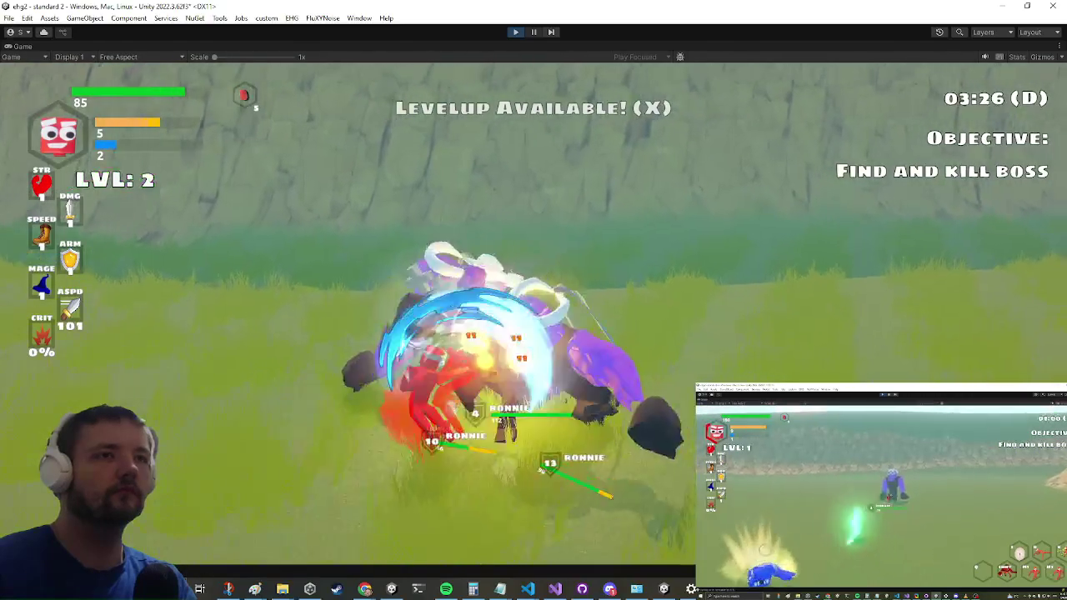
click(527, 312)
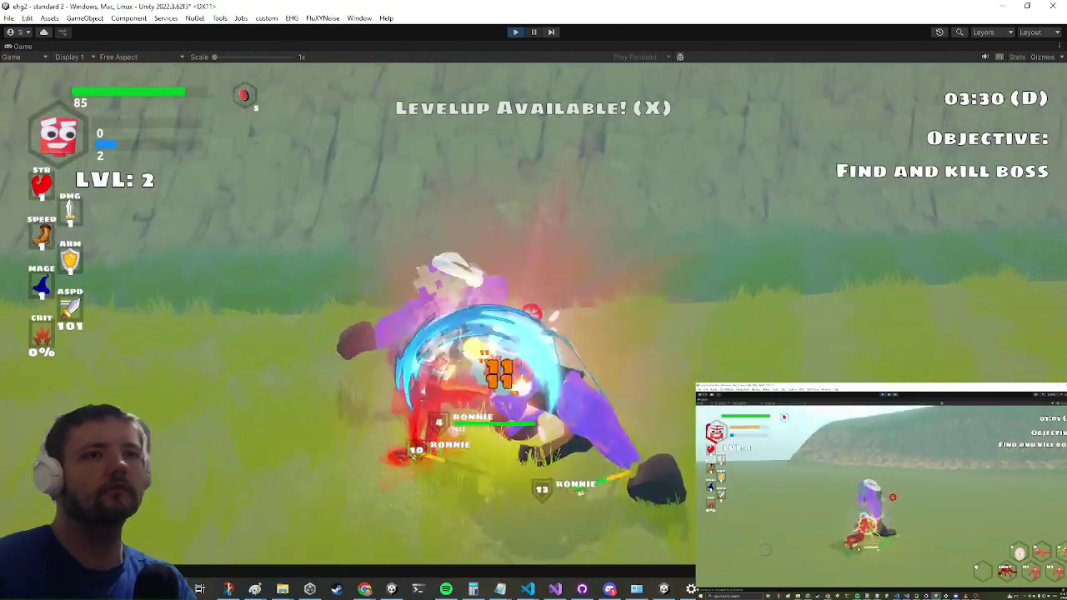
click(521, 318)
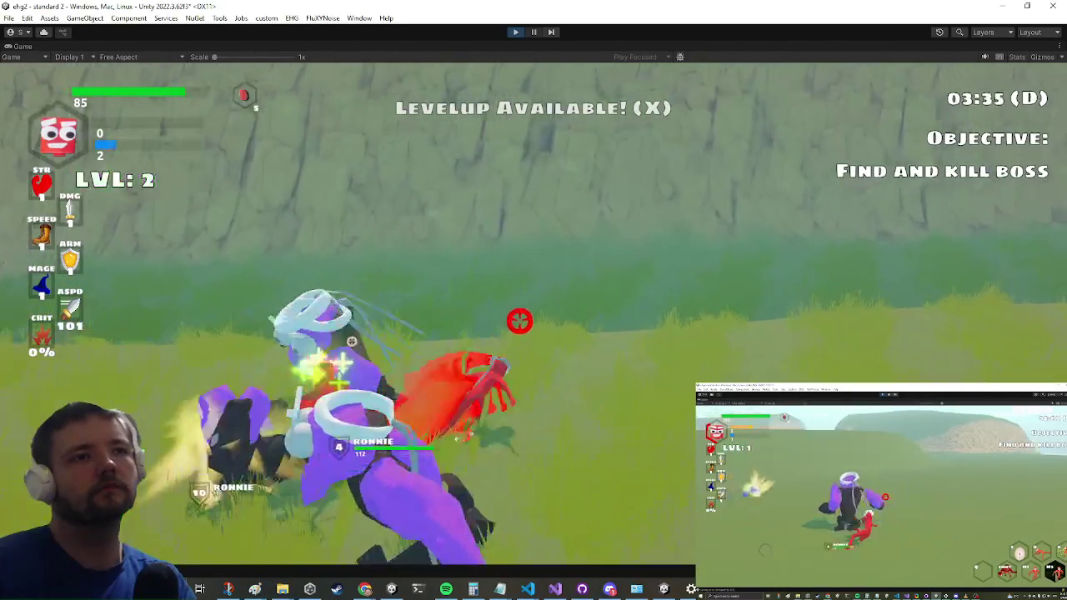
click(520, 321)
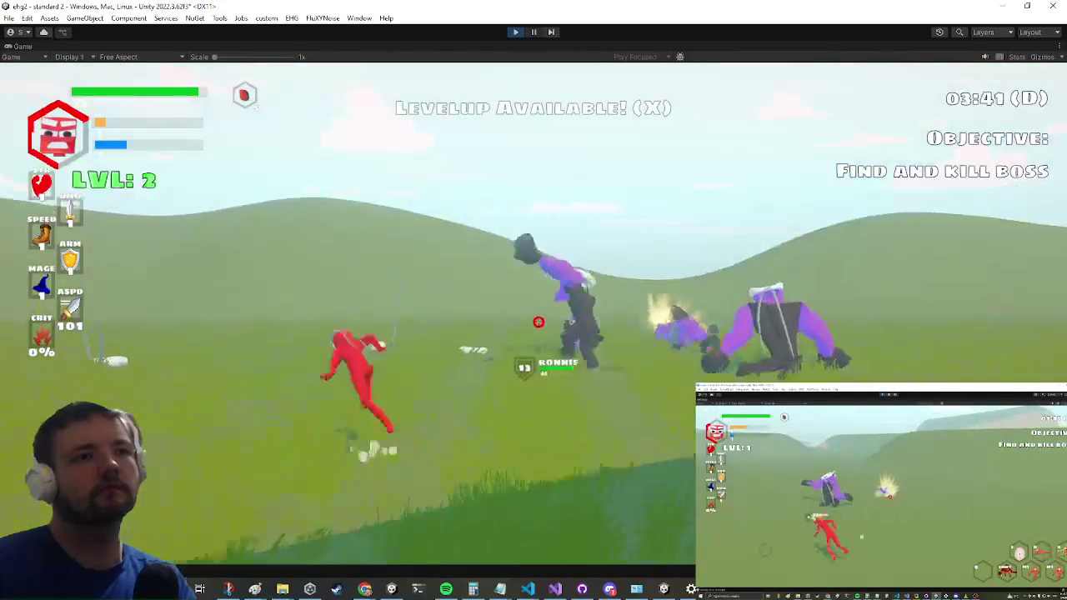
click(538, 317)
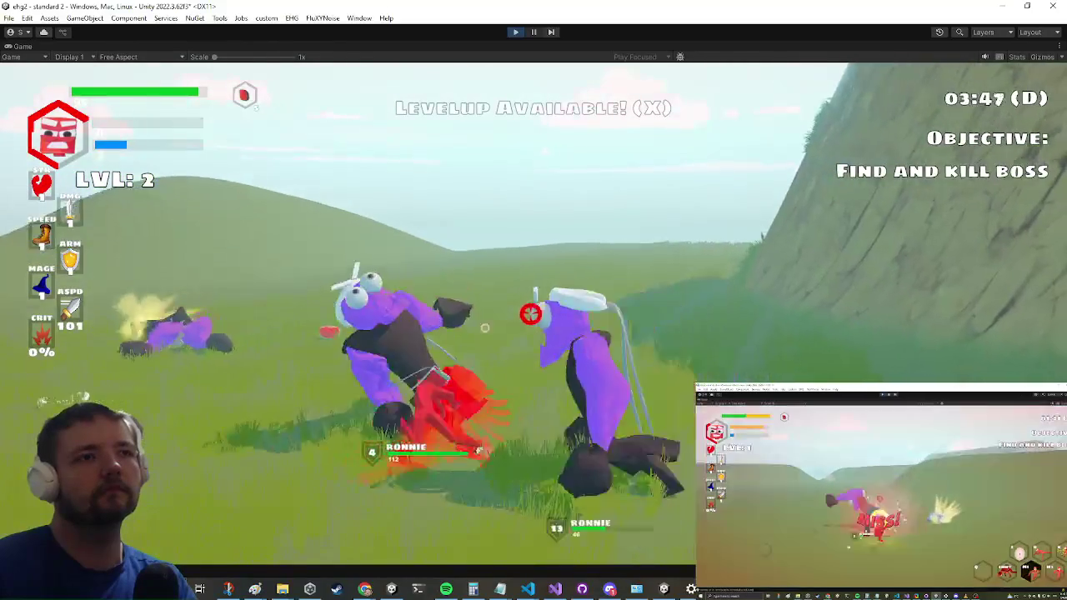
click(525, 309)
click(523, 310)
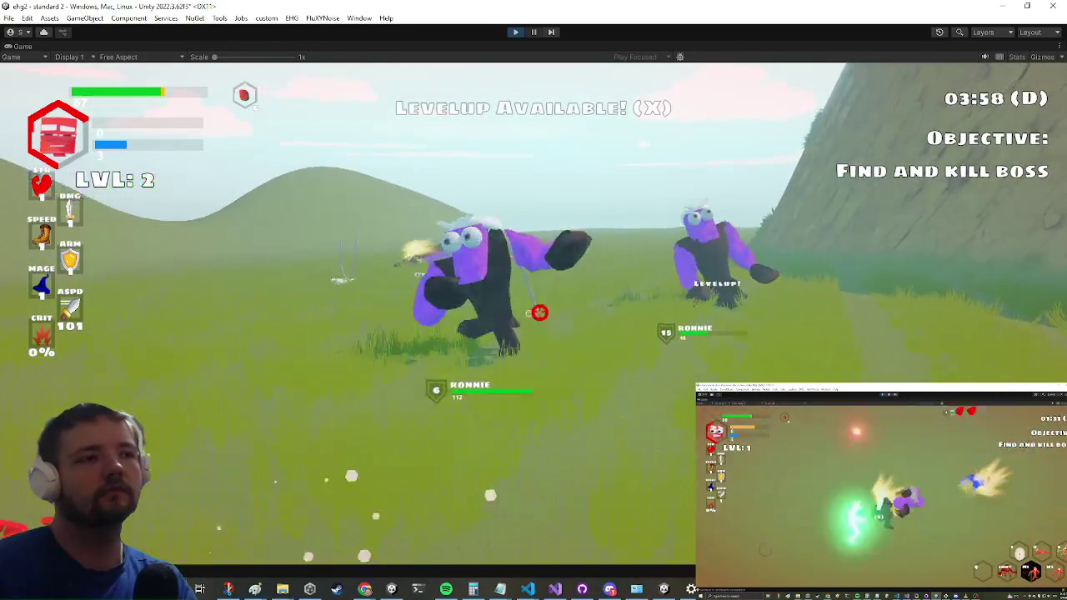
key(shift)
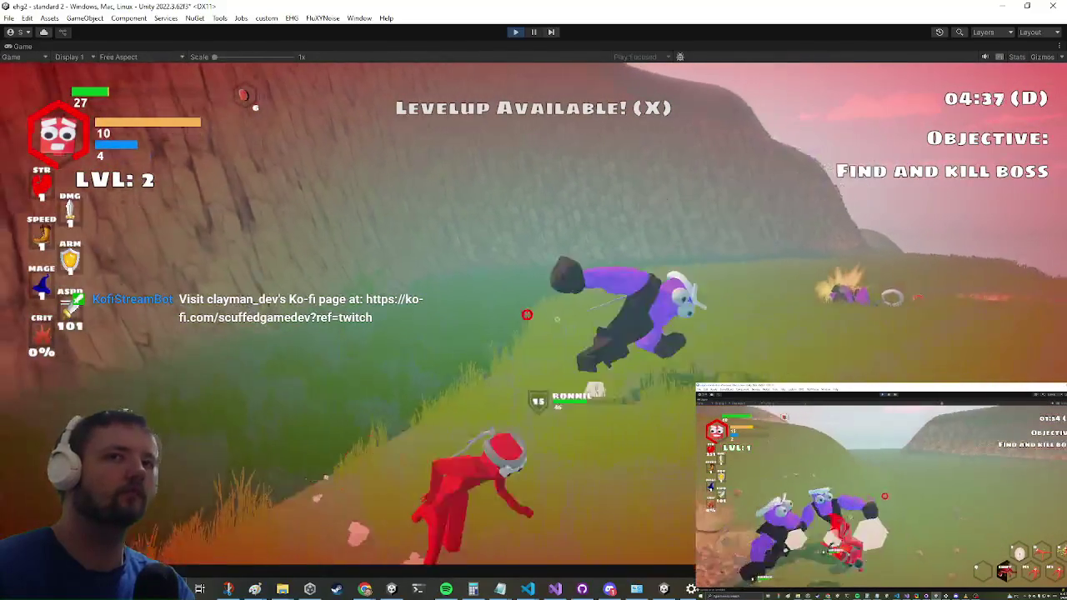
key(alt+Tab)
key(alt+Tab)
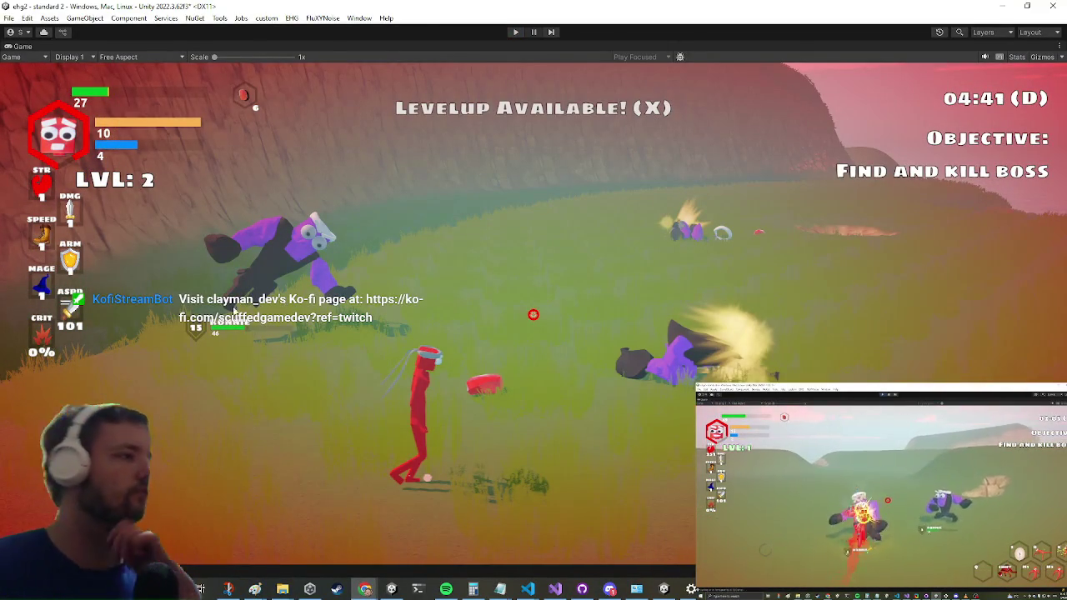
key(ctrl+p)
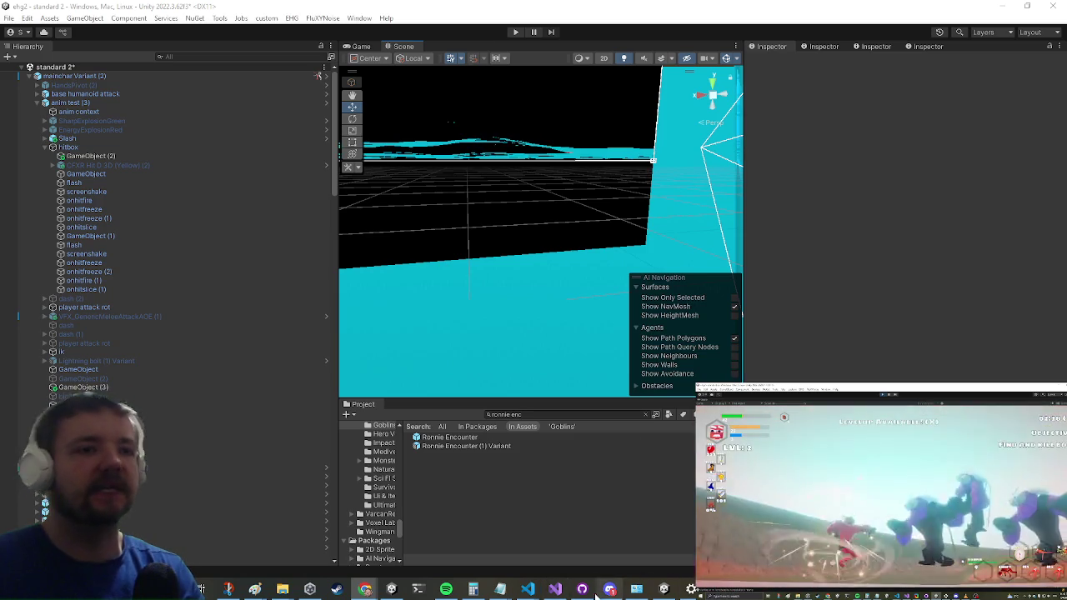
- Commit the three changed files to main with summary ': dry', then close GitHub Desktop
key(alt+Tab)
click(171, 448)
text(: dry)
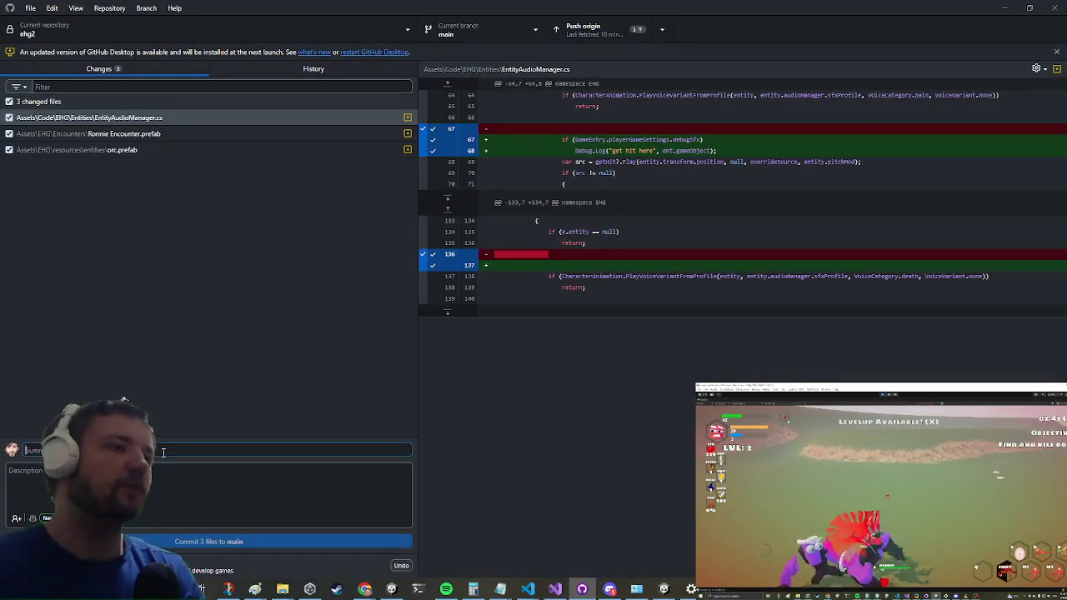
key(ctrl+Return)
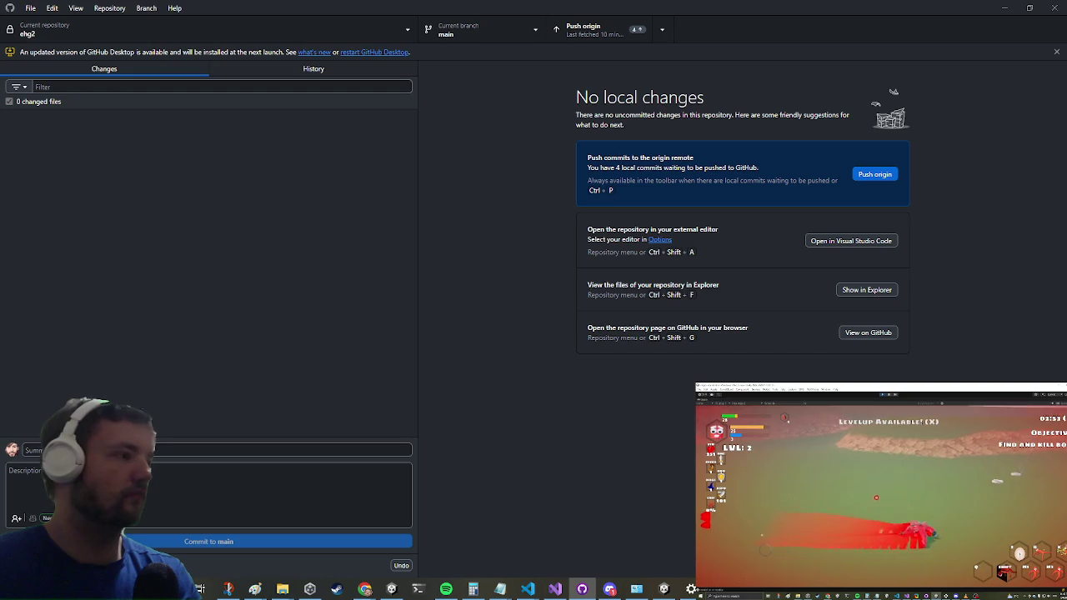
click(1058, 7)
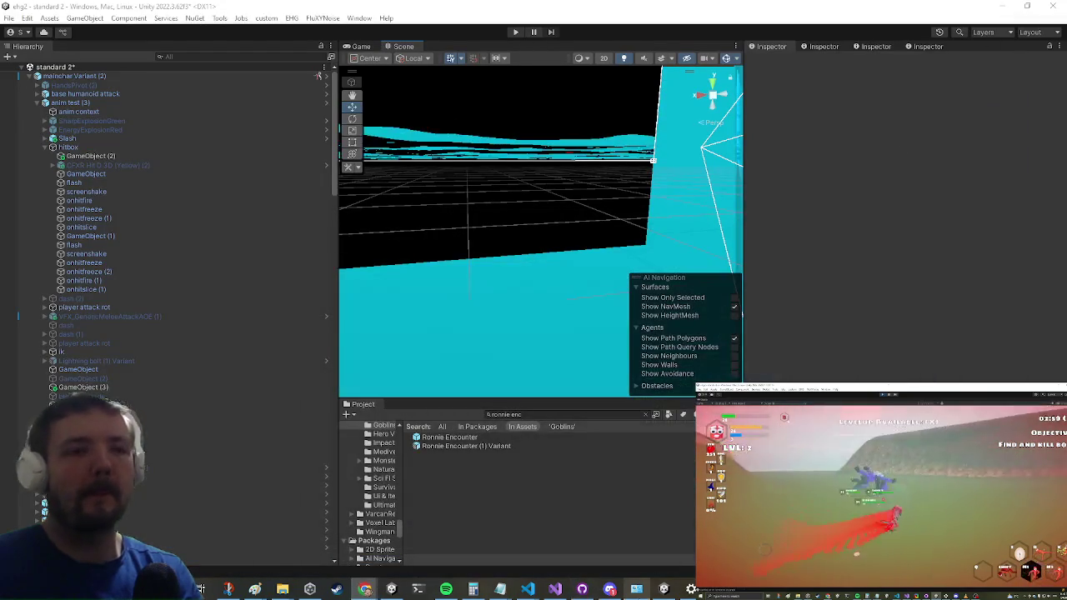
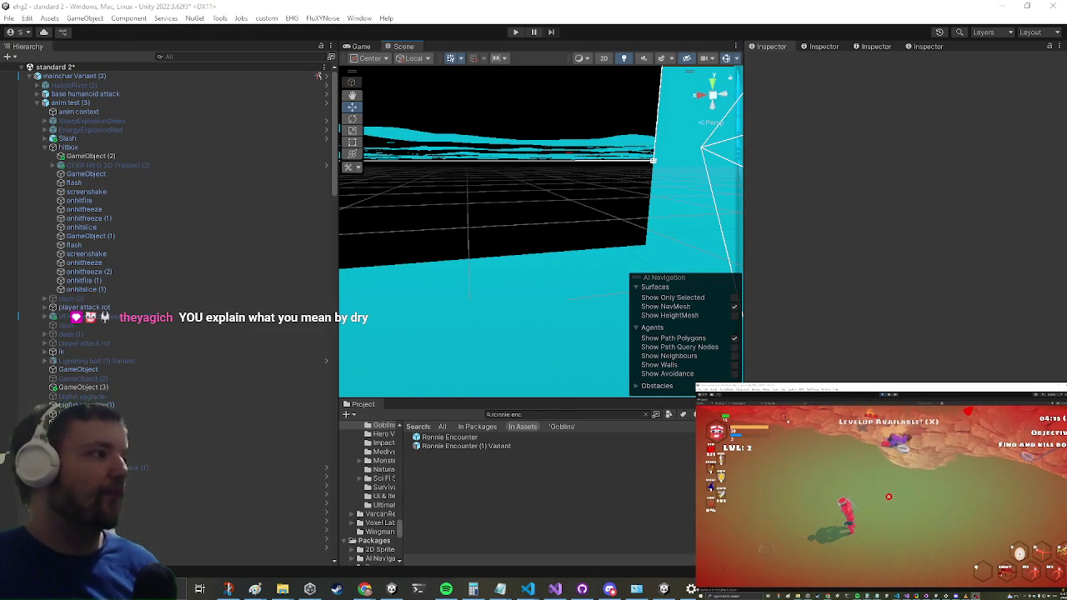
- Open the Ronnie Encounter prefab and select its jump to player object
click(554, 589)
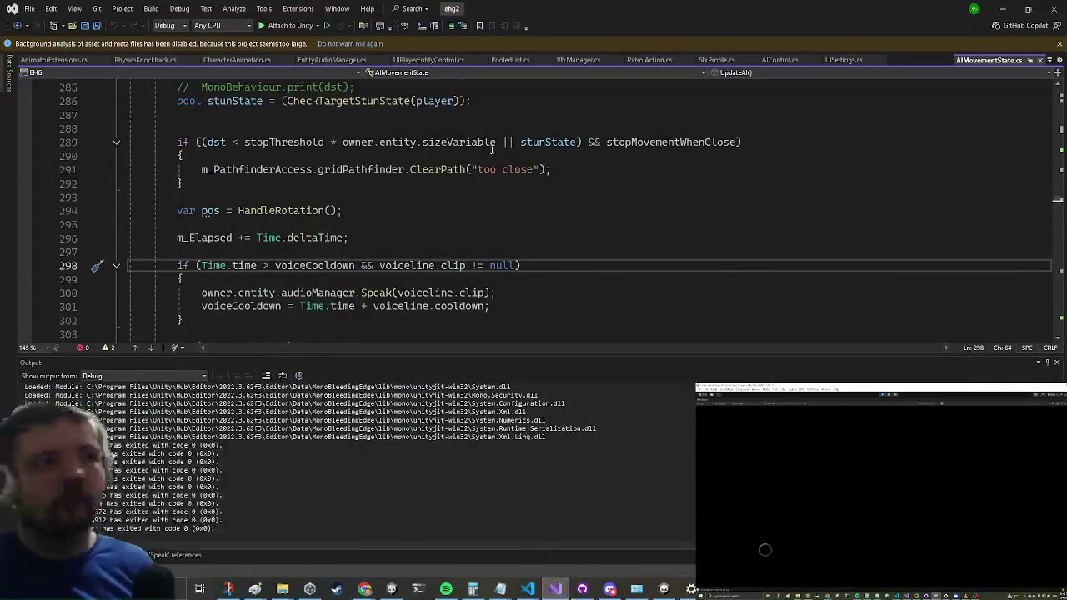
key(alt+Tab)
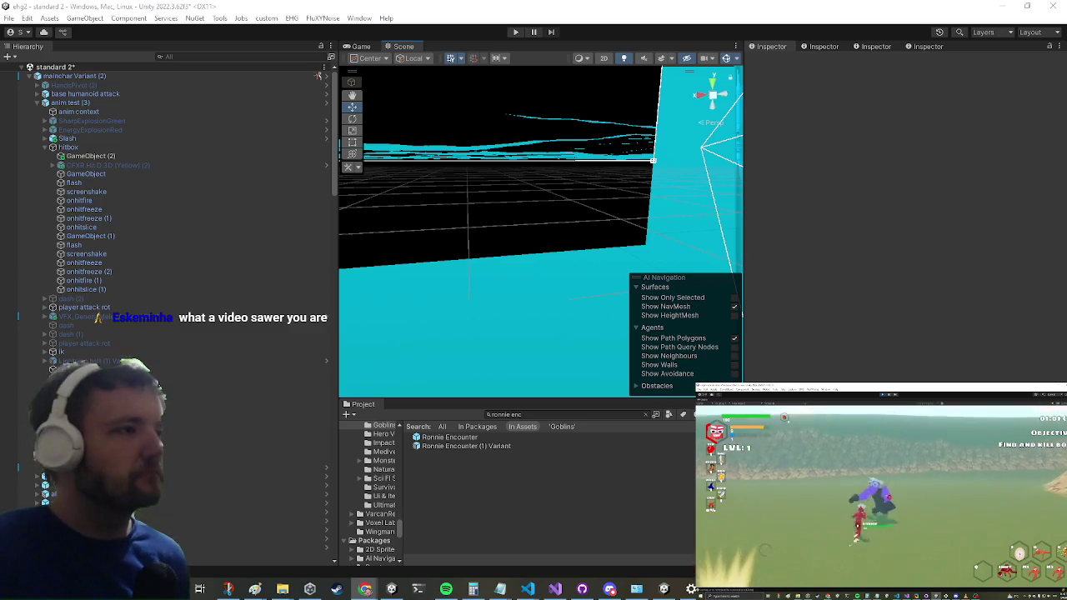
double_click(477, 439)
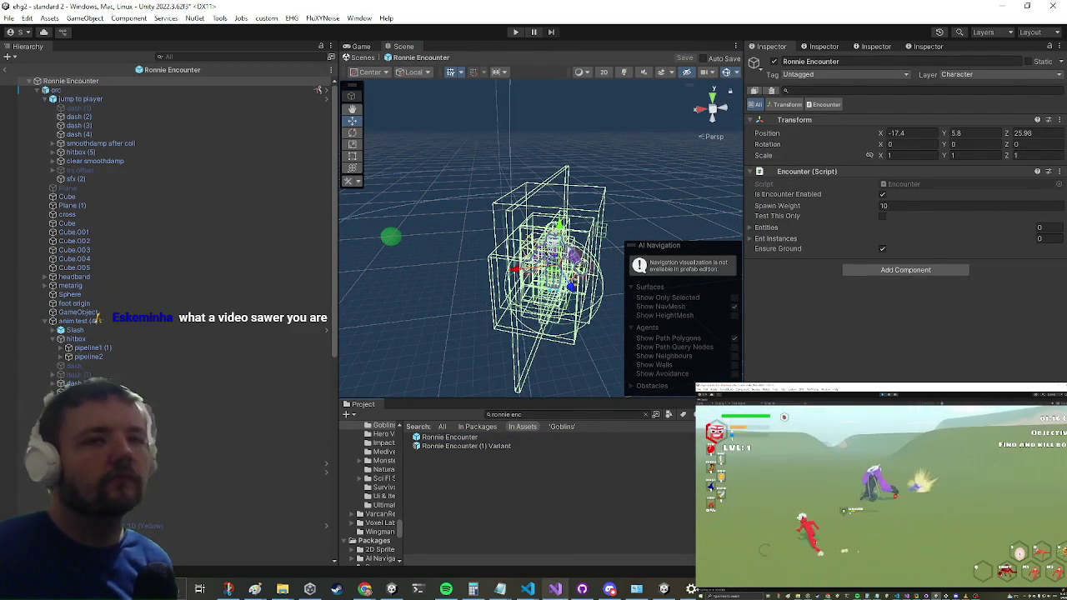
click(557, 592)
click(557, 592)
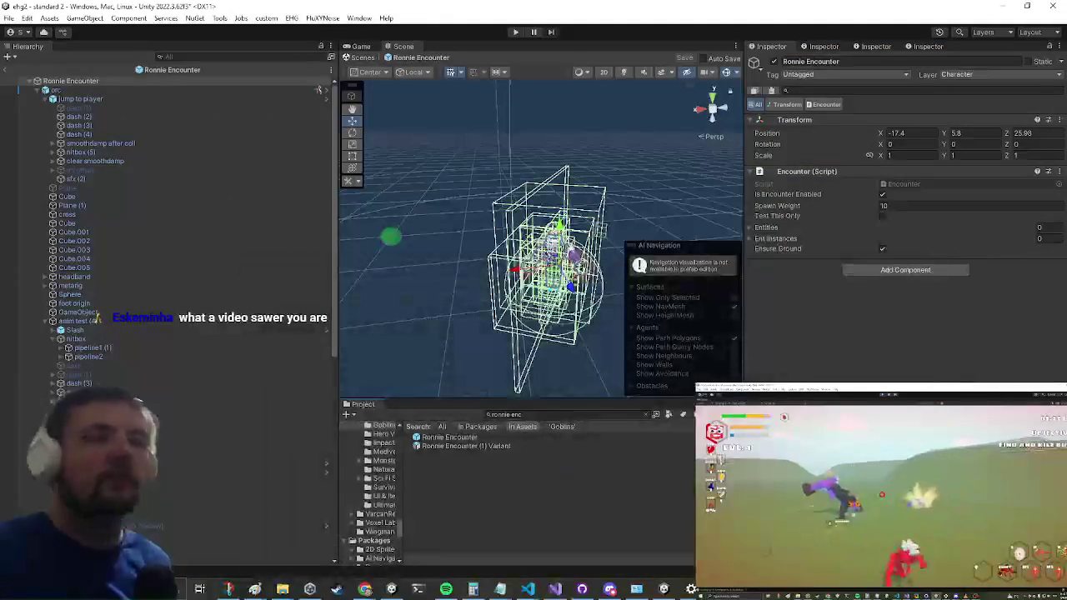
click(104, 102)
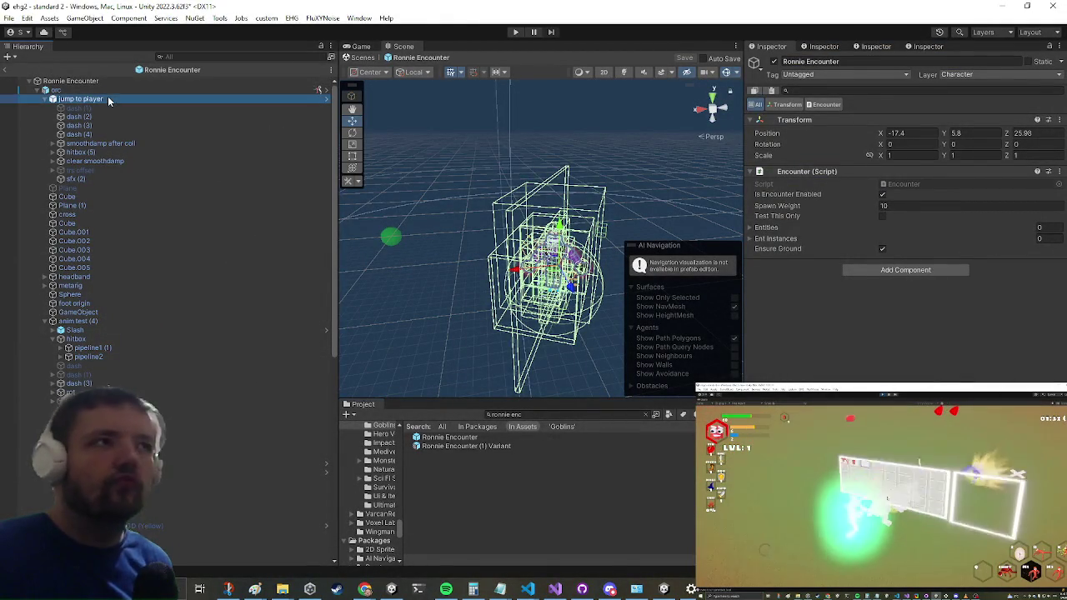
- Select sfx (2) and search its On Start clip picker for 'scream' clips
click(90, 179)
scroll(895, 298, down, 10)
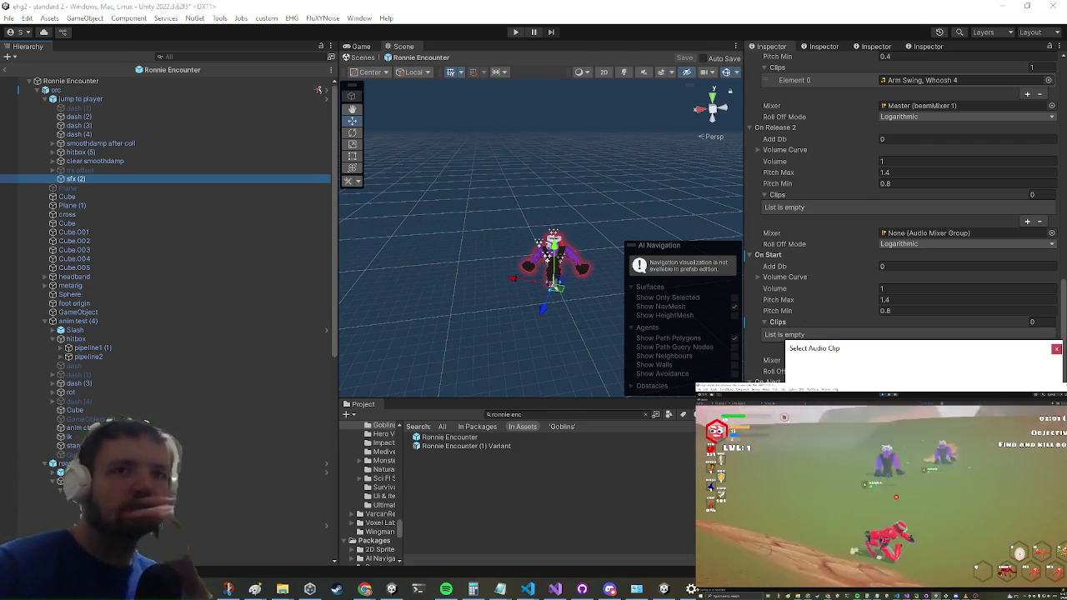
text(scream)
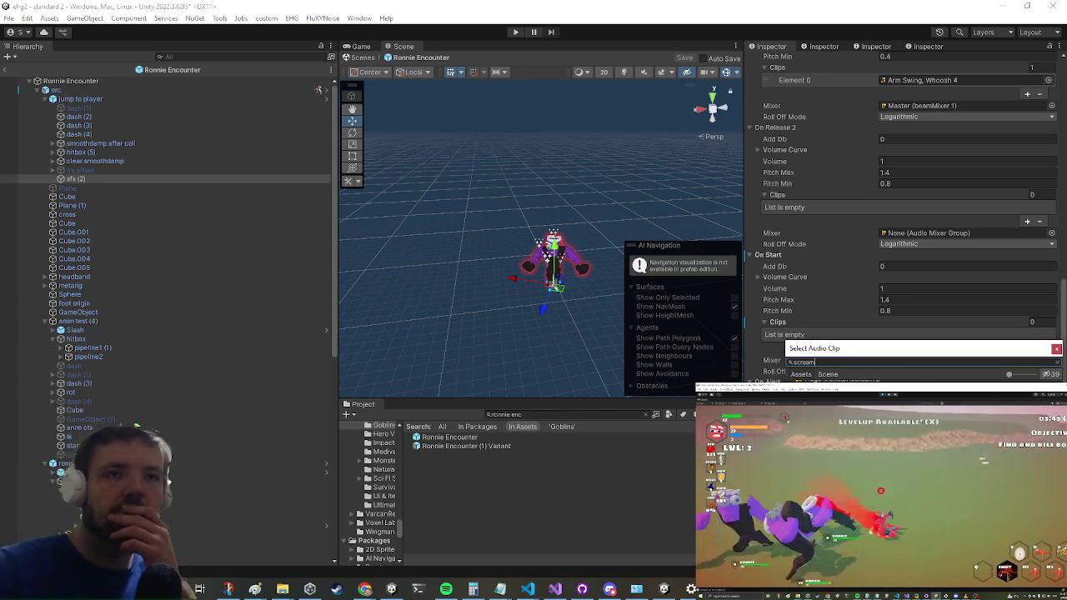
key(Down)
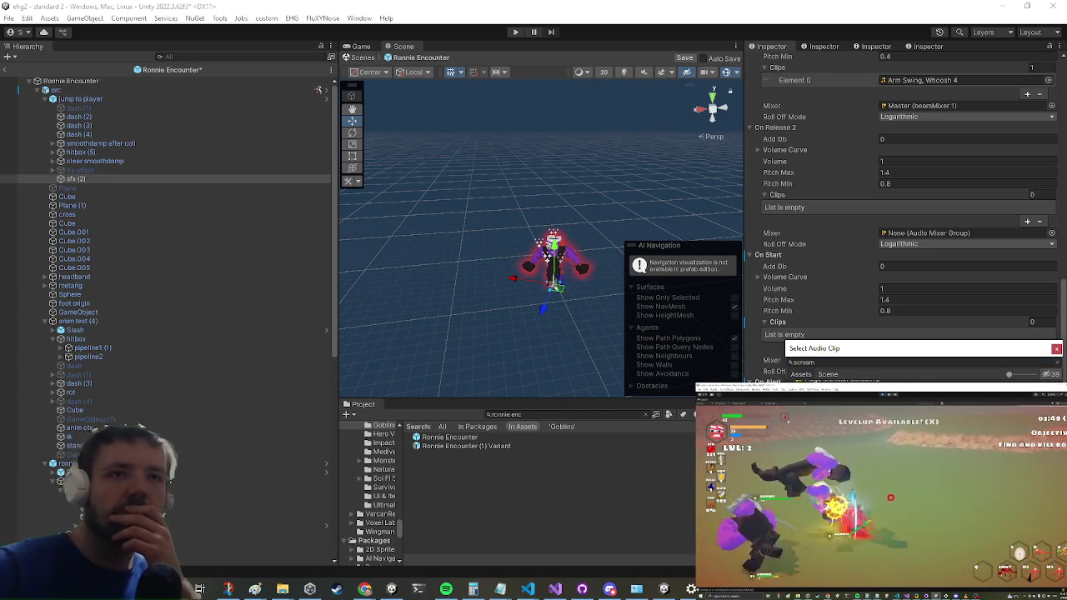
key(Escape)
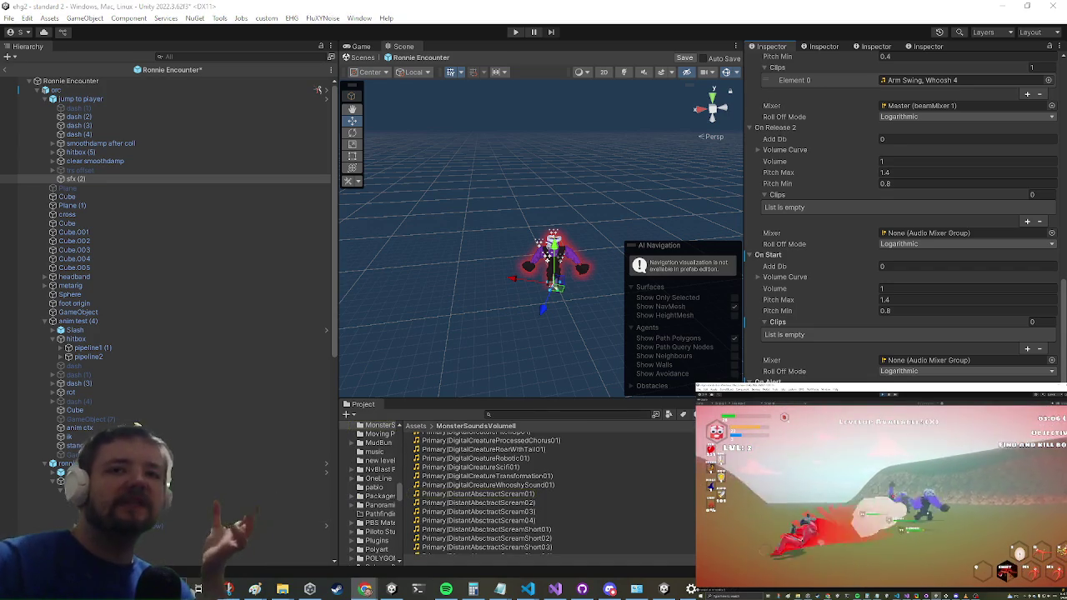
- Dismiss the On Start clip picker without choosing and browse the top-level Assets folders
click(1028, 349)
text(scream)
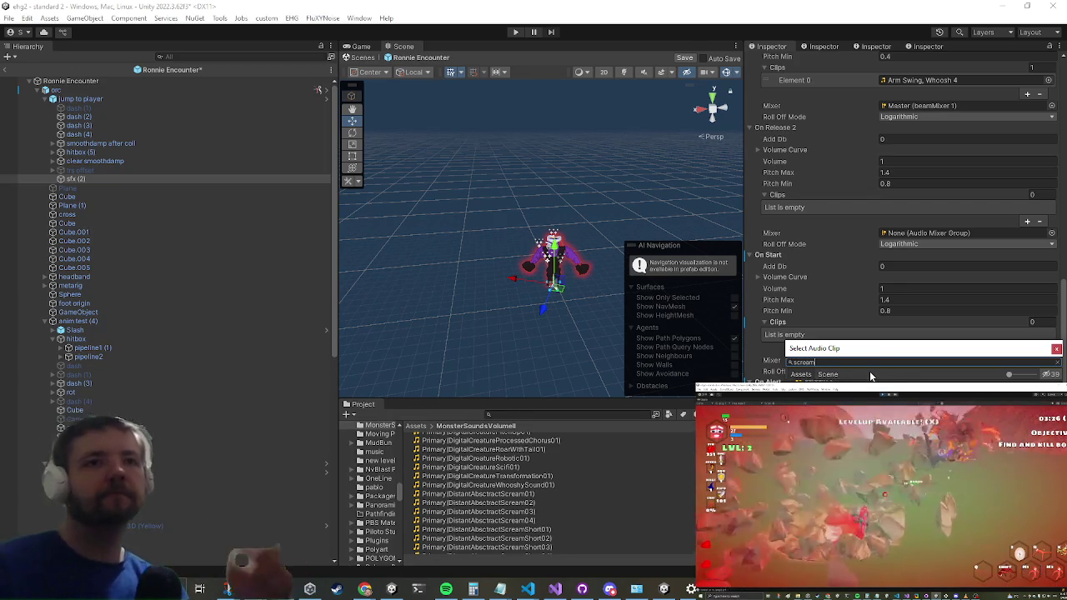
key(Escape)
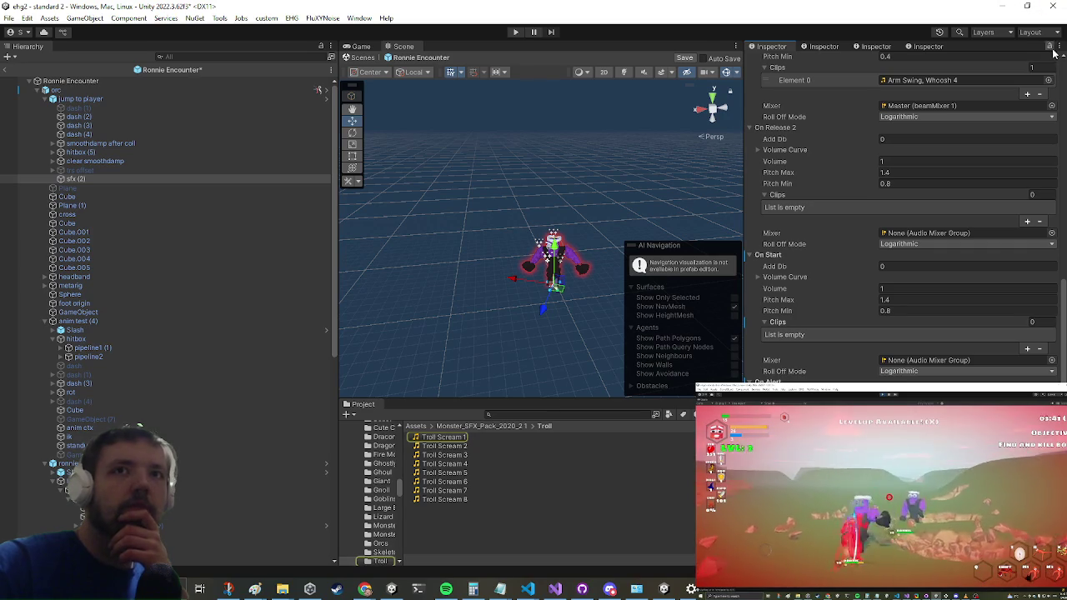
click(417, 427)
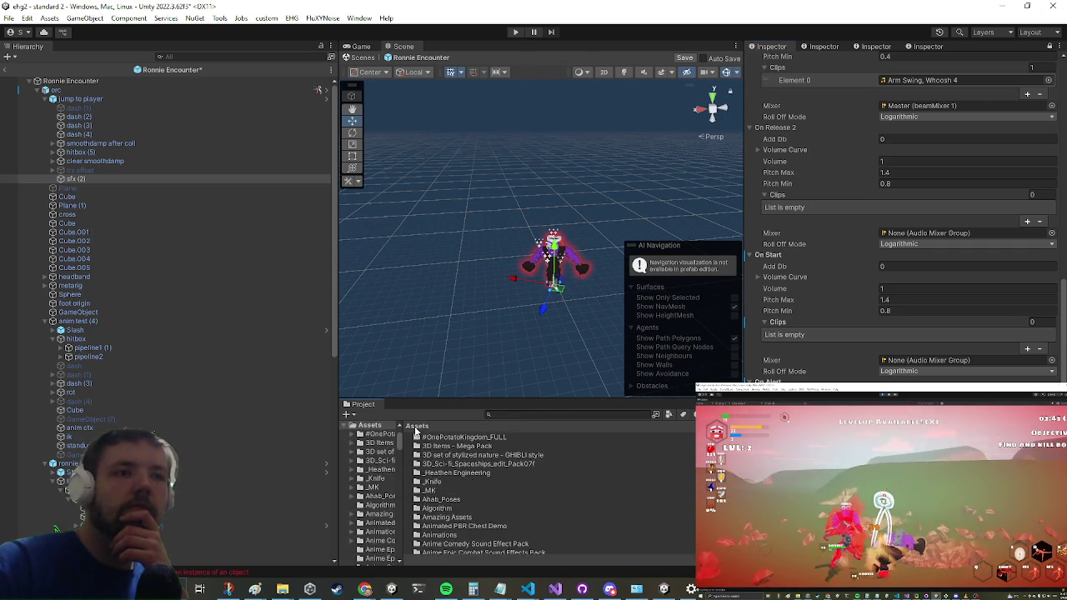
scroll(473, 466, down, 3)
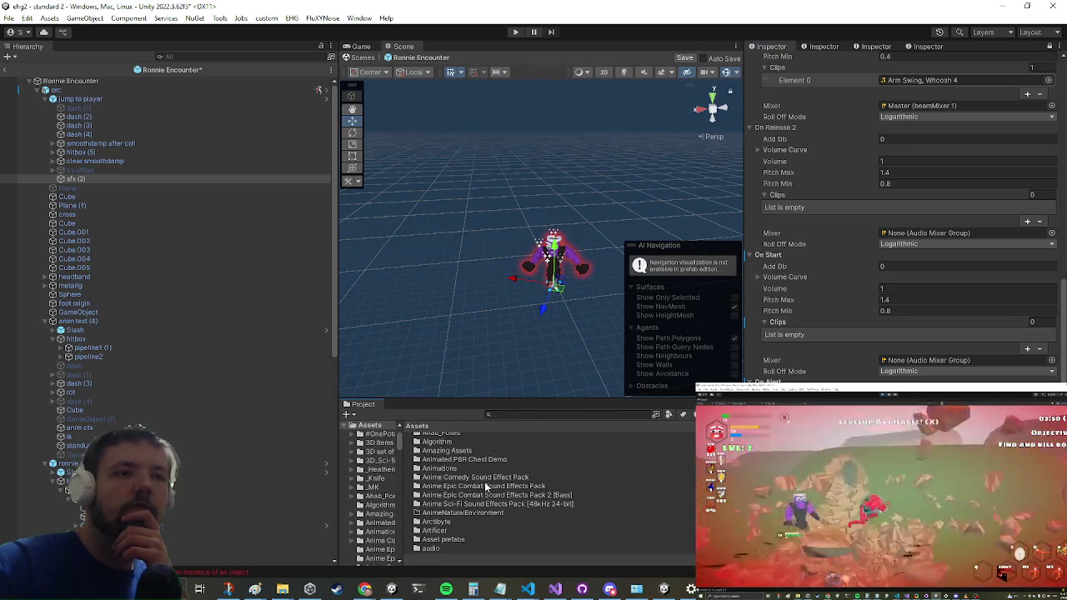
scroll(487, 486, down, 6)
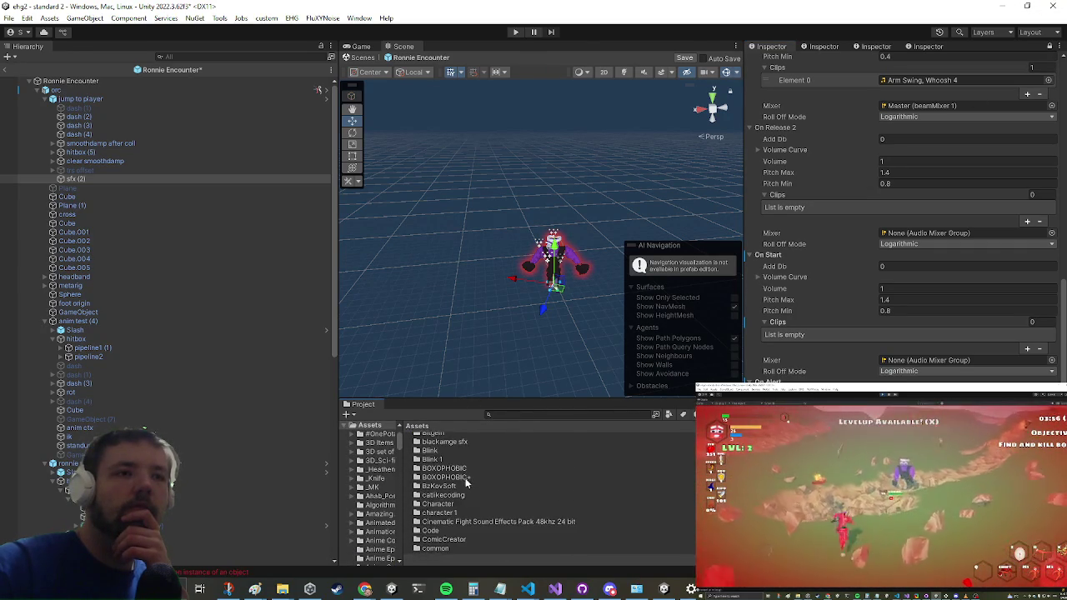
double_click(464, 522)
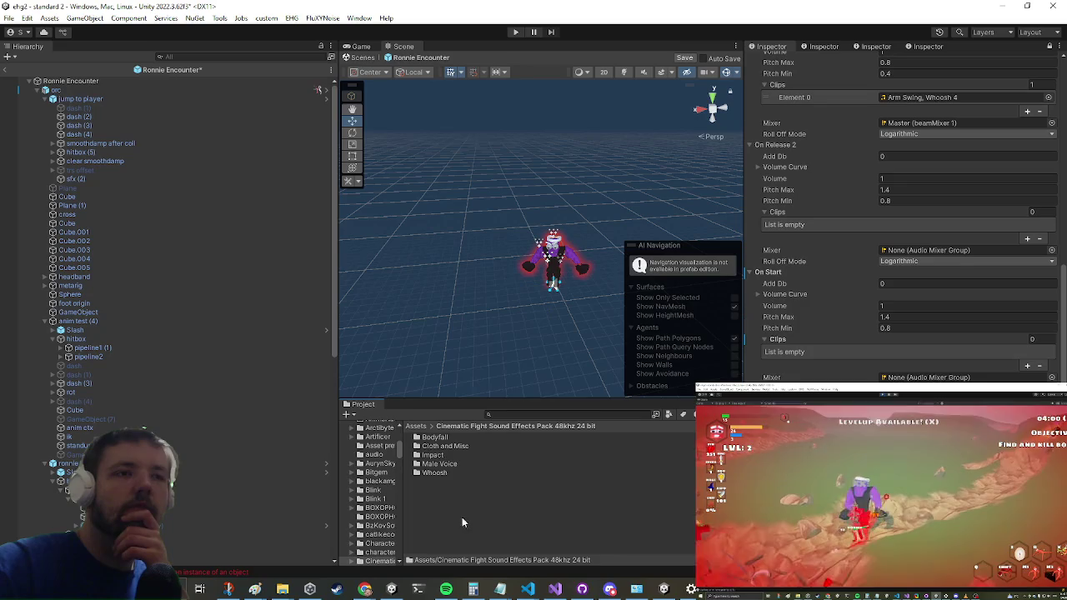
double_click(442, 464)
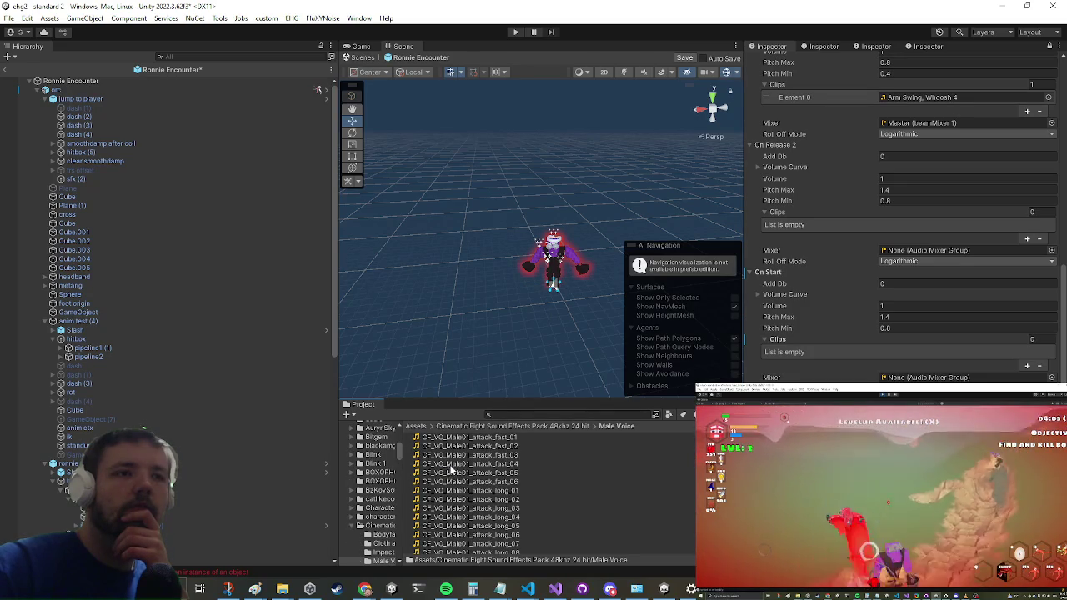
scroll(455, 480, down, 6)
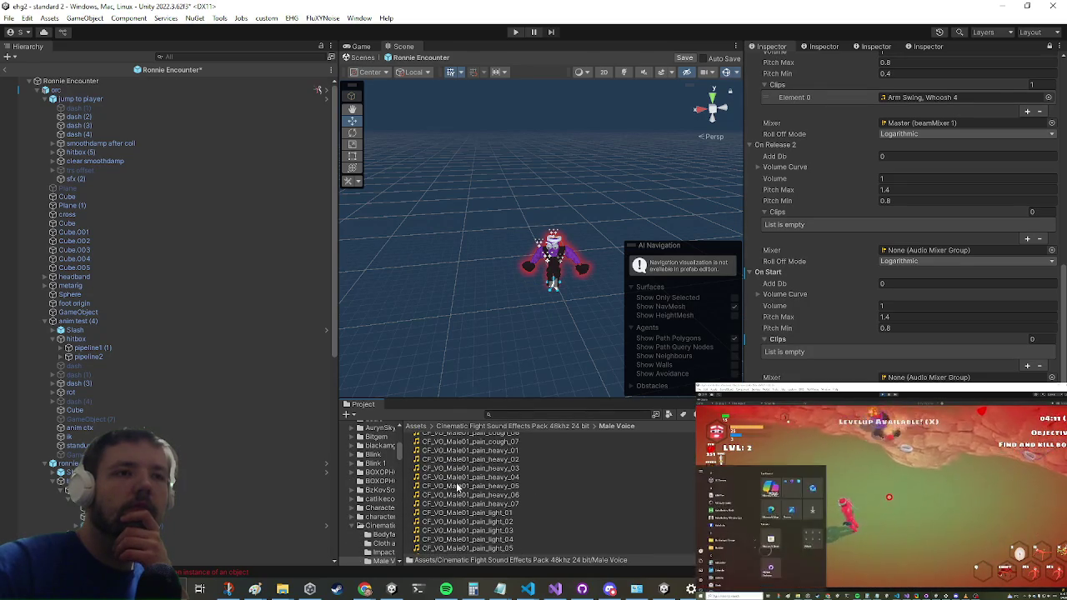
scroll(457, 488, down, 5)
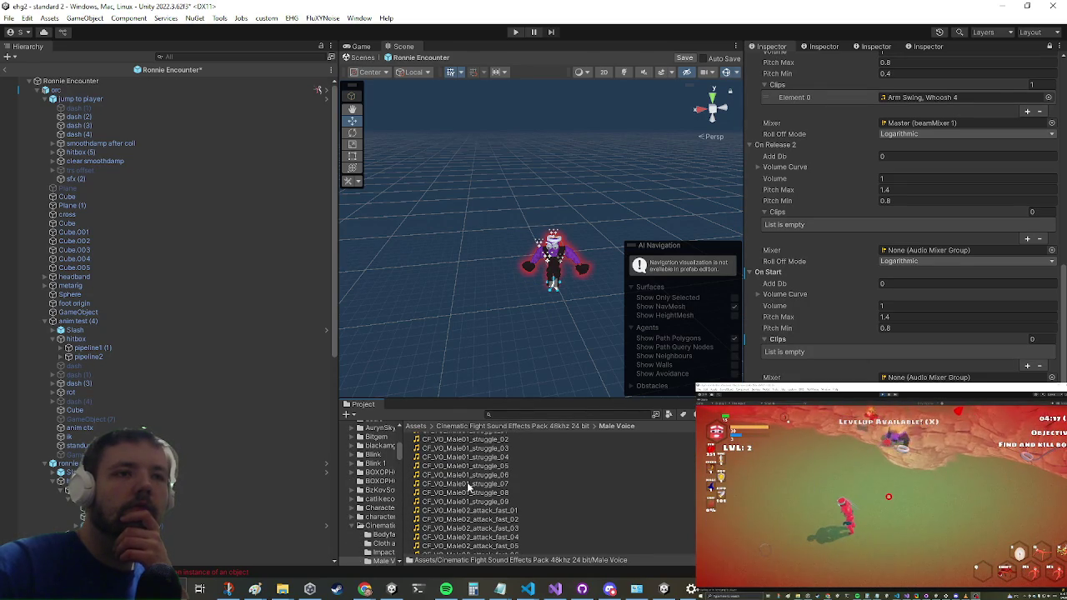
scroll(472, 480, down, 8)
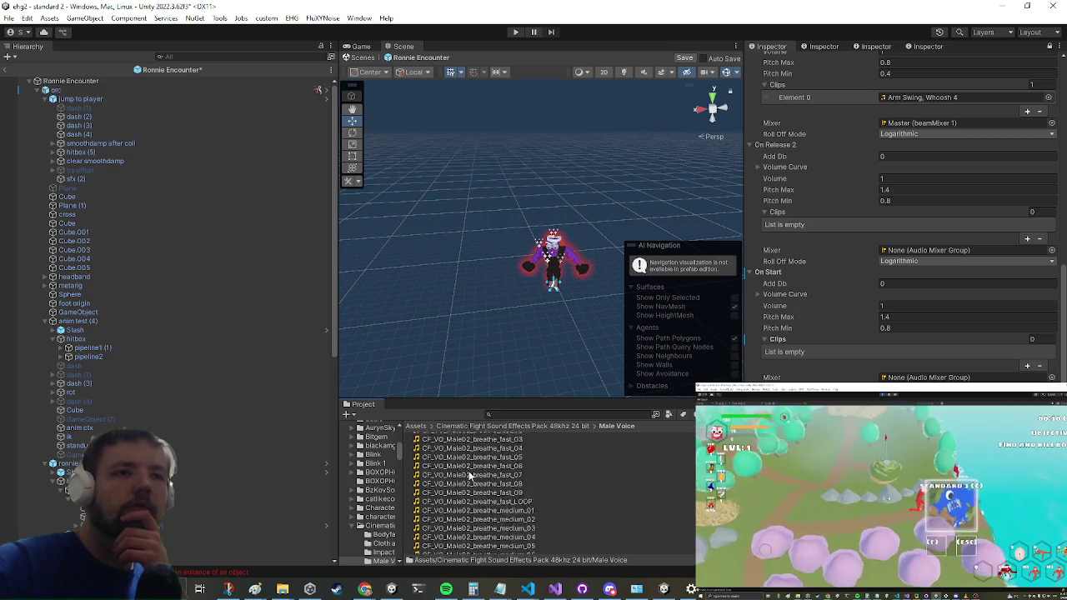
scroll(470, 475, down, 10)
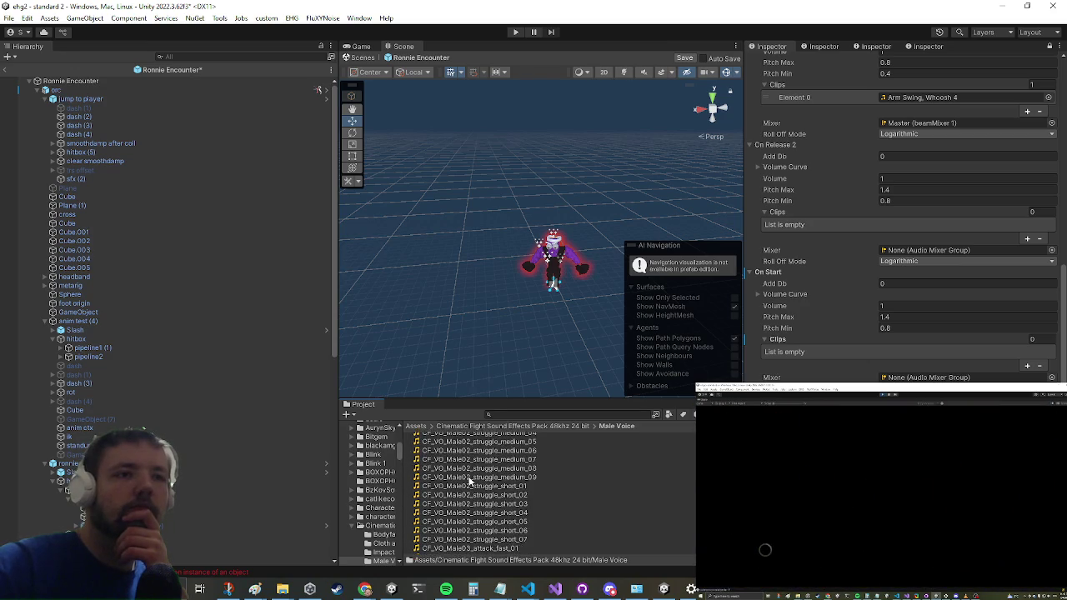
scroll(470, 481, down, 5)
click(470, 484)
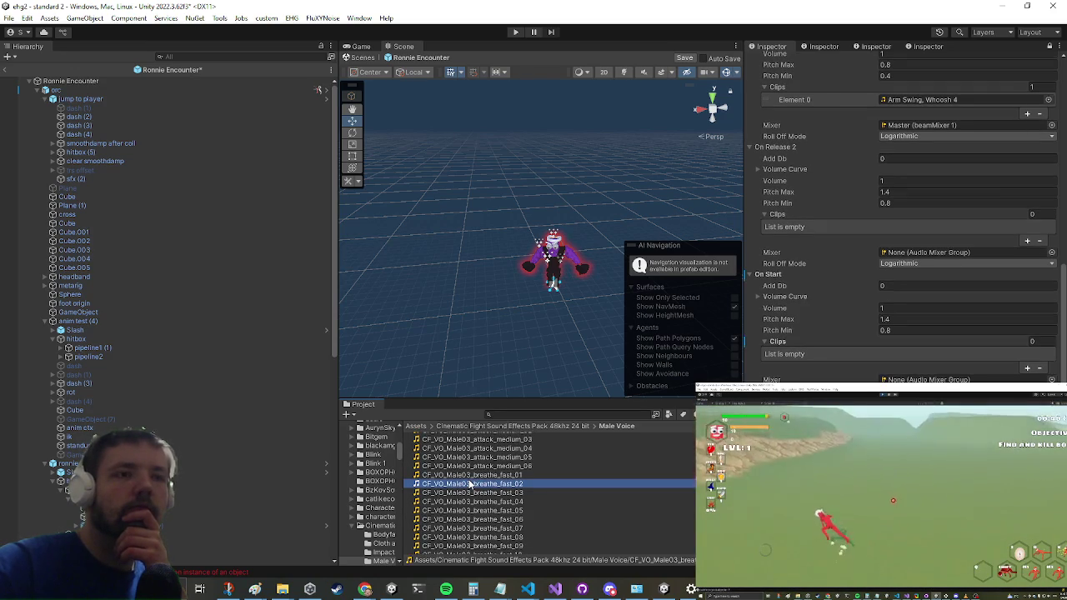
scroll(470, 484, down, 4)
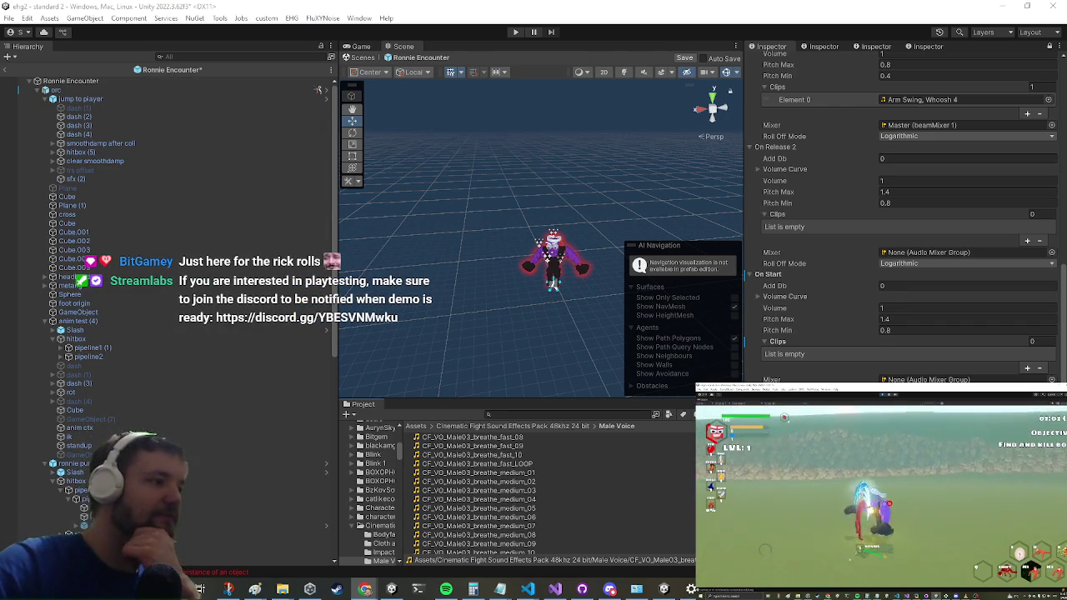
scroll(538, 501, down, 10)
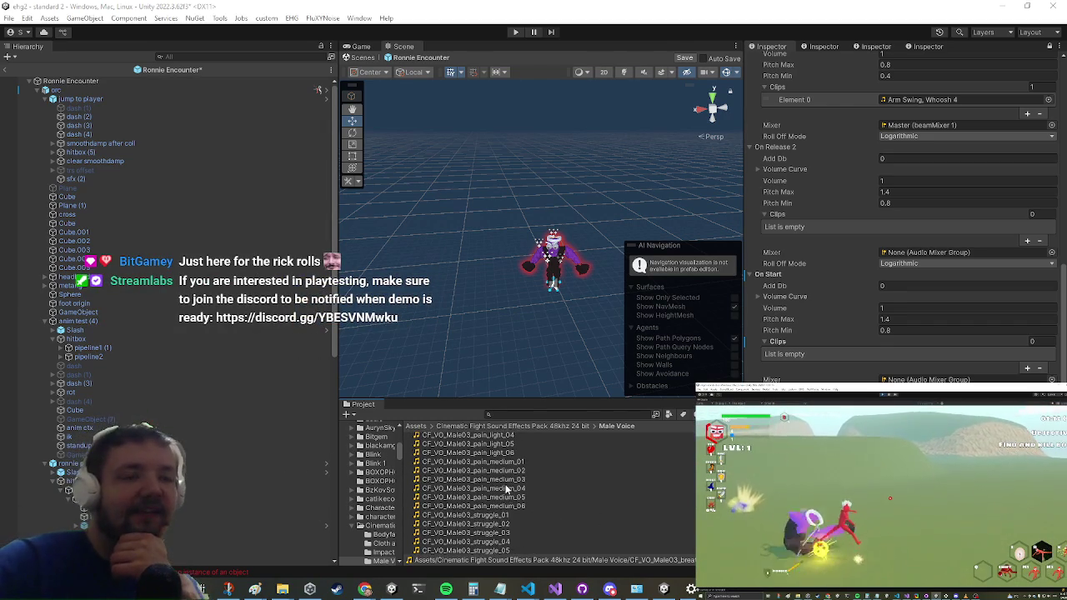
scroll(529, 489, down, 10)
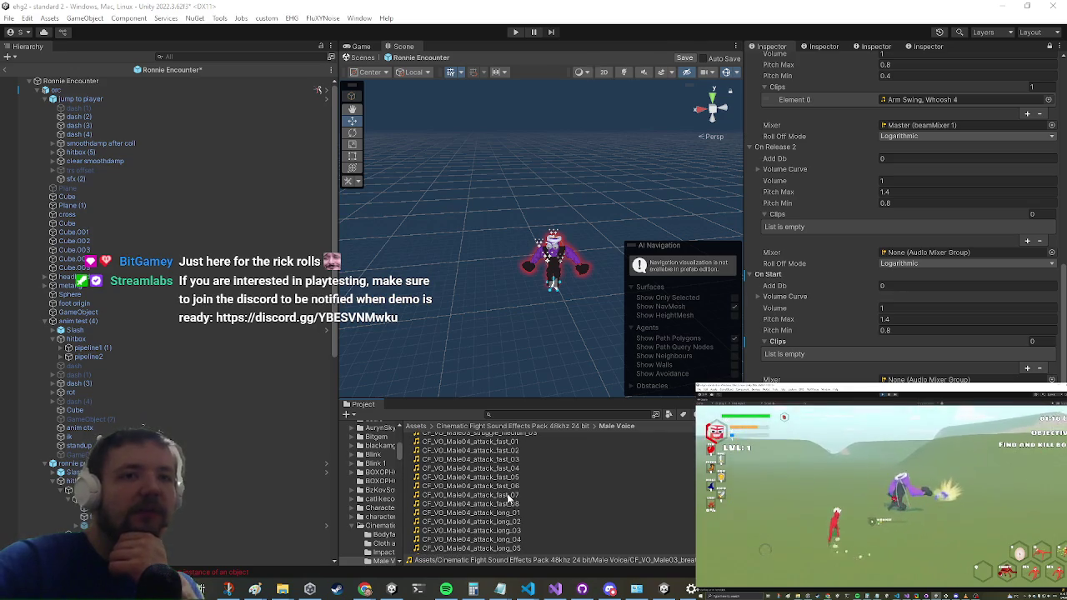
scroll(509, 493, down, 5)
scroll(500, 494, down, 5)
scroll(496, 493, down, 3)
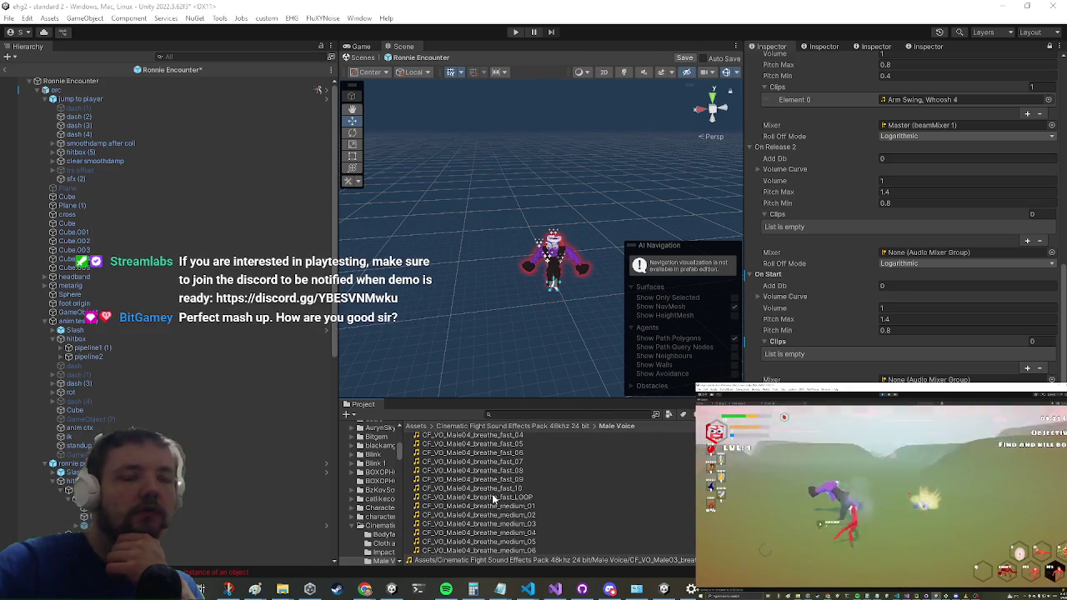
scroll(482, 487, down, 3)
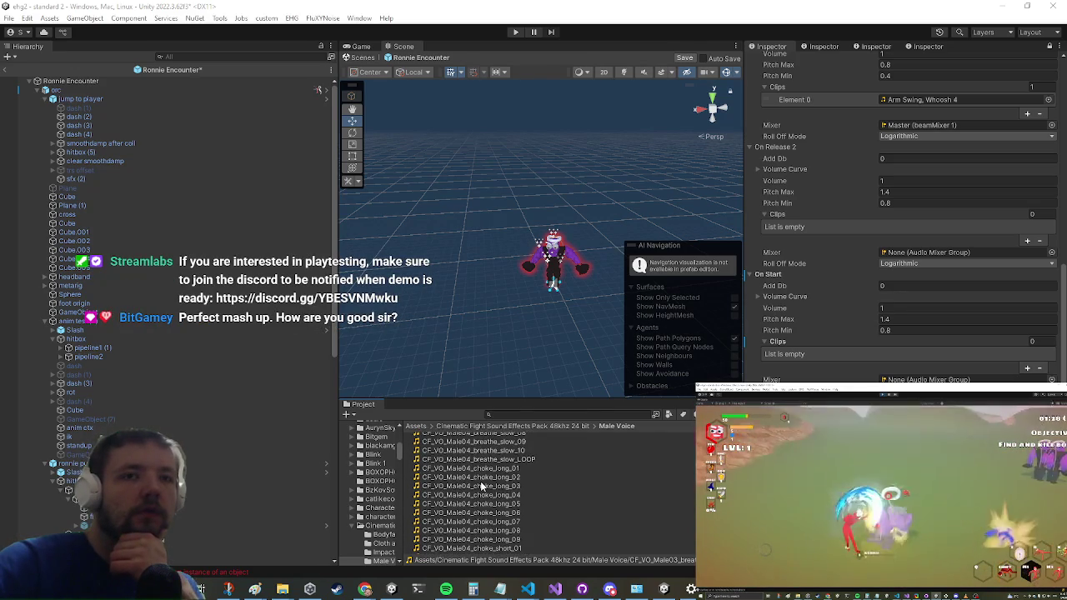
scroll(475, 486, down, 5)
scroll(465, 484, down, 5)
scroll(463, 494, down, 10)
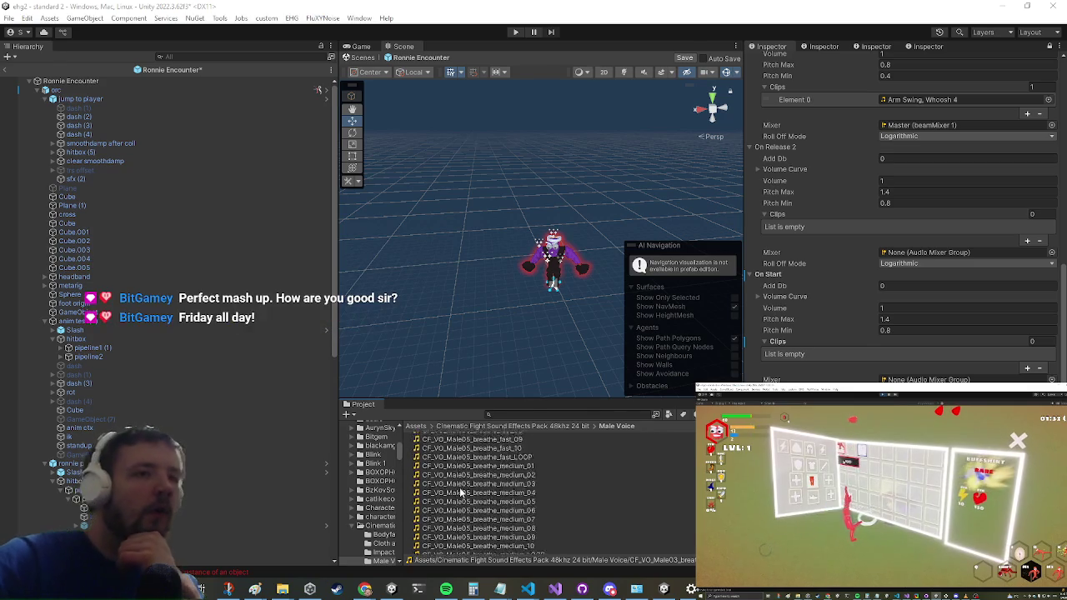
scroll(467, 492, down, 8)
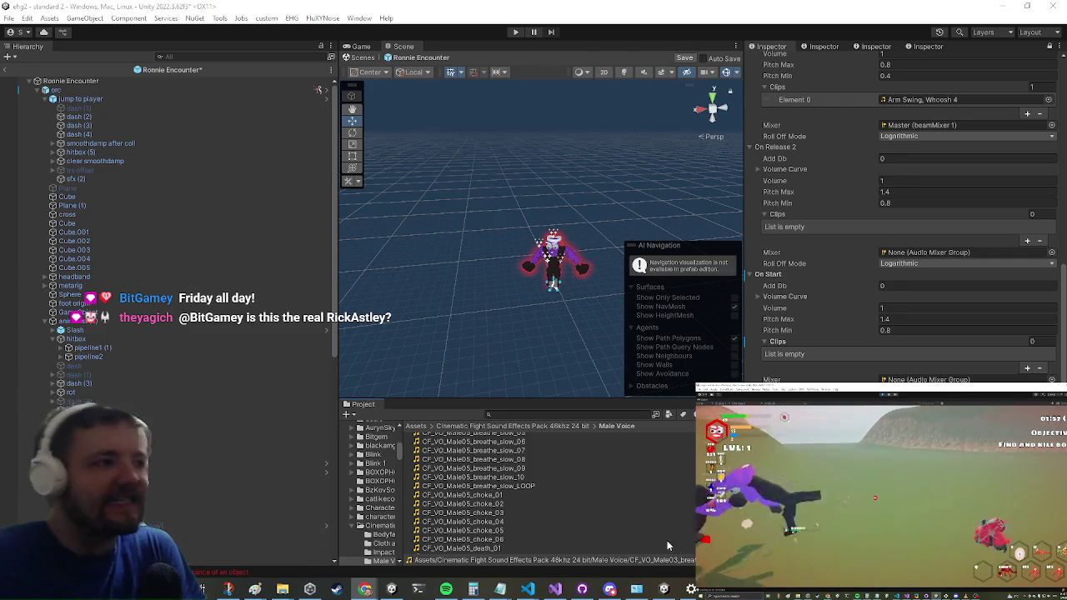
scroll(667, 535, down, 5)
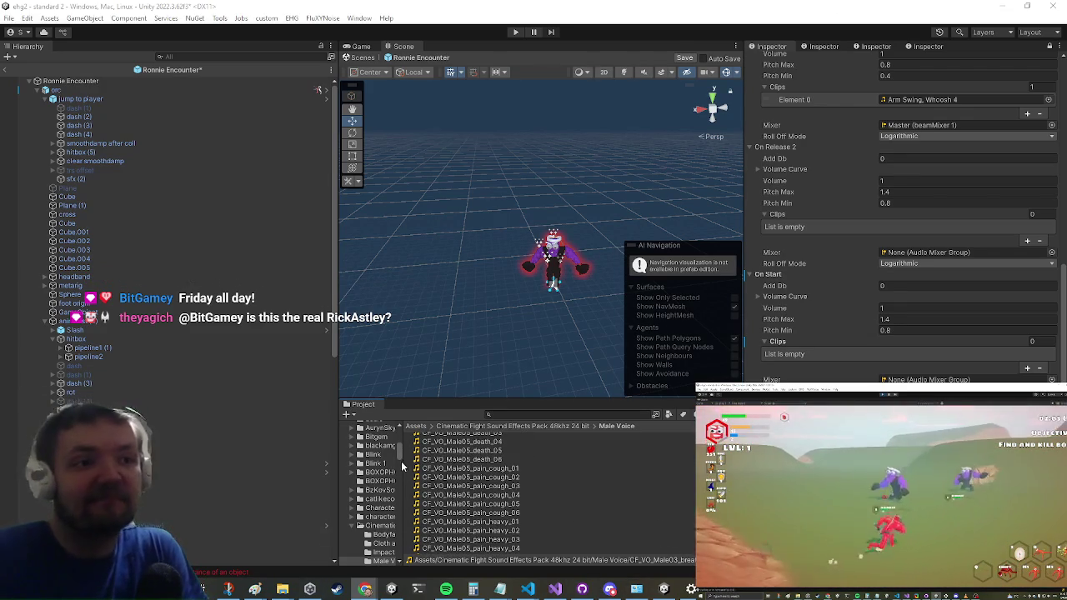
scroll(454, 499, down, 10)
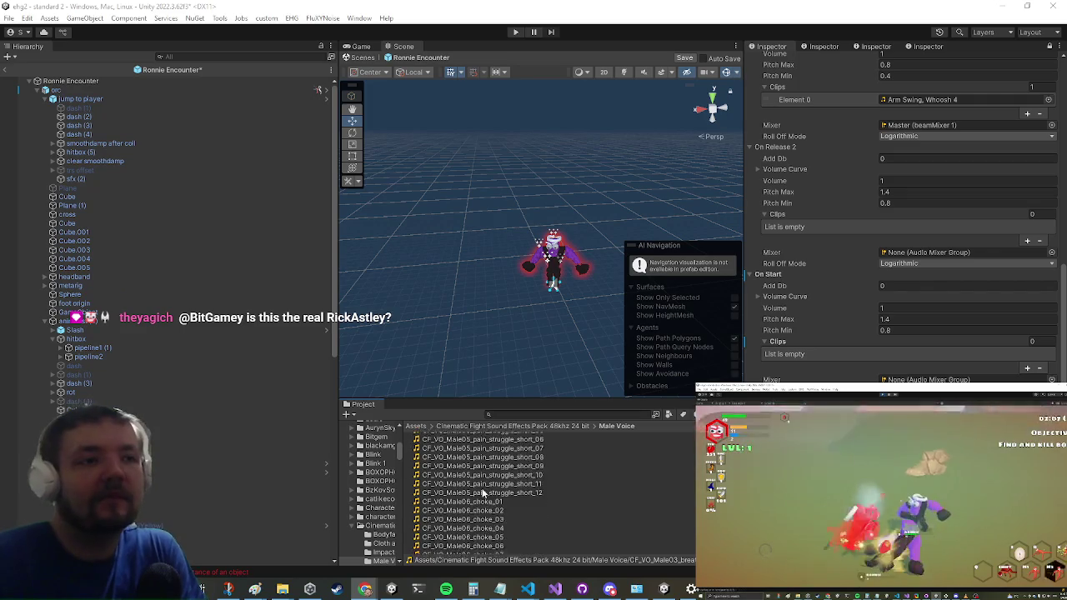
scroll(476, 497, up, 5)
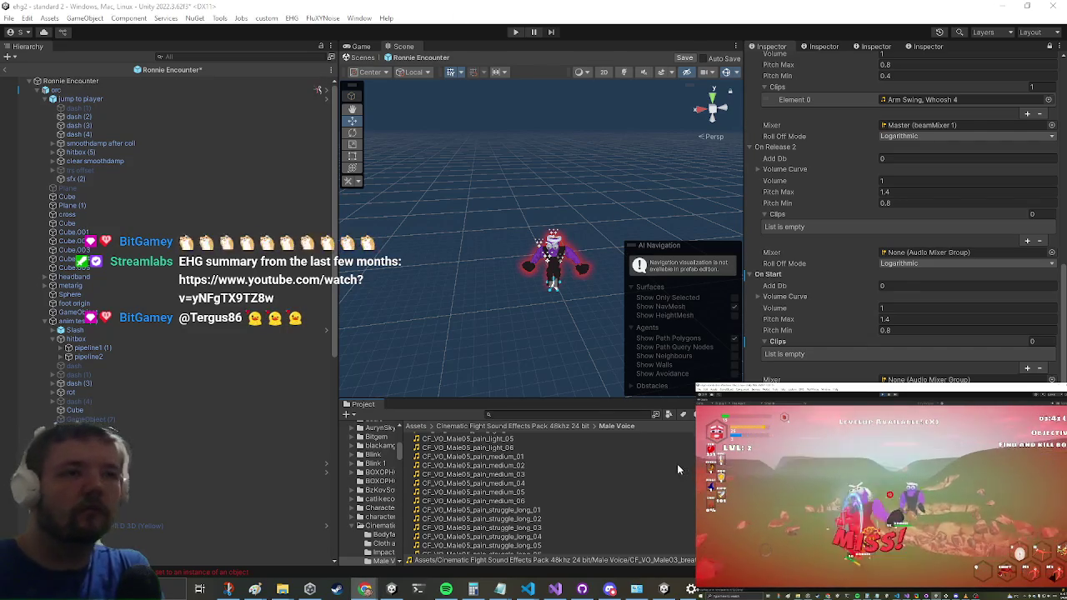
scroll(609, 472, up, 5)
scroll(594, 486, up, 5)
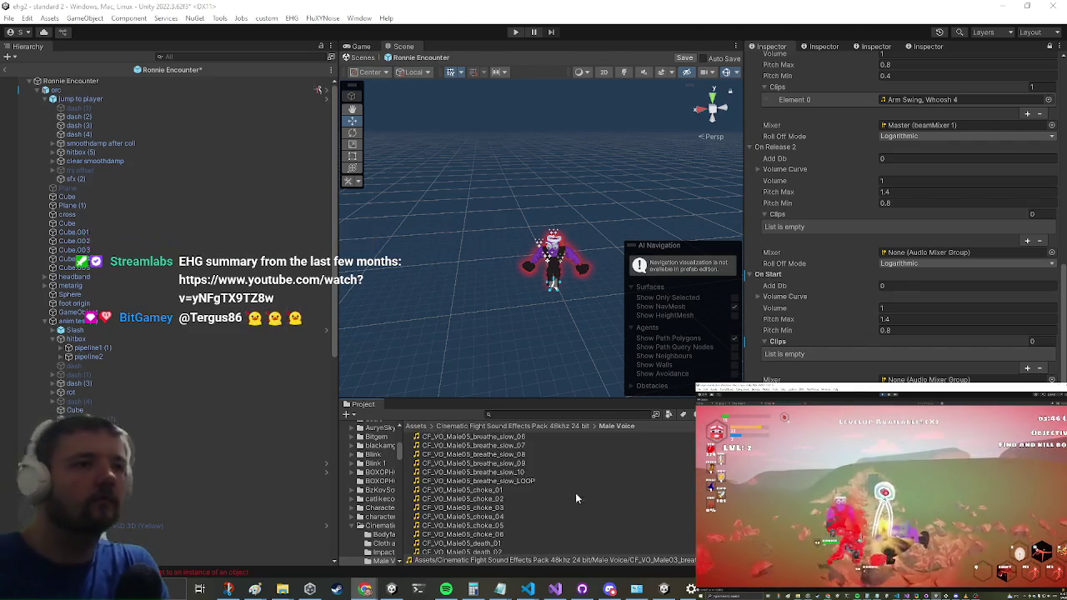
scroll(517, 492, up, 5)
scroll(504, 509, up, 5)
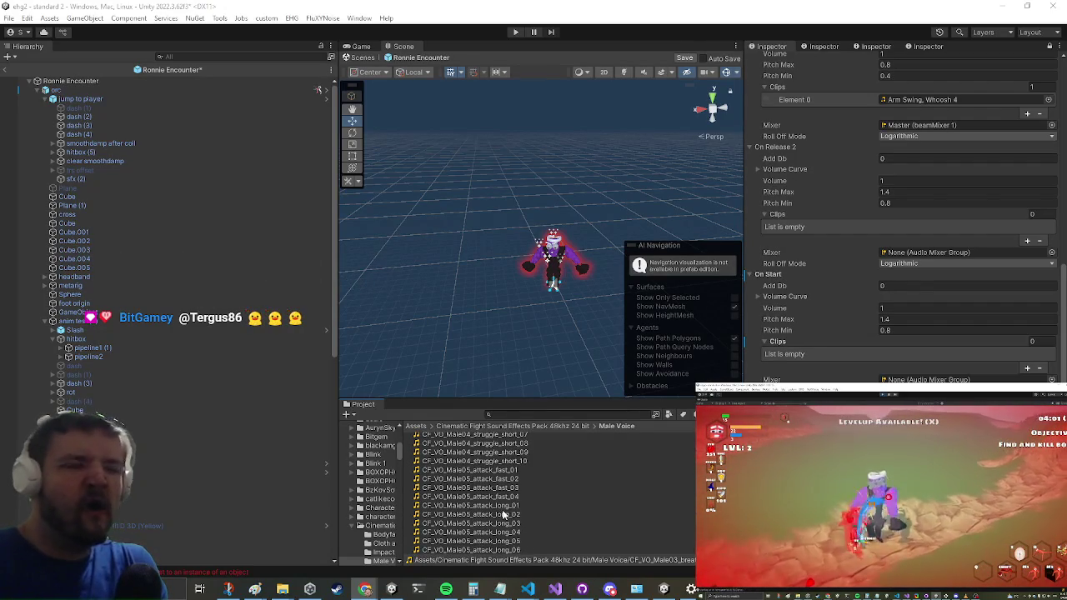
scroll(493, 490, up, 5)
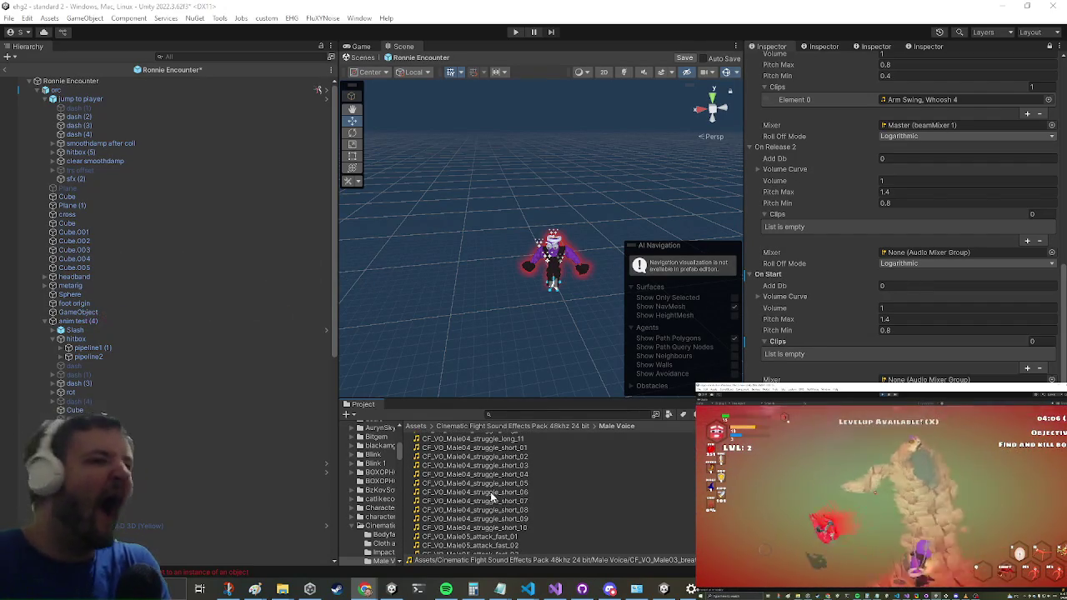
scroll(500, 490, up, 5)
scroll(507, 488, up, 5)
scroll(512, 477, up, 5)
scroll(524, 482, up, 5)
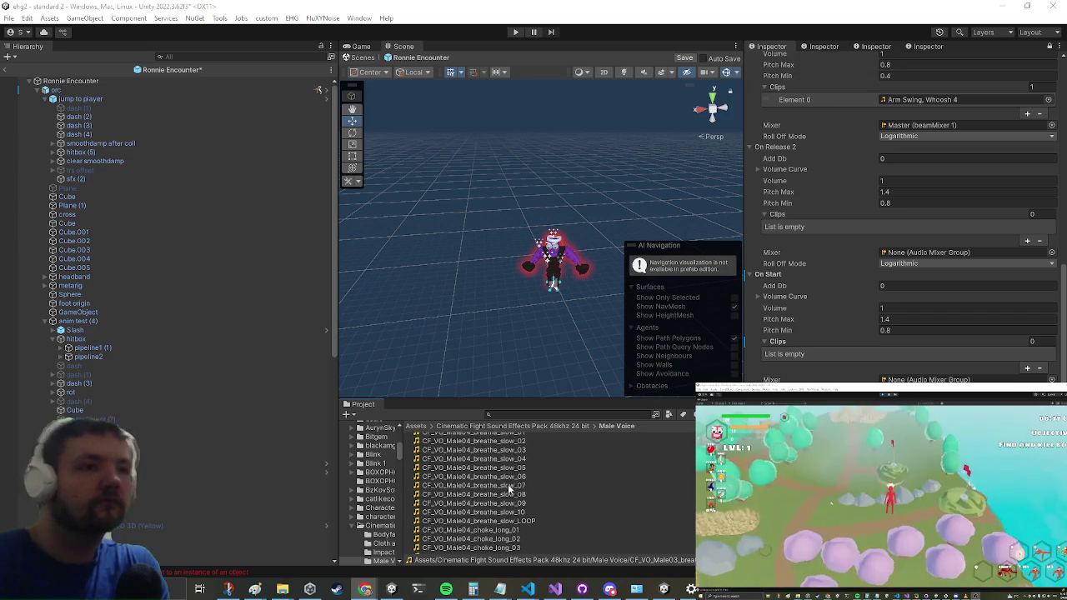
scroll(508, 484, up, 5)
scroll(520, 478, up, 5)
scroll(518, 482, up, 5)
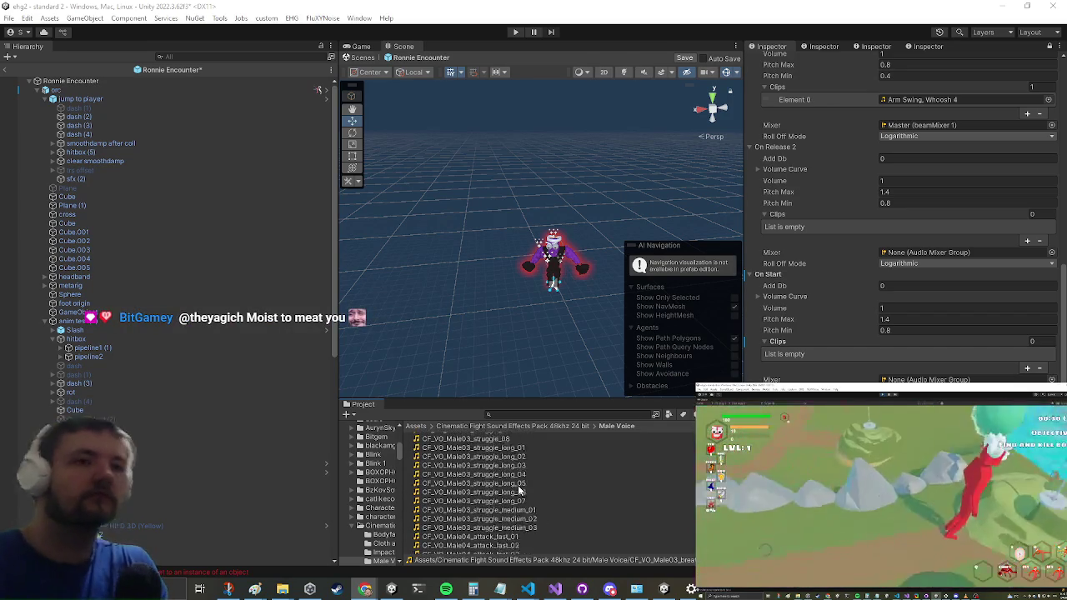
scroll(506, 493, up, 5)
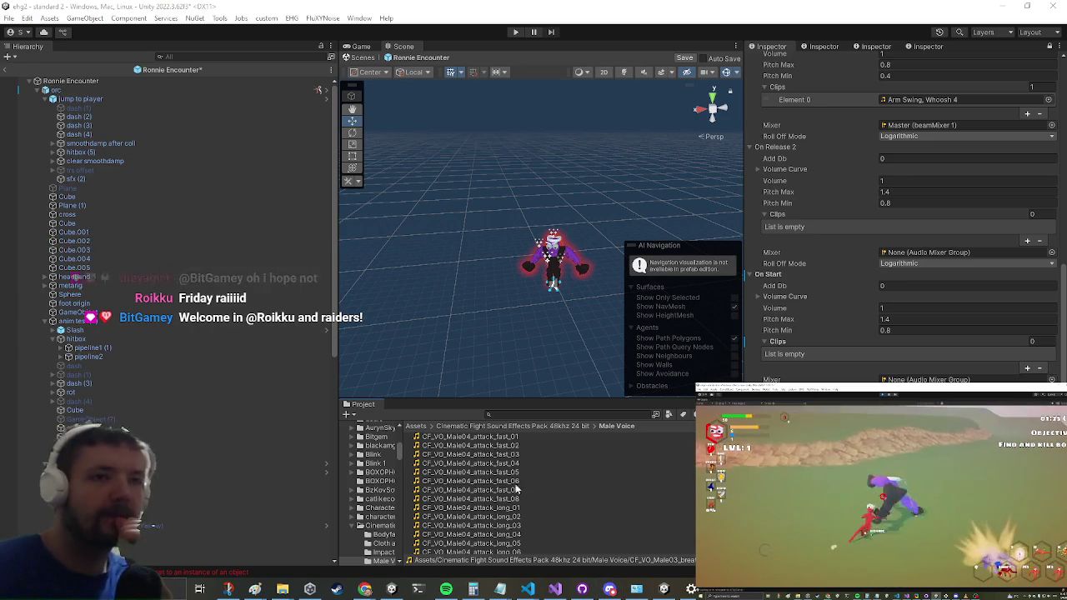
scroll(464, 465, up, 10)
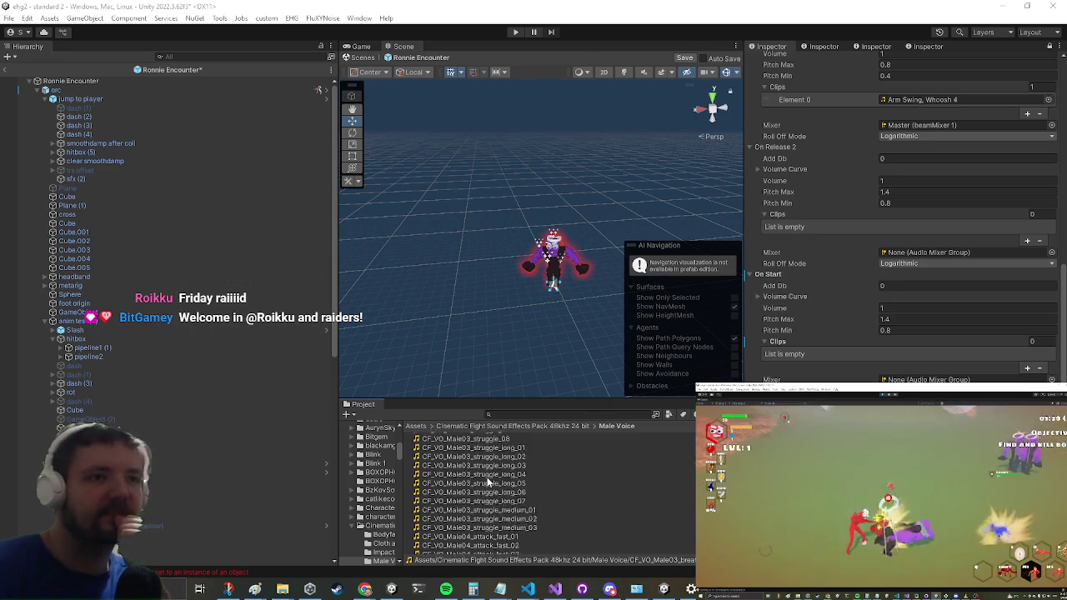
scroll(464, 468, up, 8)
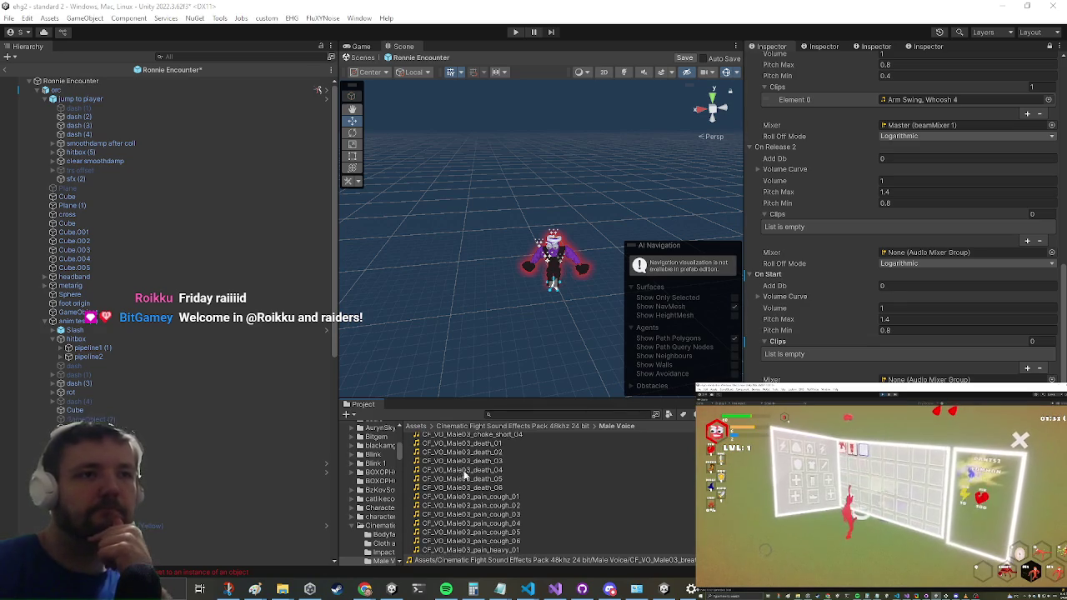
scroll(470, 479, up, 6)
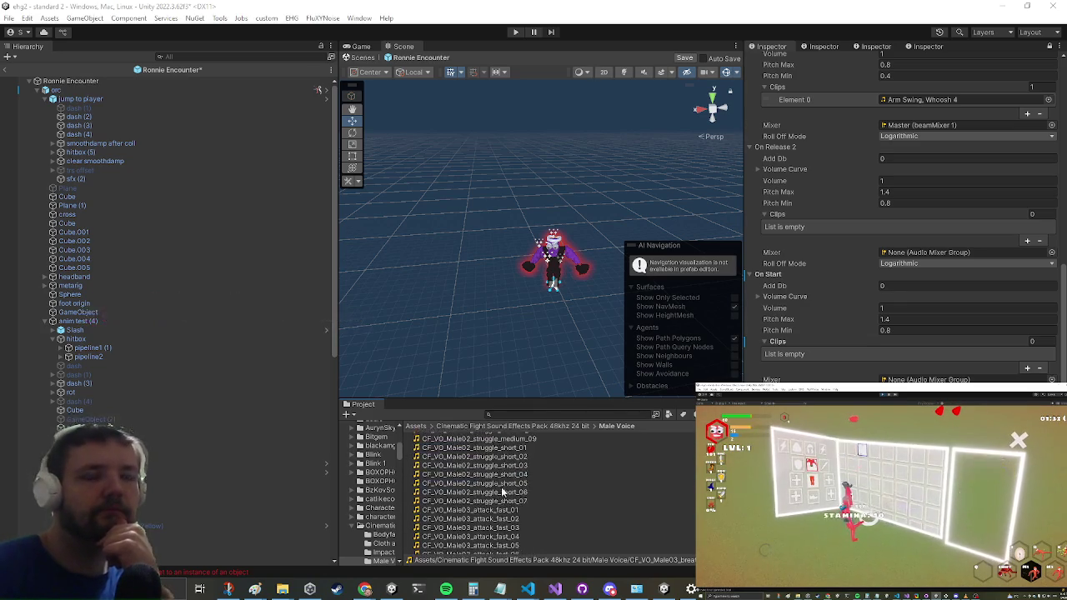
scroll(471, 479, up, 6)
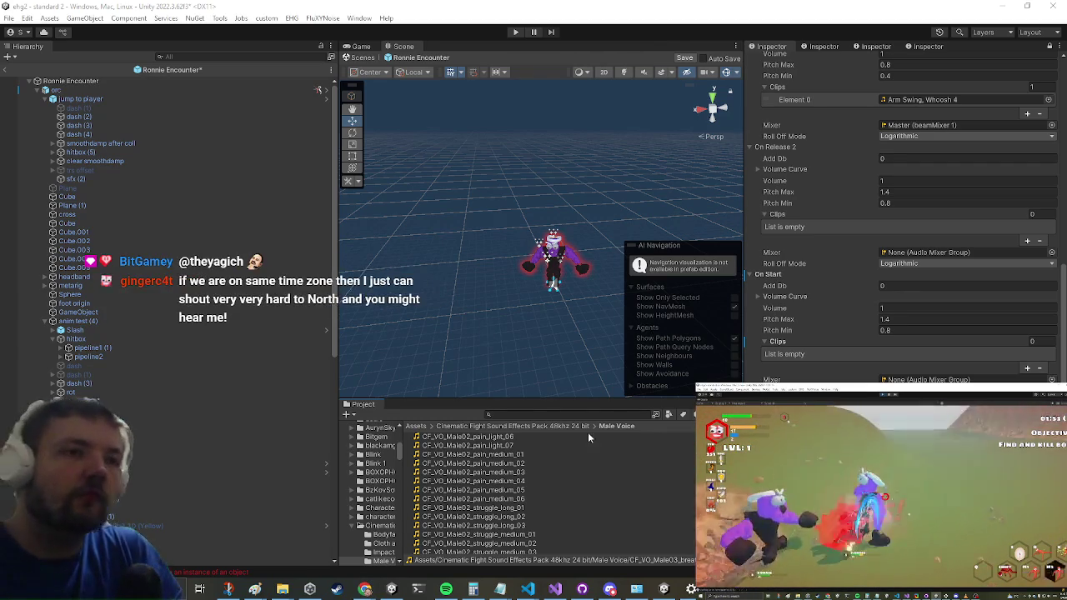
click(529, 426)
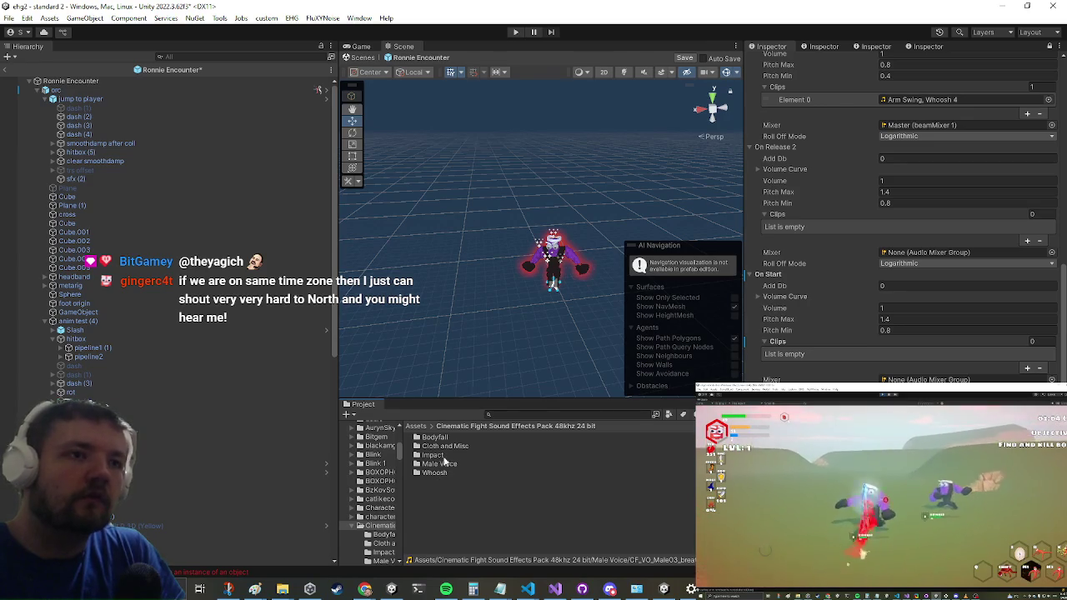
- Locate scream 1 and scream 2 in the Ultimate SFX Bundle's Hero Voice Jack folder
click(415, 426)
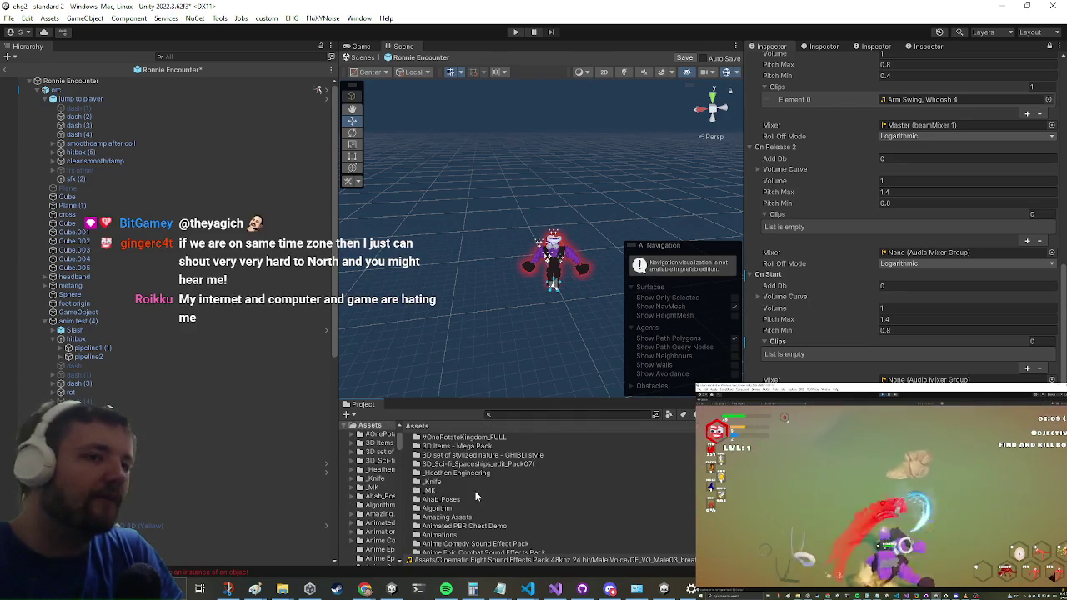
scroll(476, 497, down, 3)
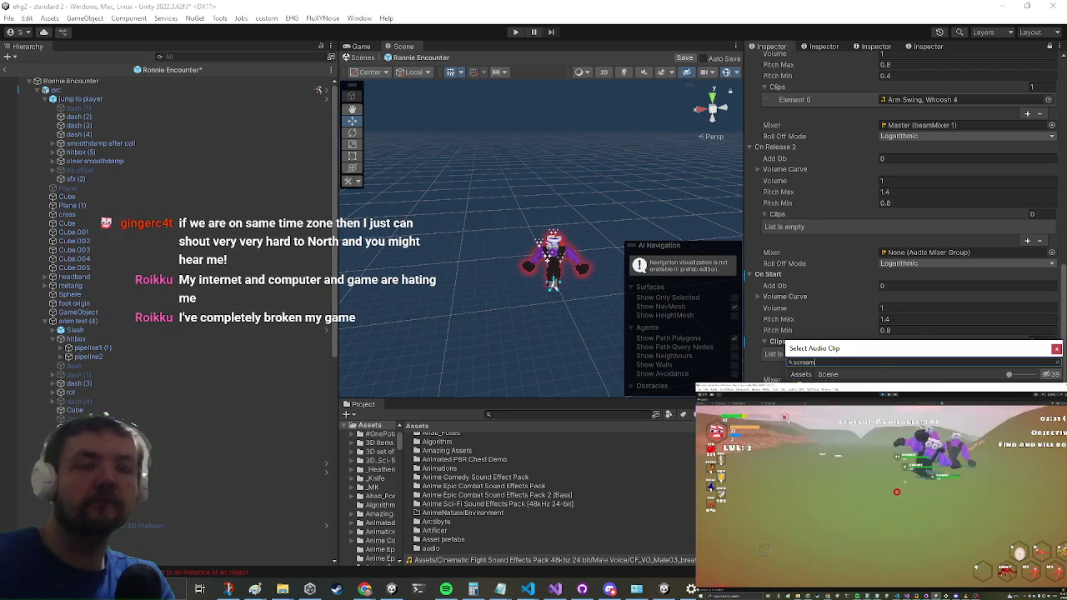
key(Escape)
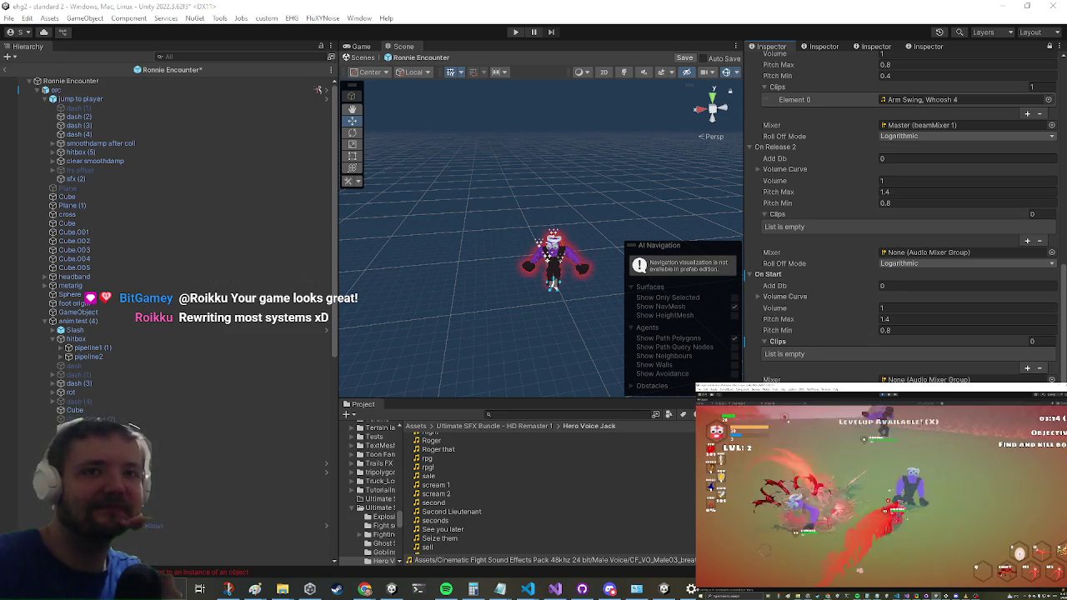
click(1028, 368)
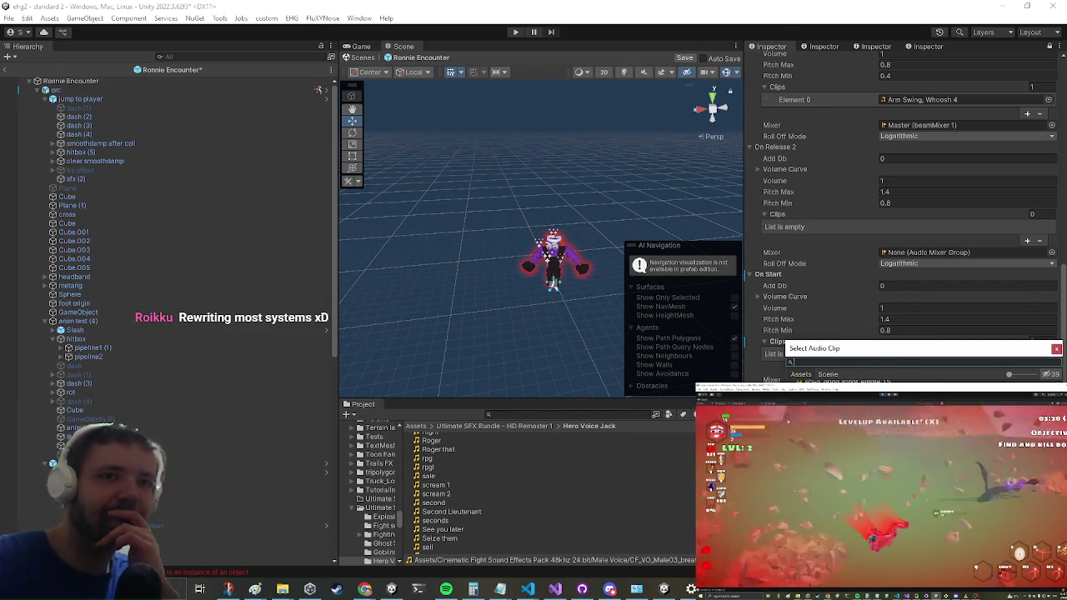
- Search the On Start clip picker for 'sc' and reveal Huge Monster Scream 1 in Various Monsters
click(1057, 348)
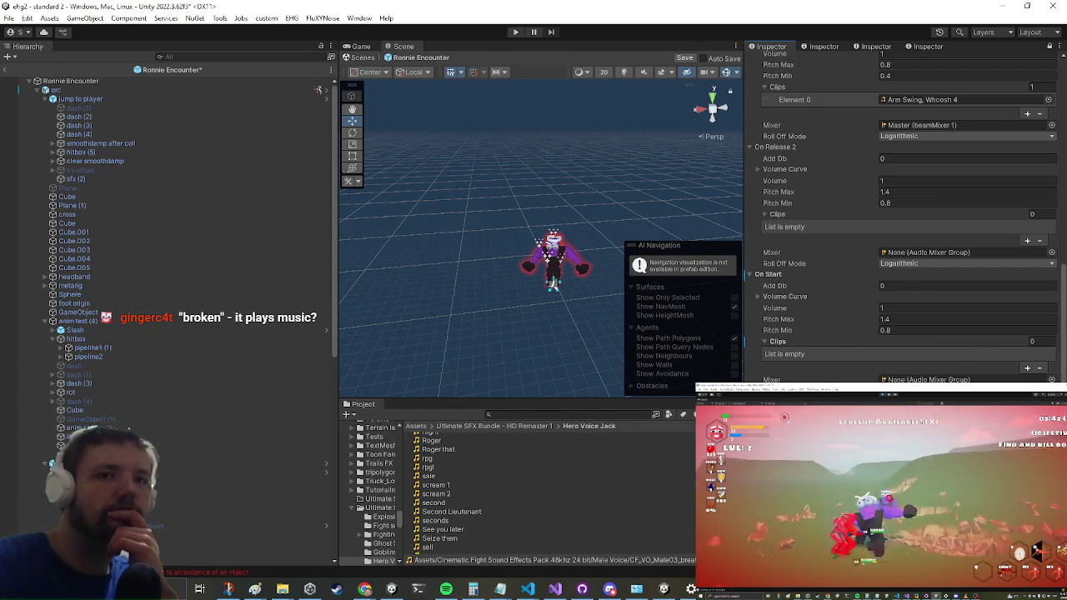
click(1027, 368)
text(scream)
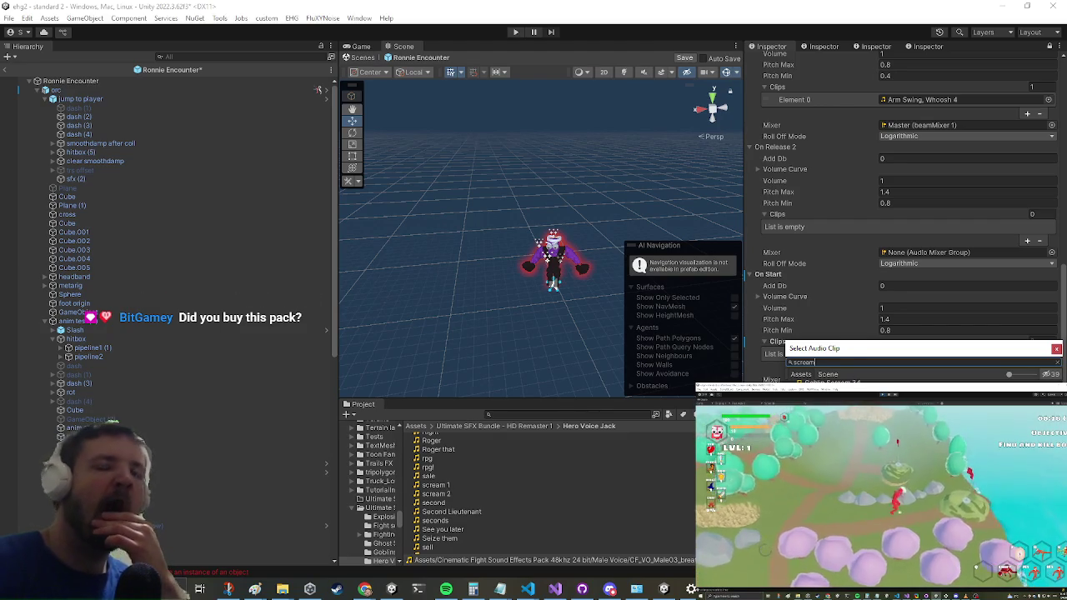
key(Return)
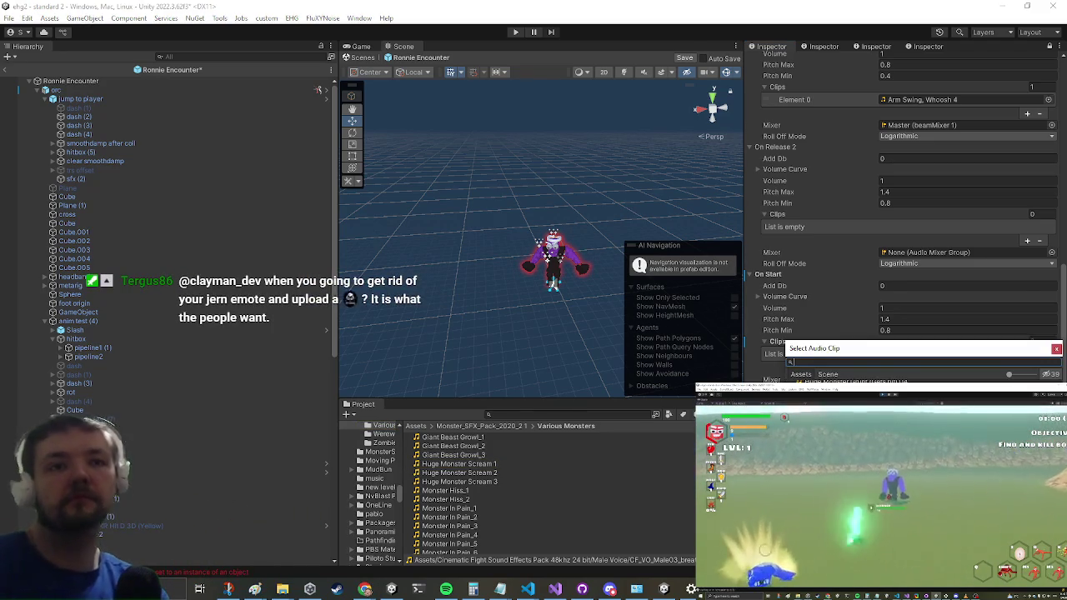
key(Escape)
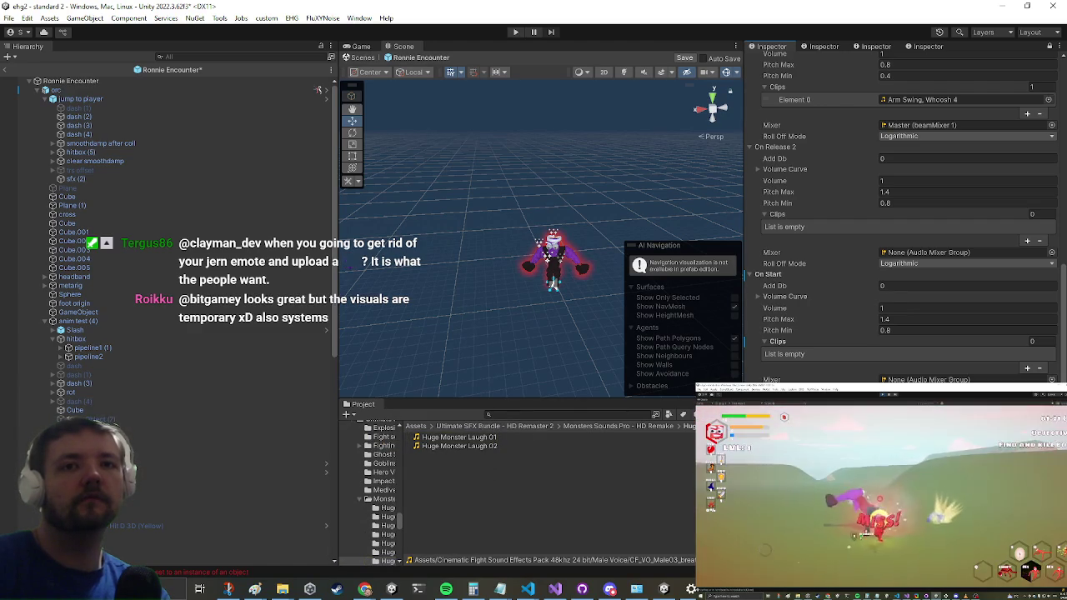
scroll(909, 234, down, 1)
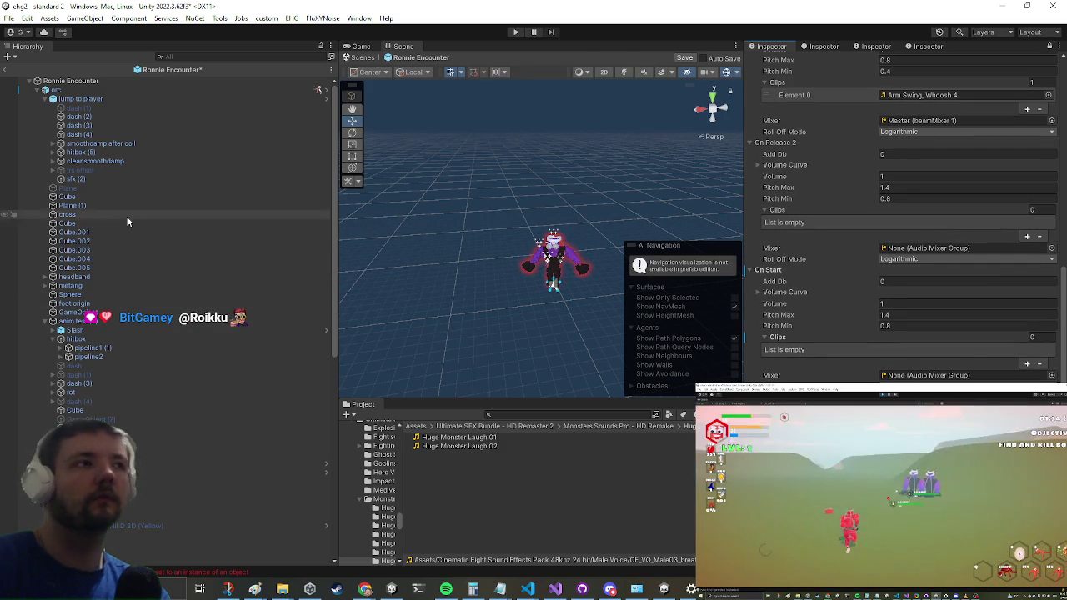
- Exit Ronnie Encounter prefab mode back to the standard 2 scene
scroll(118, 276, down, 10)
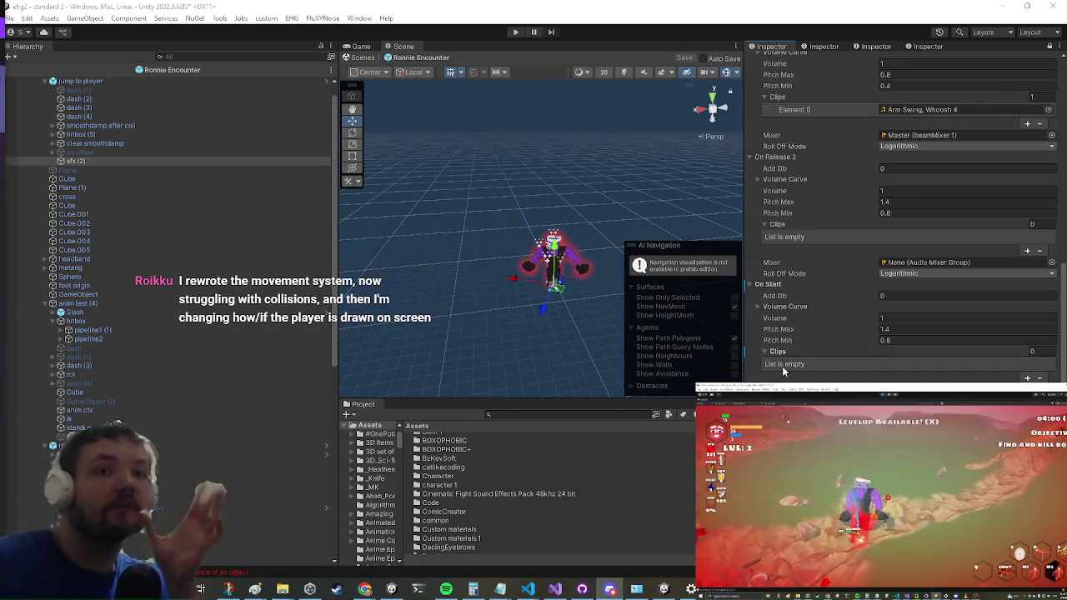
scroll(186, 225, up, 2)
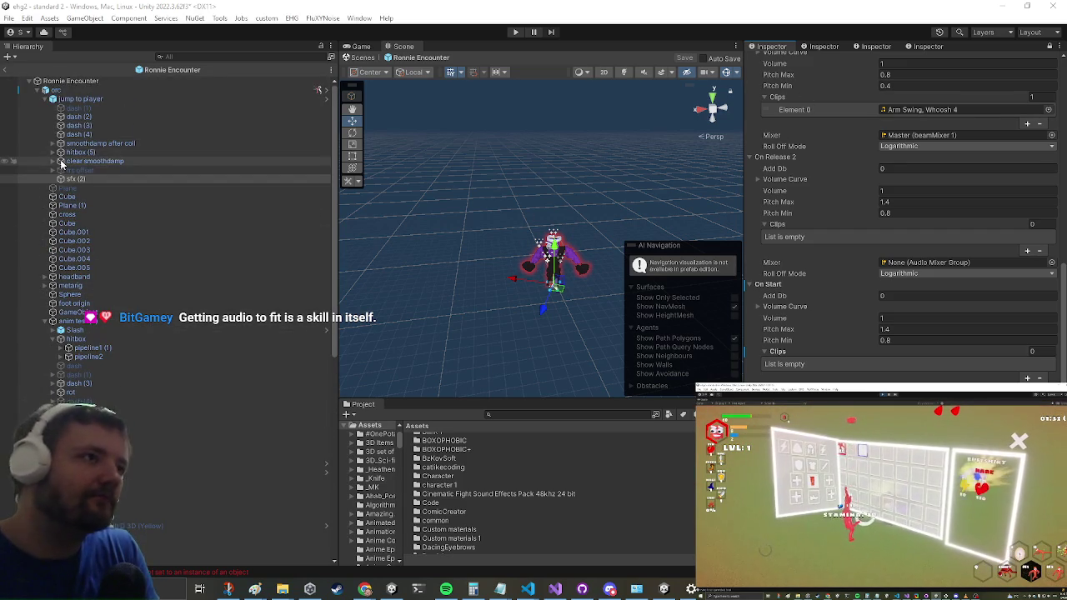
click(5, 71)
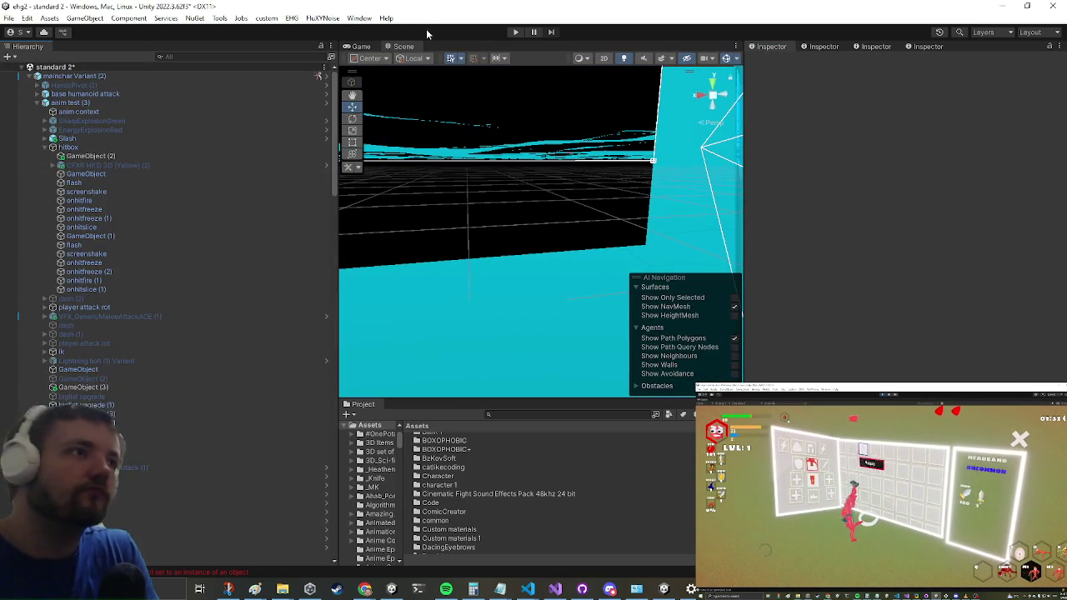
- Enter play mode and maximize the Game view
click(515, 32)
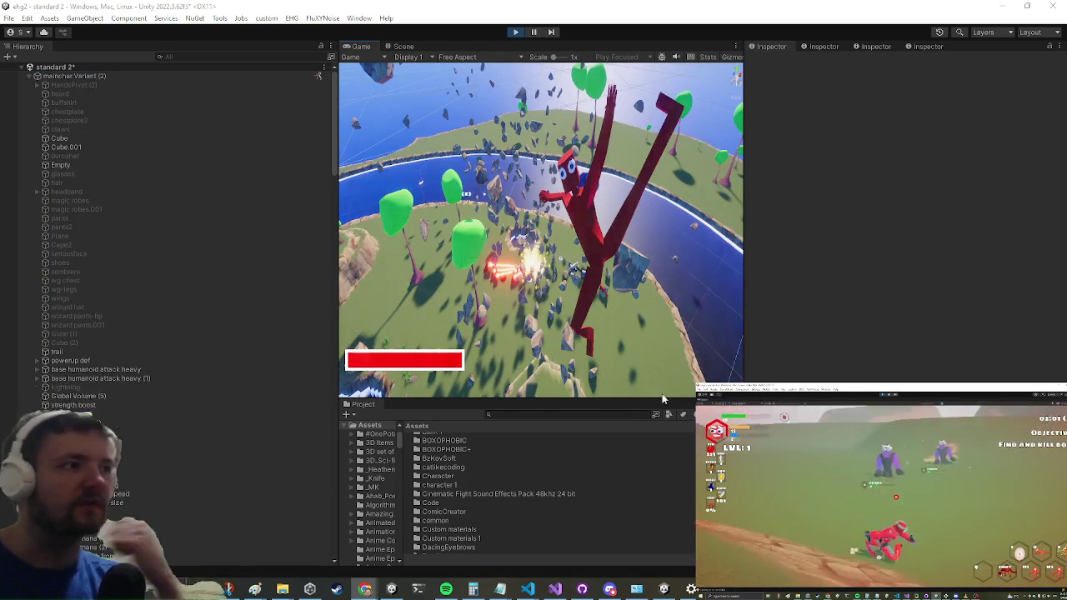
key(shift+space)
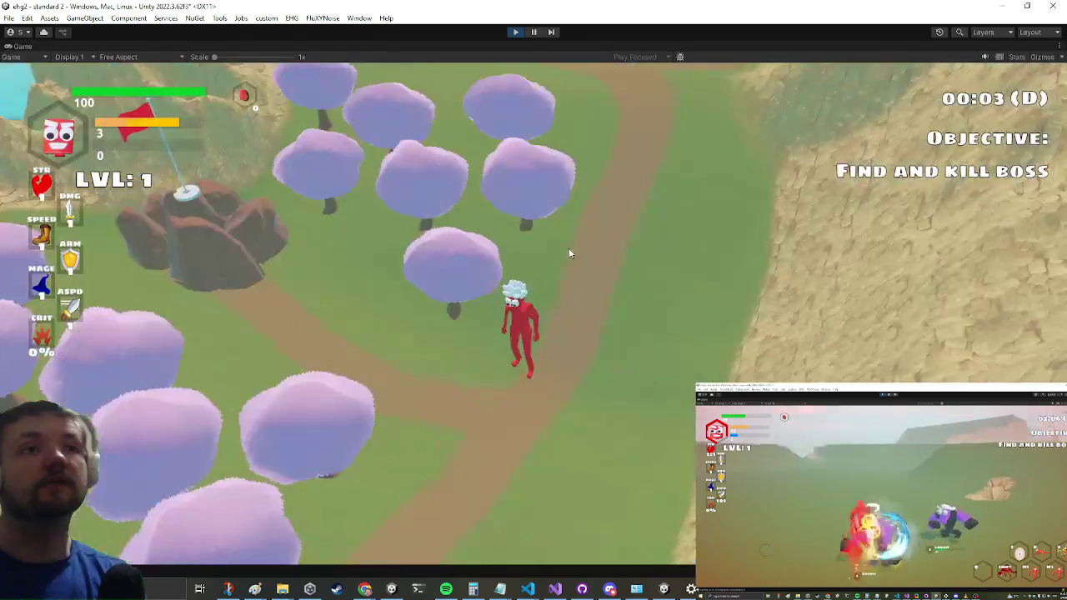
- Enter the STANDARD 3 level and attack the blue enemy
key(a)
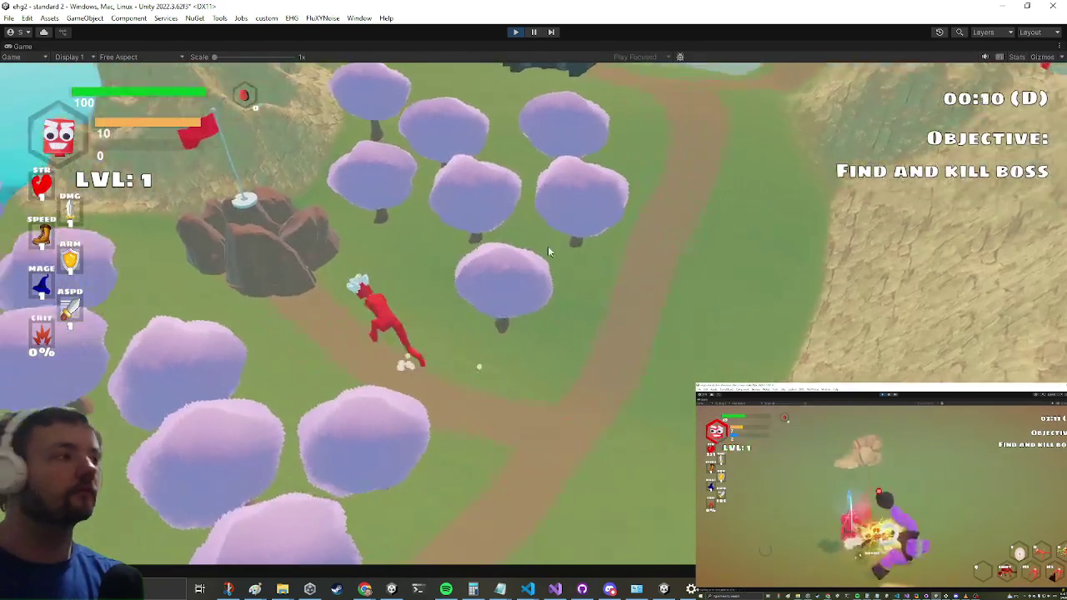
key(e)
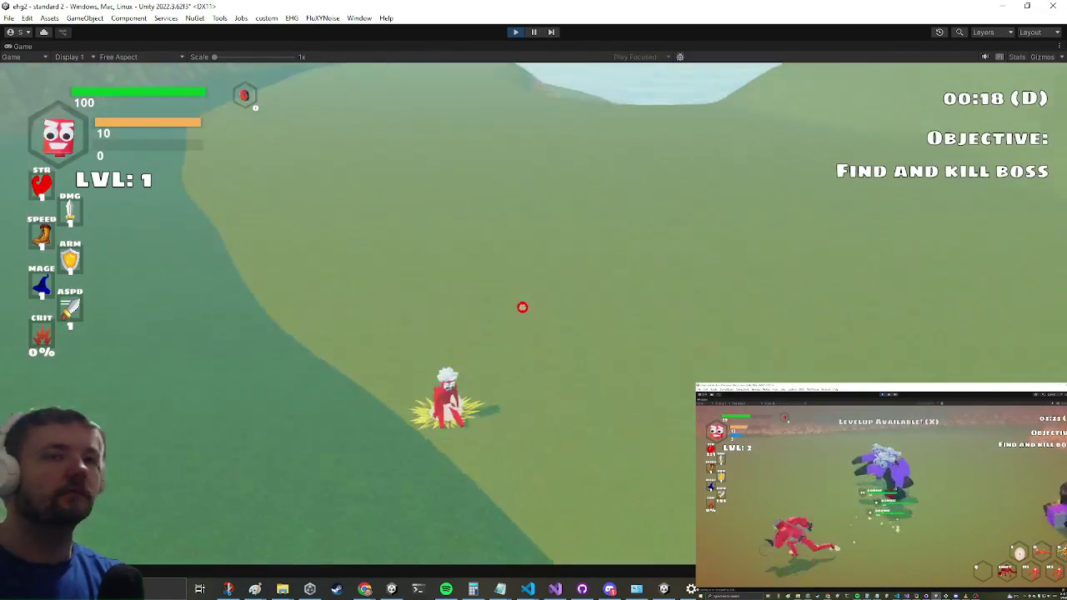
key(a)
key(a)
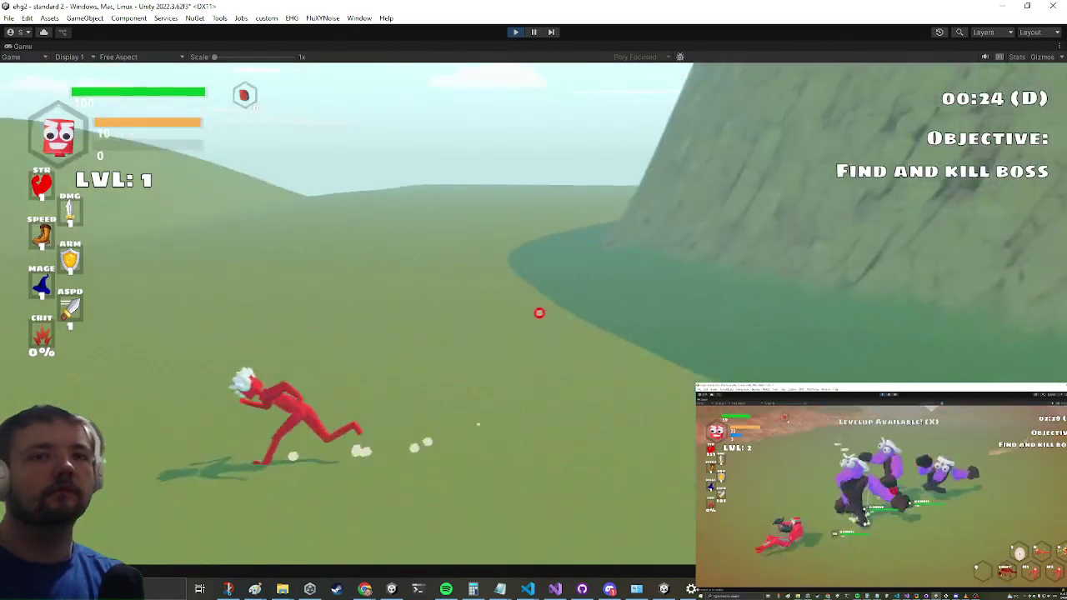
key(d)
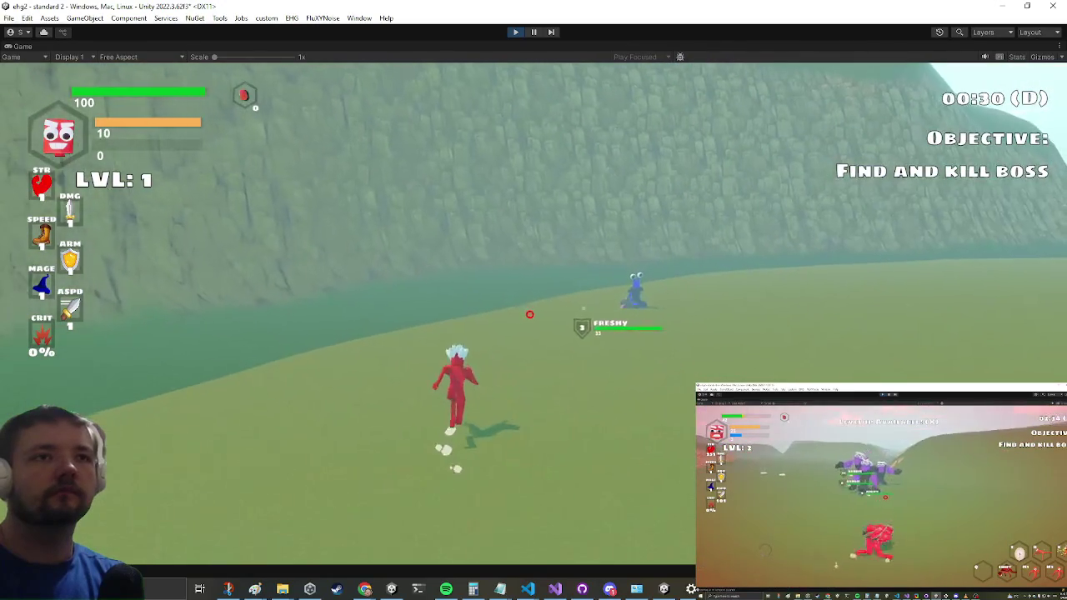
key(a)
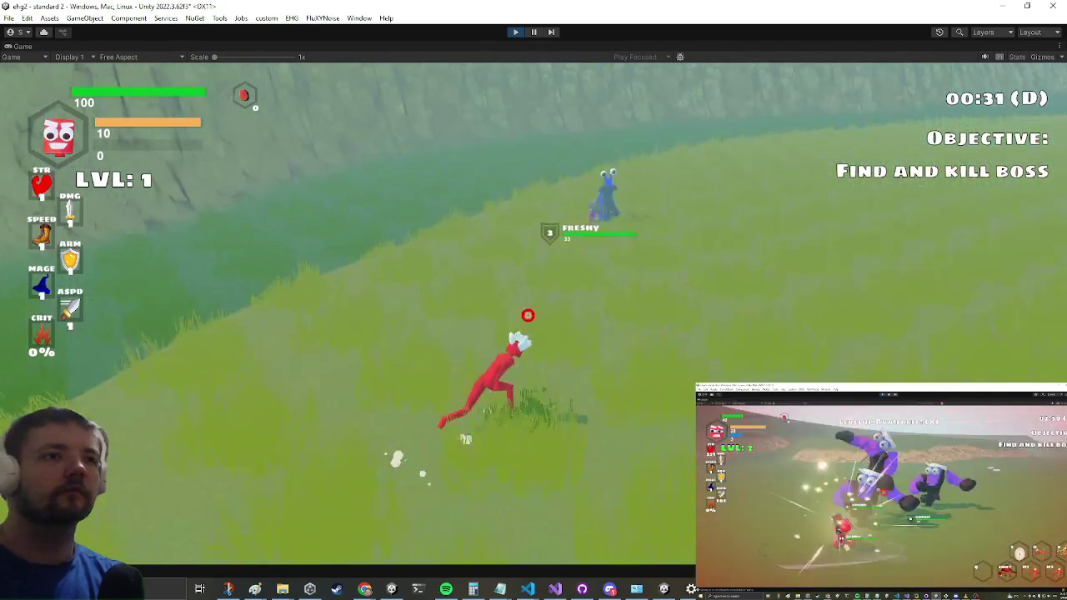
key(d)
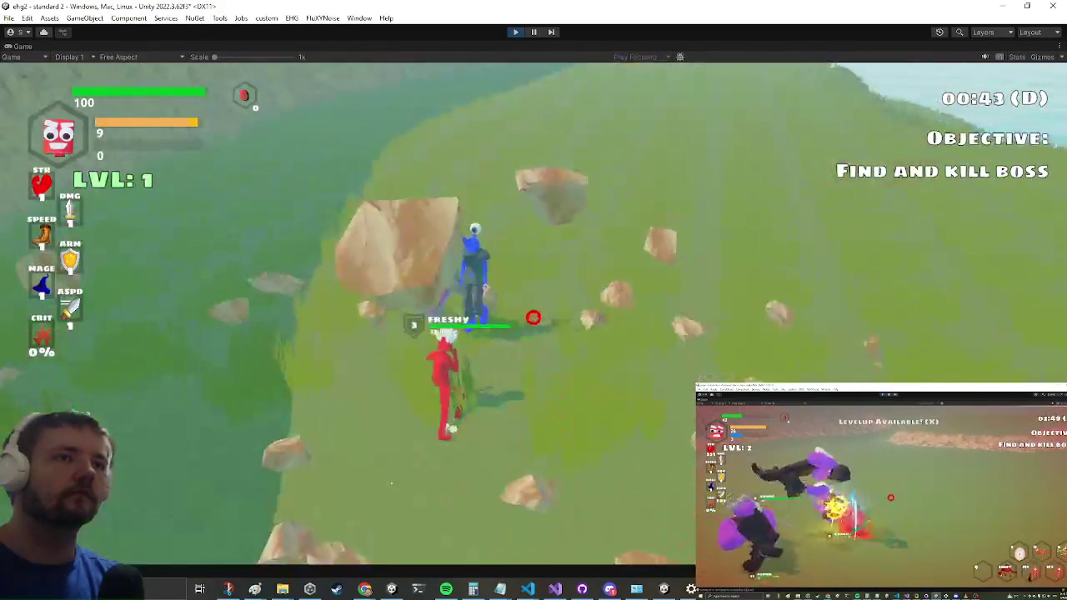
click(540, 317)
click(535, 317)
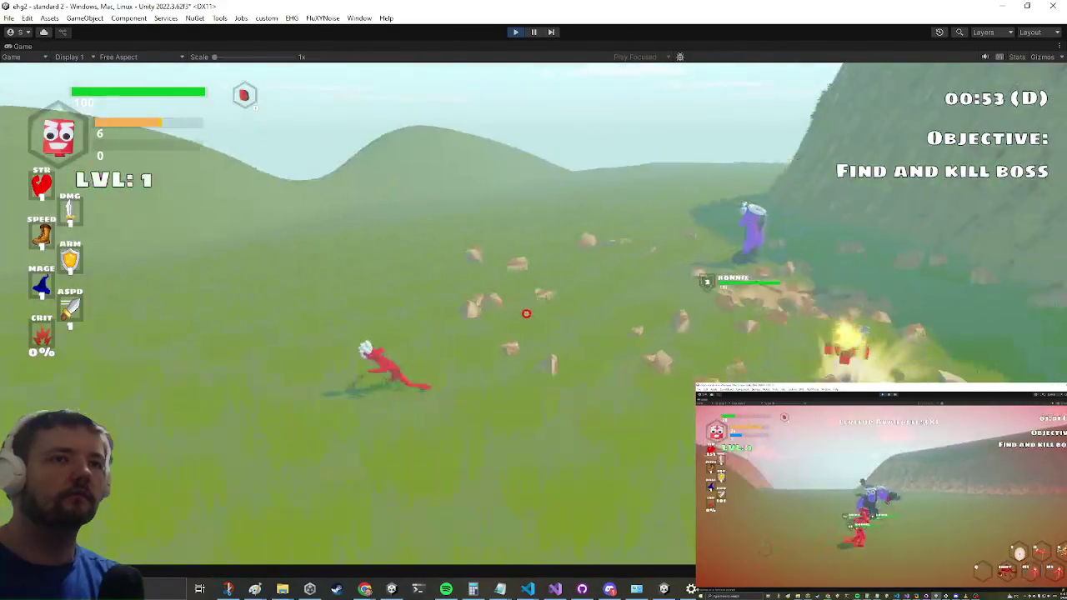
- Fight the purple Ronnie boss, dodge rolling and retreating from its attacks
key(w)
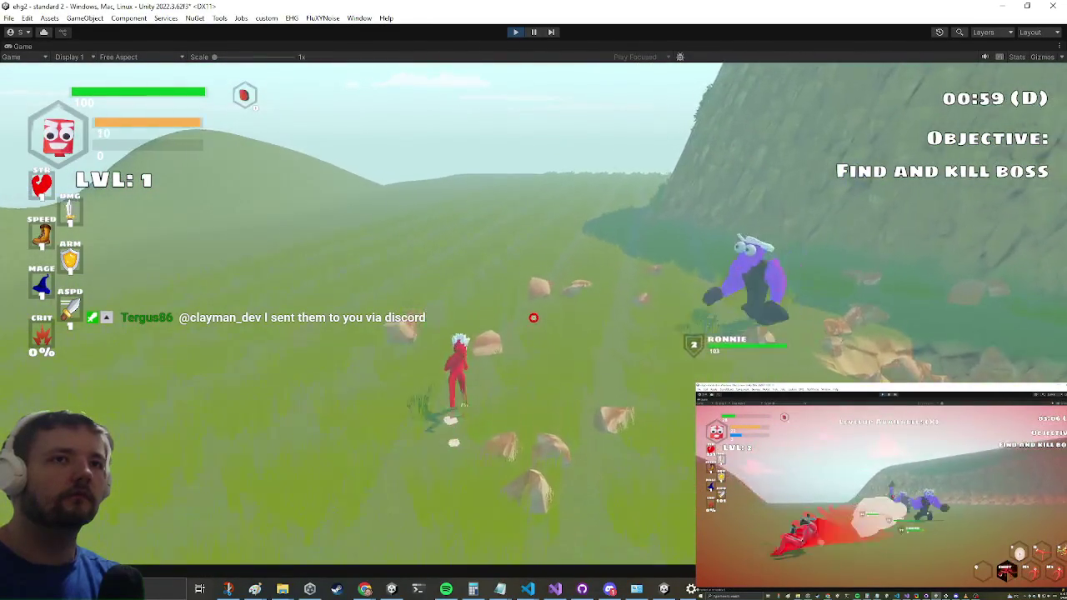
click(548, 310)
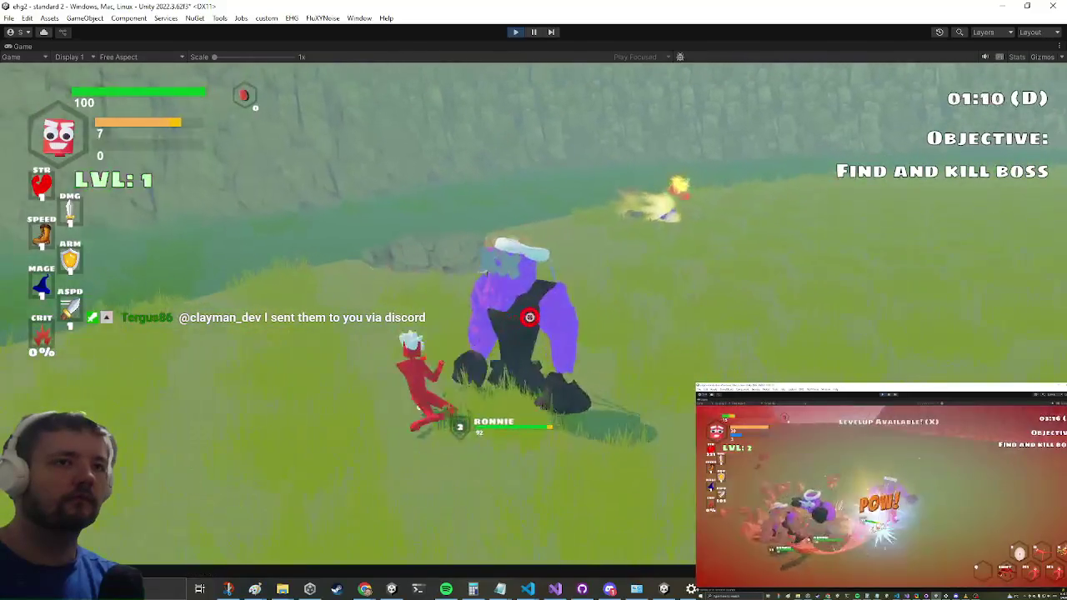
click(529, 312)
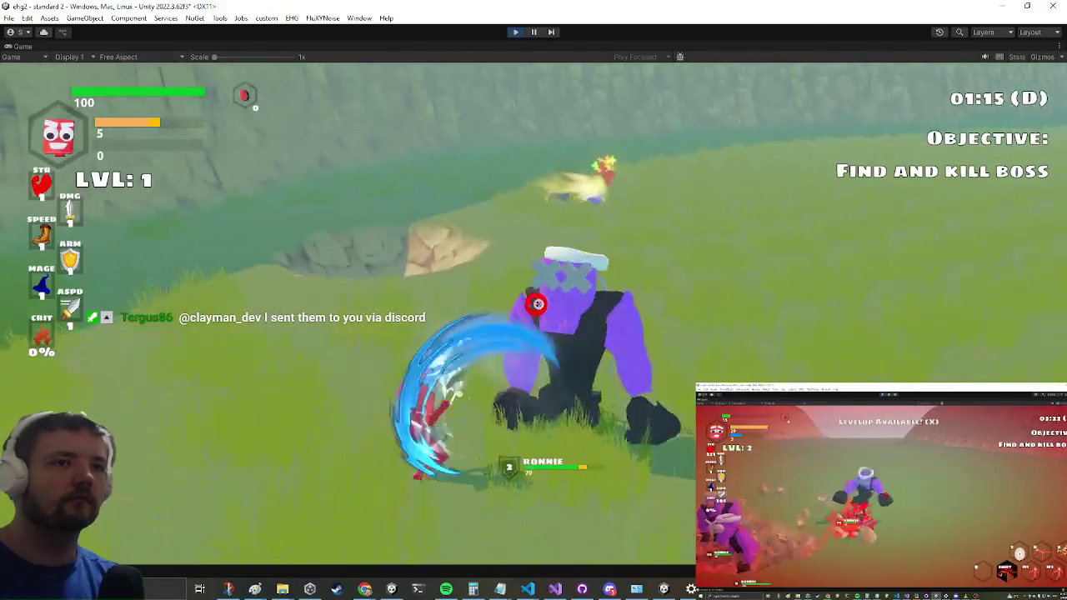
click(529, 313)
click(528, 314)
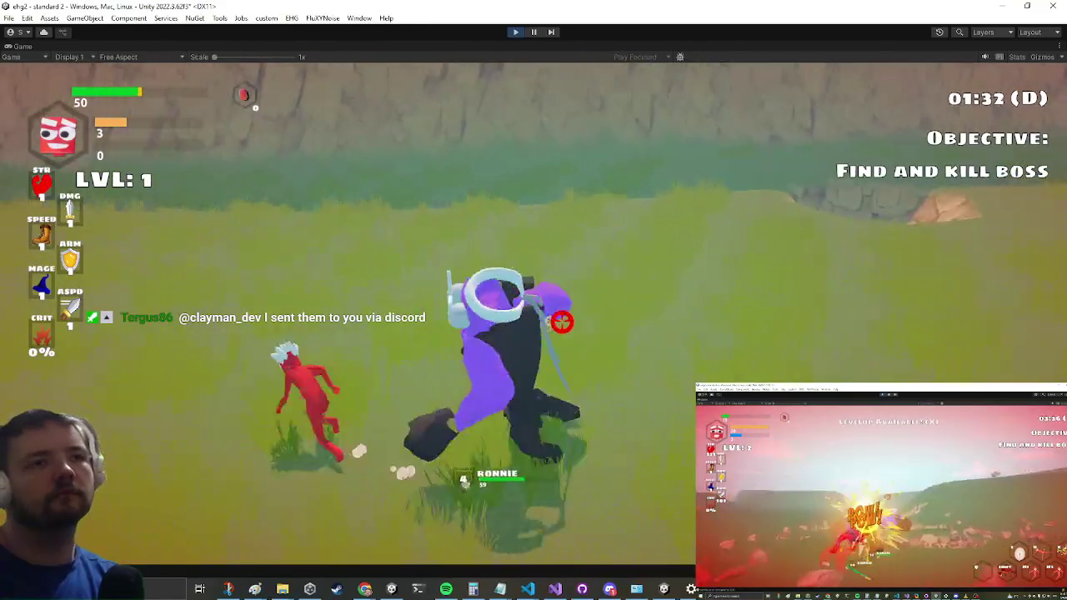
key(space)
key(a)
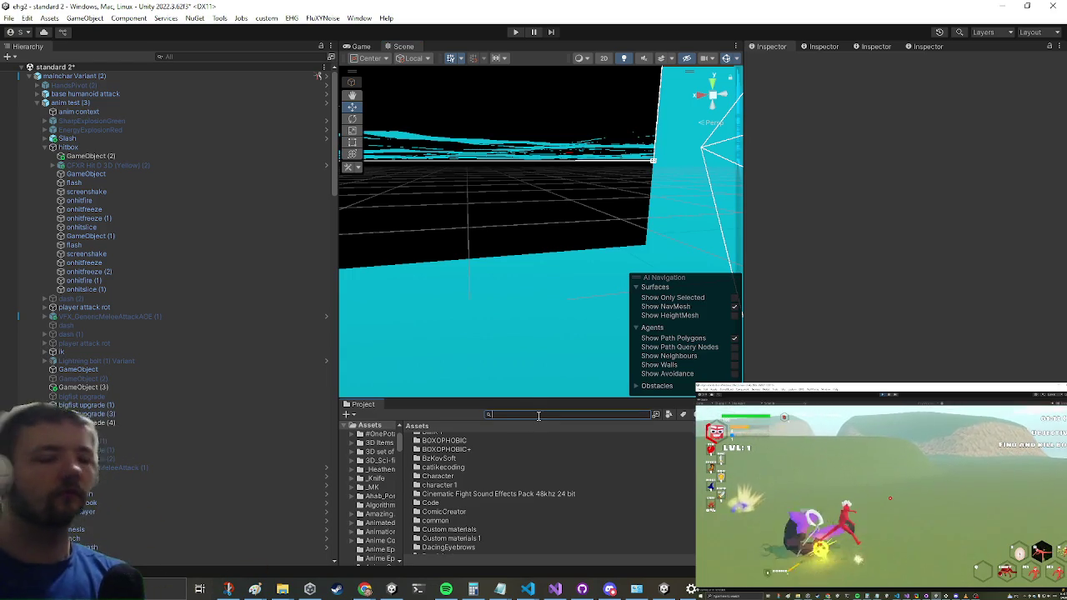
- Find the Ronnie Encounter prefab with the 'ronnie enc' search and open it for editing
text(ronnie enc)
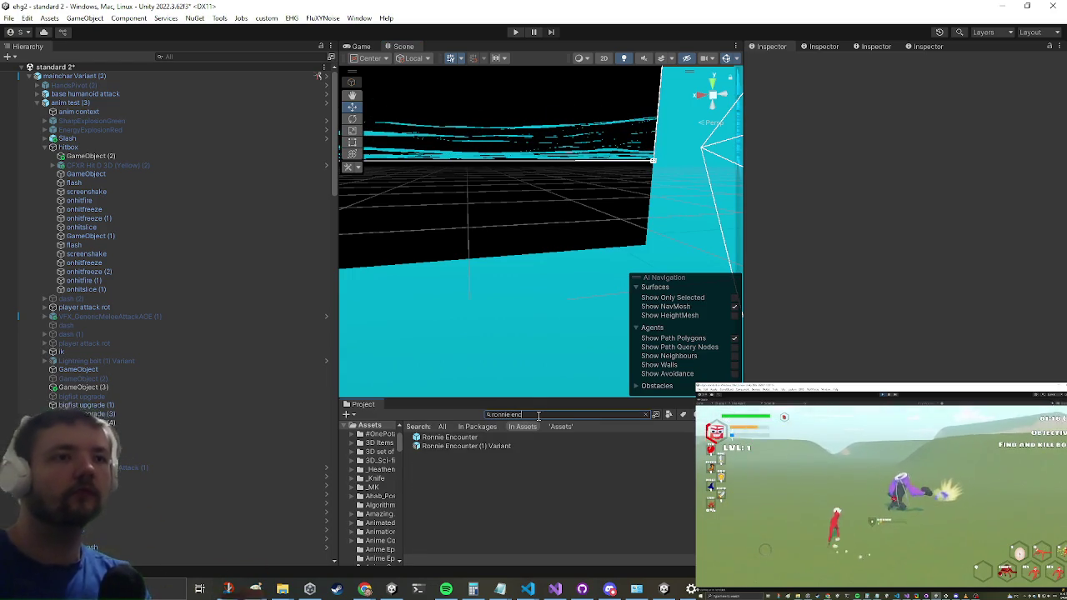
double_click(442, 438)
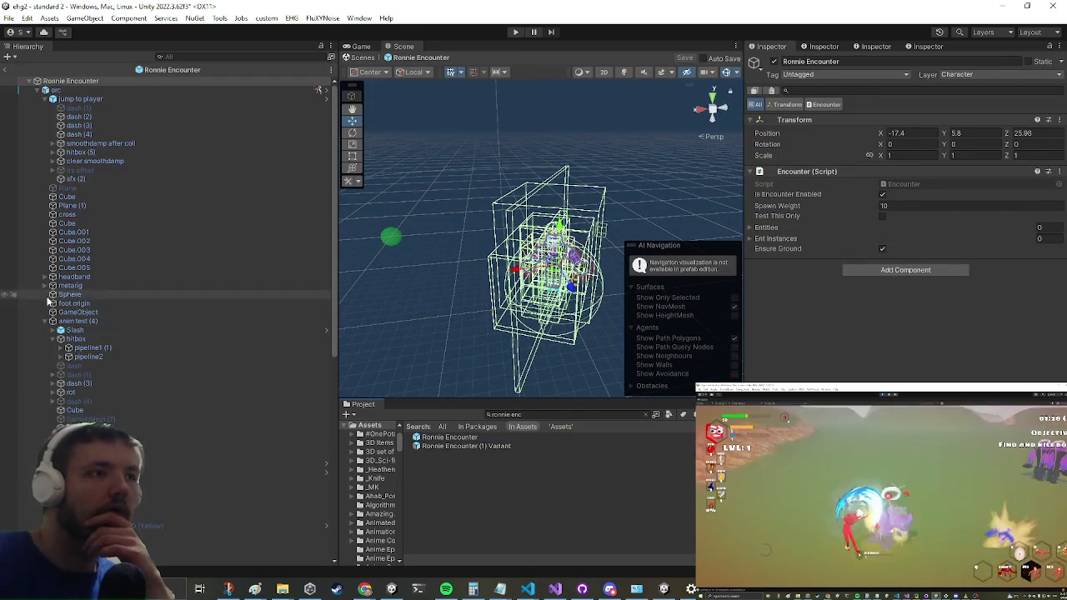
scroll(106, 282, down, 6)
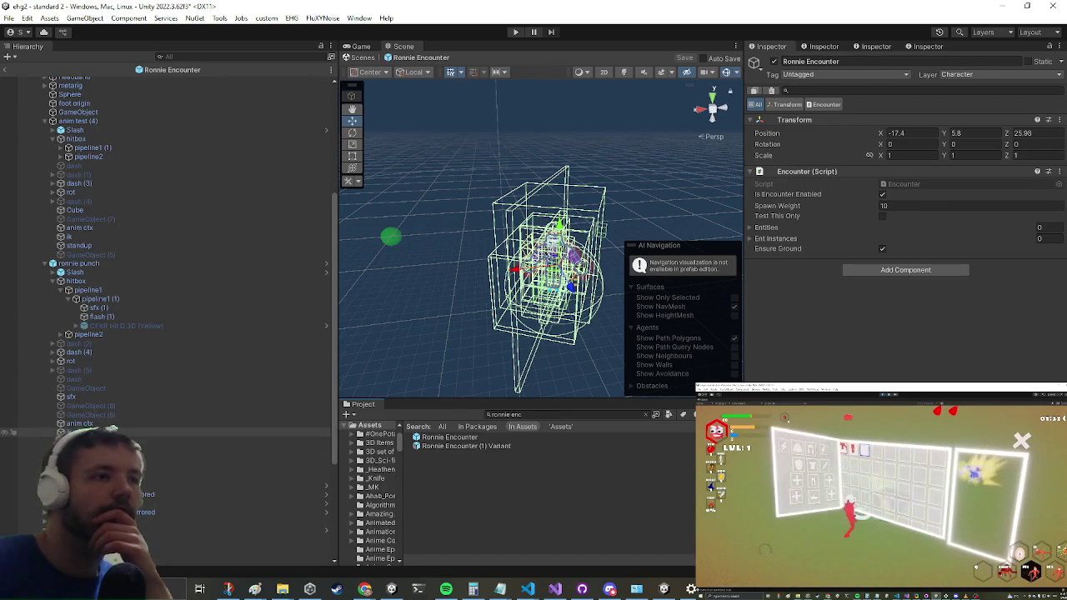
scroll(125, 467, down, 4)
- Select the ronnie punch group's sfx object and view its six Swing On Release clips
click(100, 458)
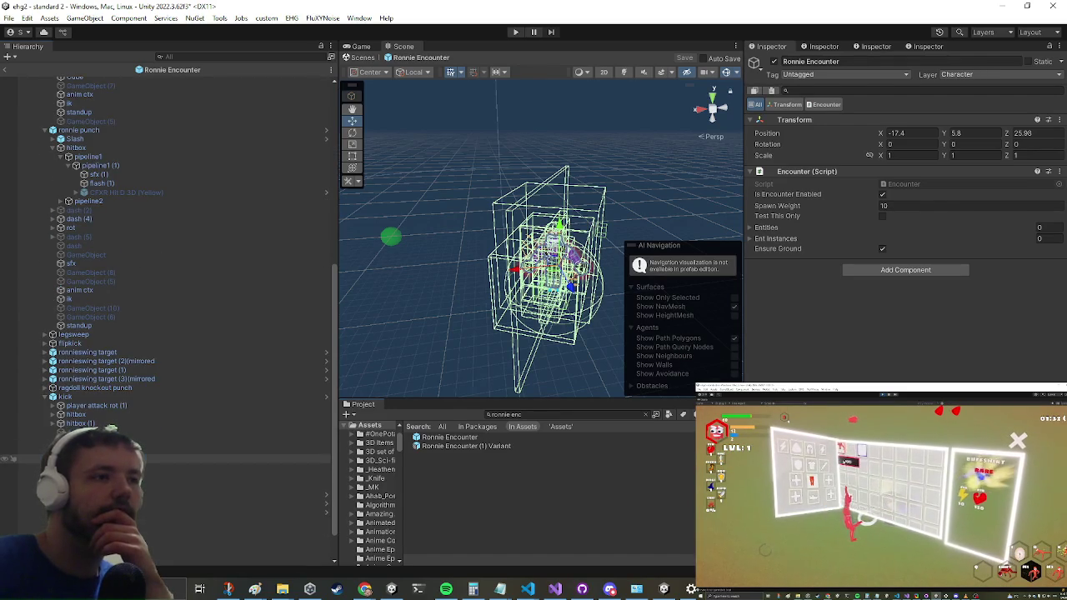
click(100, 450)
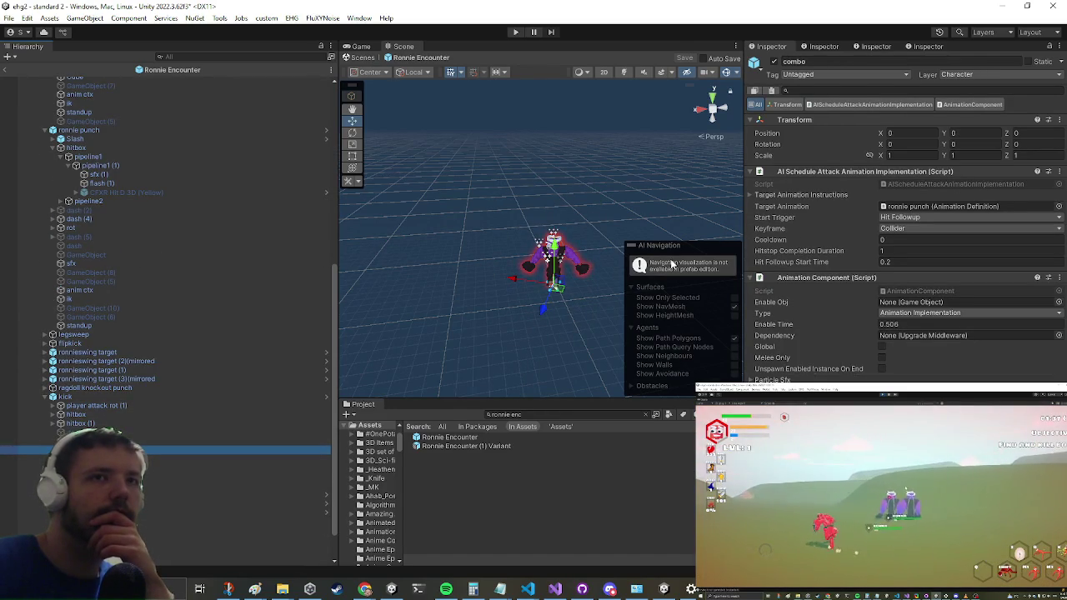
click(12, 433)
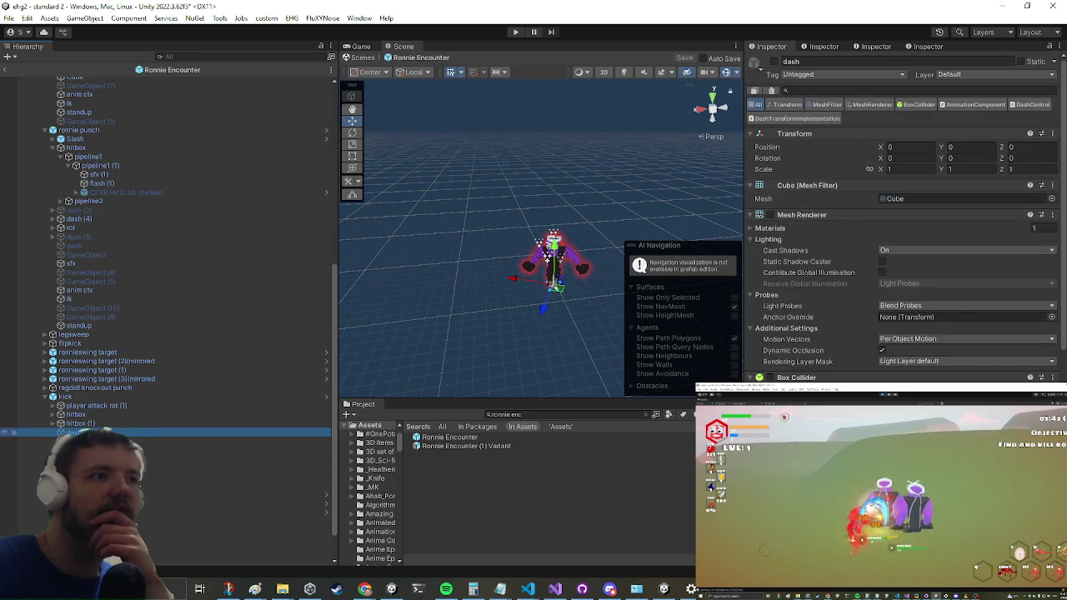
click(12, 441)
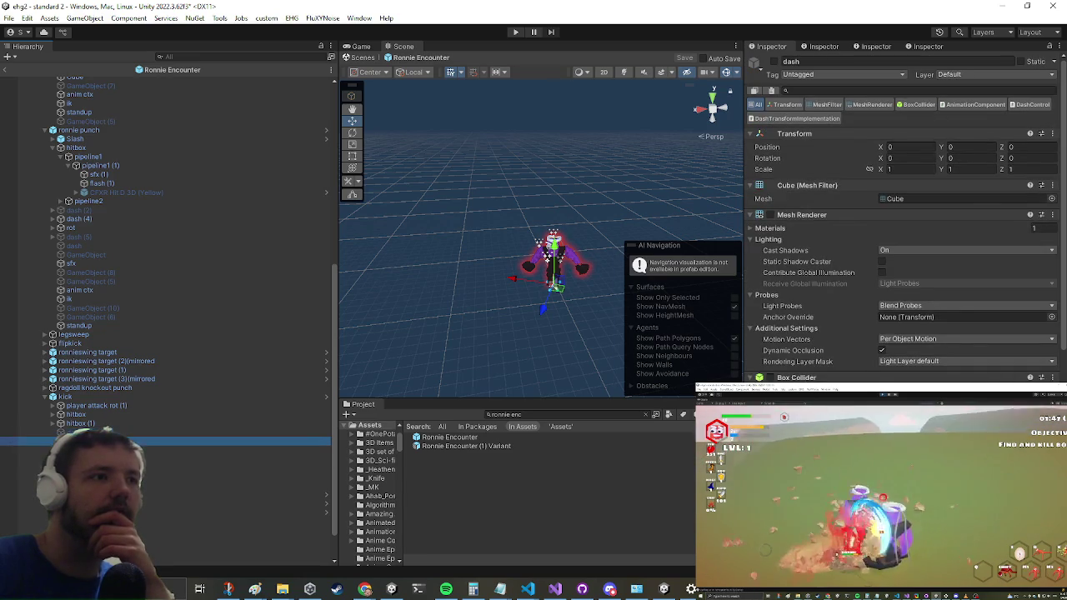
click(12, 450)
click(13, 458)
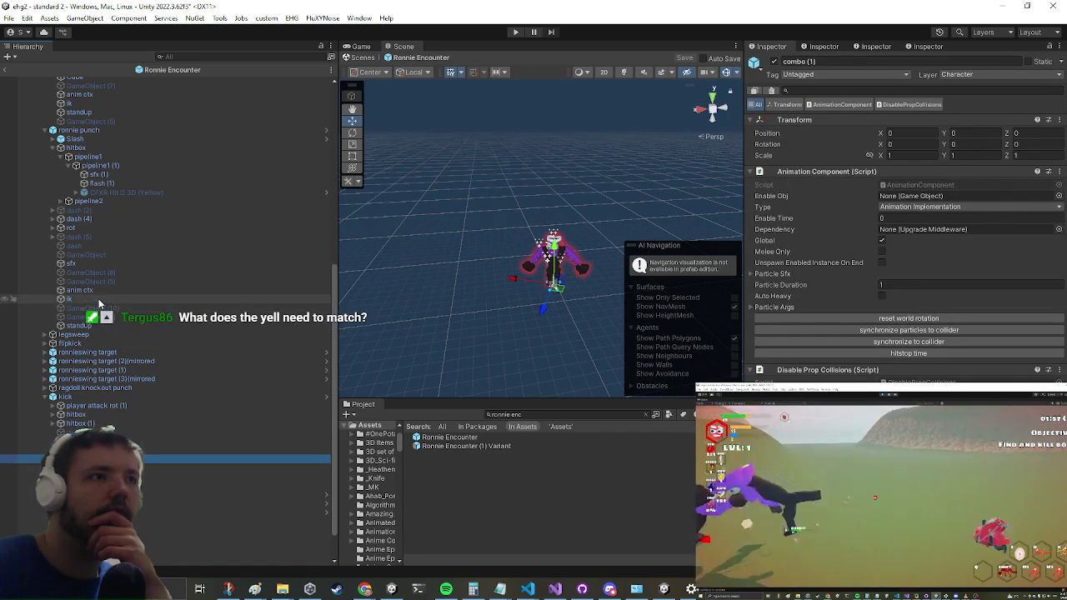
click(98, 301)
click(91, 282)
click(84, 264)
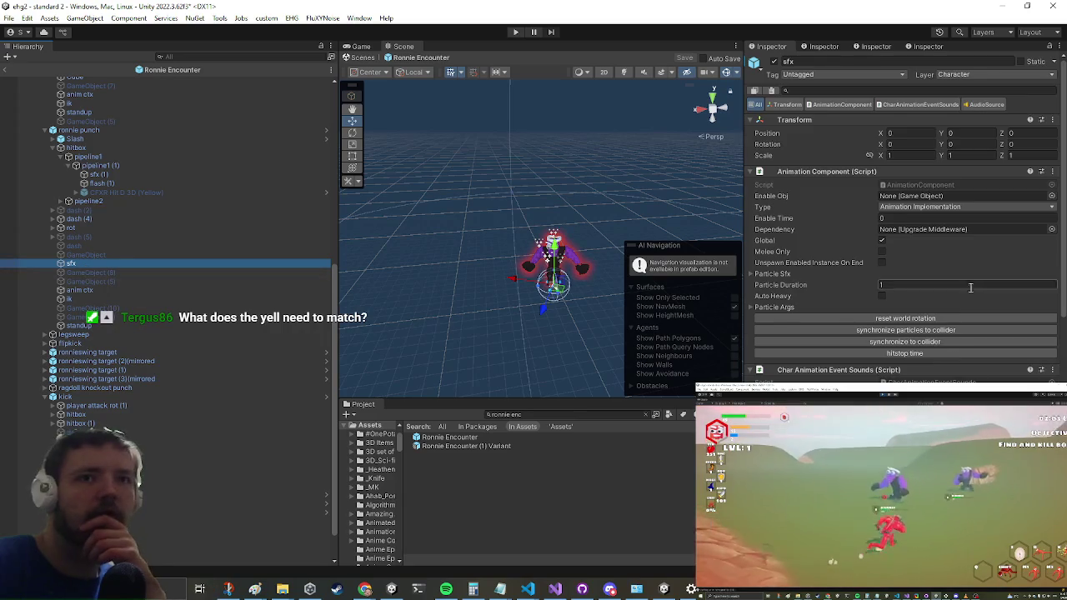
scroll(936, 288, down, 5)
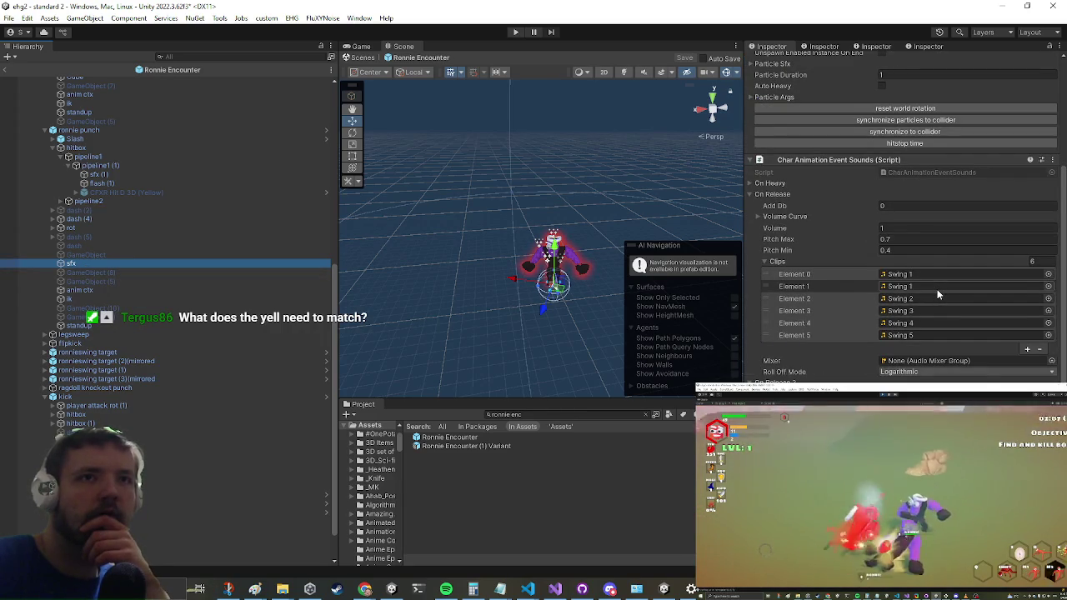
- Duplicate the sfx object and move sfx (1) into the kick group below hitbox (1)
click(60, 264)
right_click(60, 264)
key(Escape)
drag(61, 254, 63, 268)
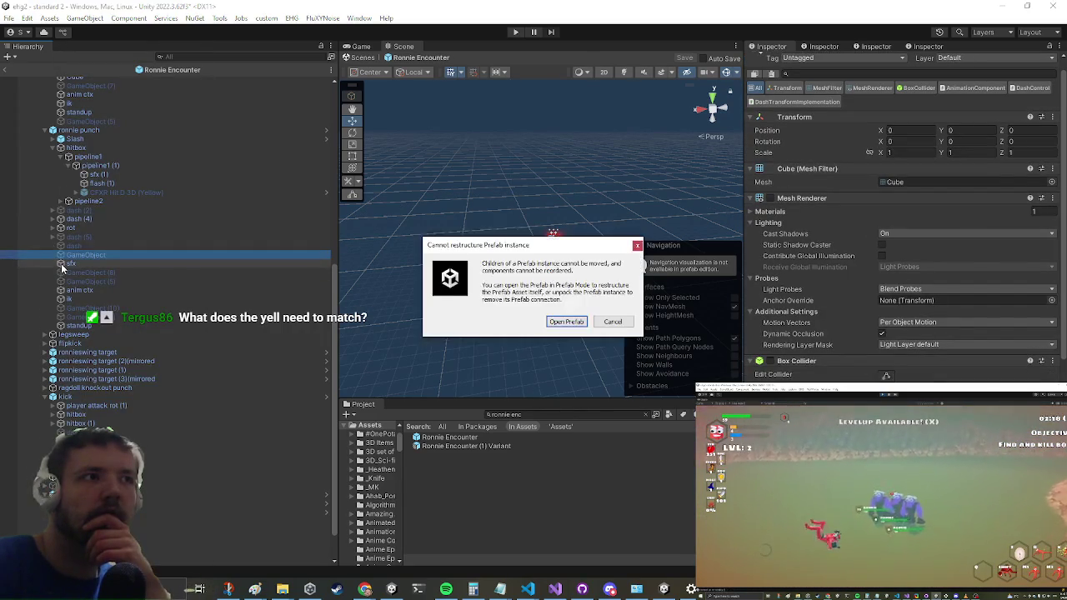
click(613, 322)
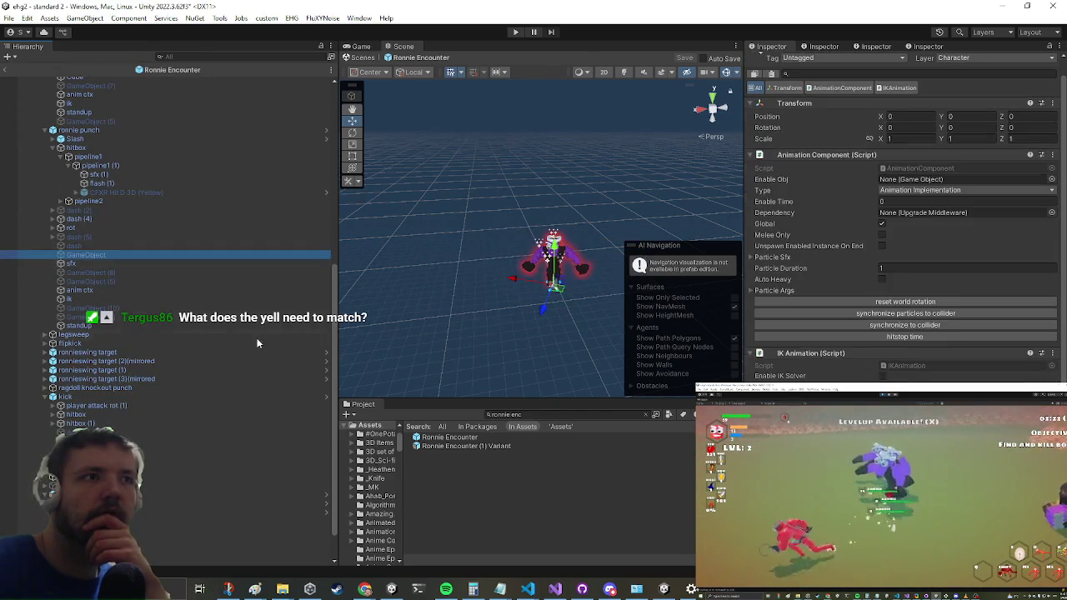
click(86, 262)
right_click(87, 263)
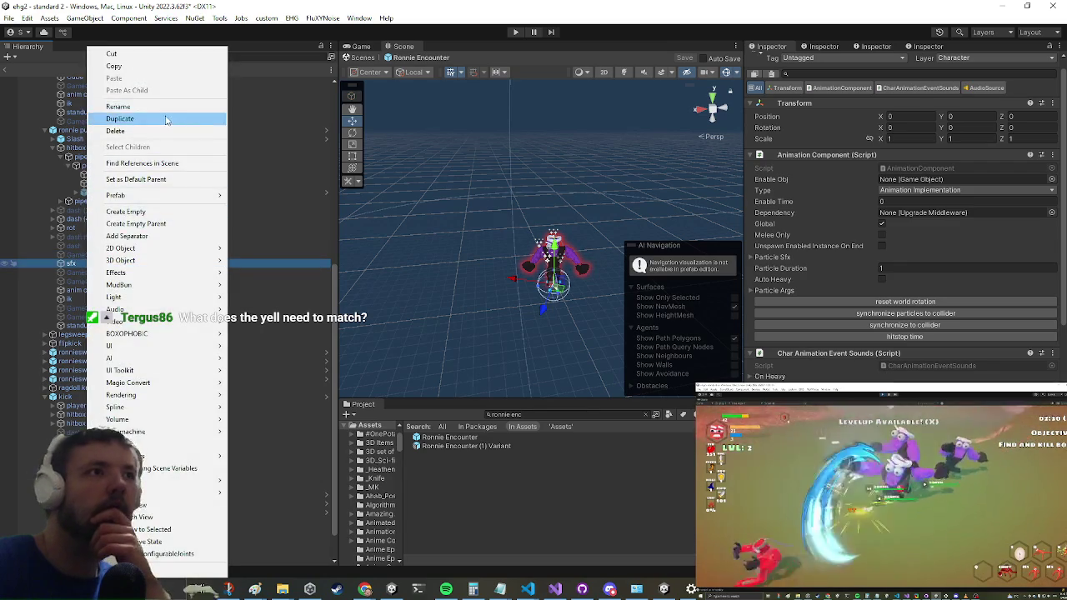
click(163, 118)
drag(67, 272, 83, 435)
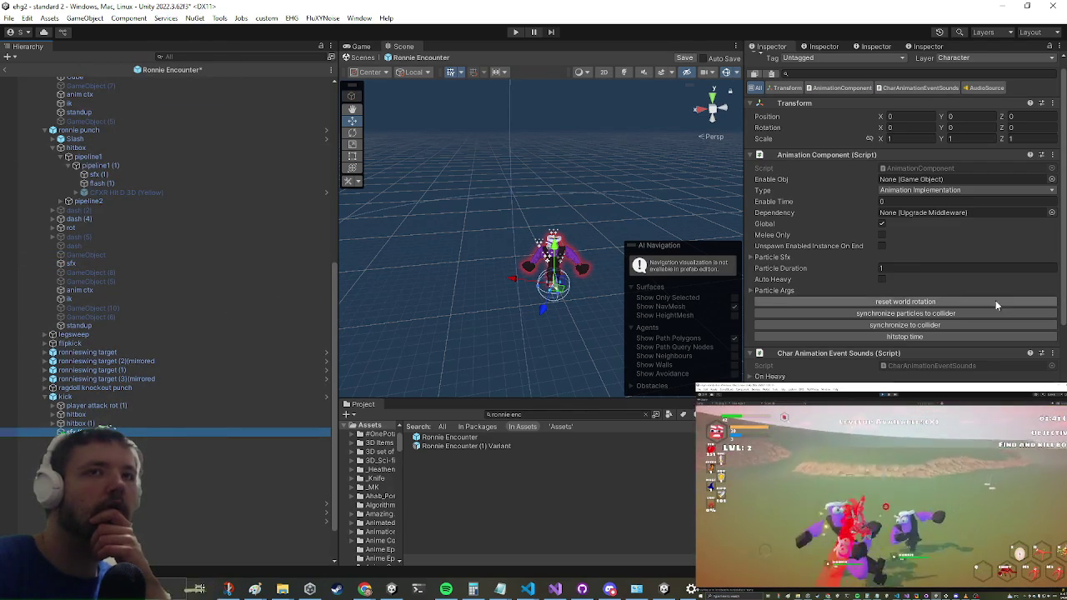
- Set sfx (1)'s On Release 2 Clips size to 1 and browse clips for the slot
scroll(996, 299, down, 10)
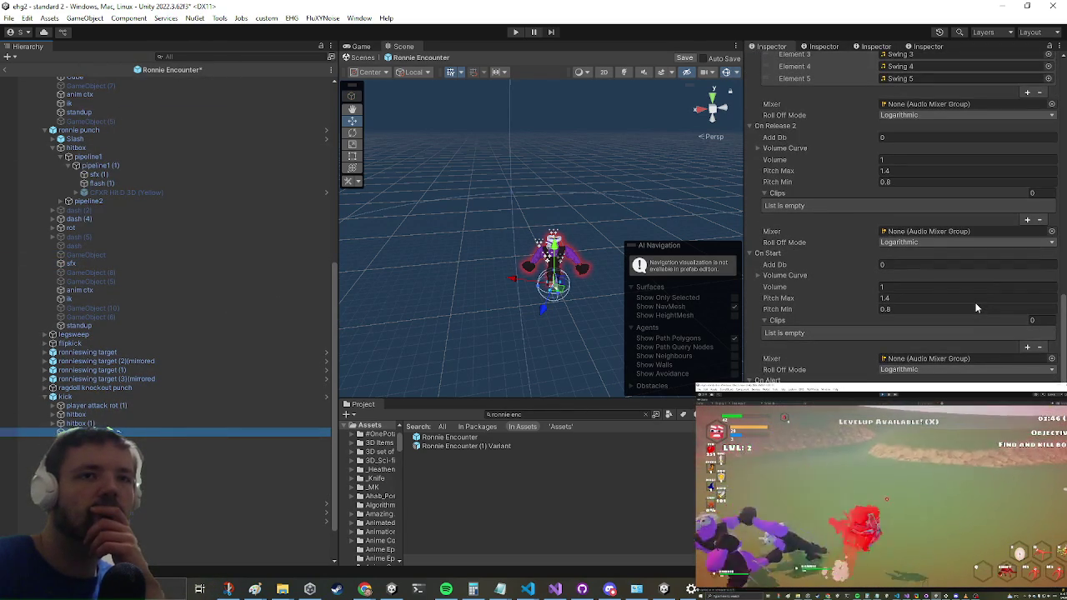
scroll(977, 308, up, 4)
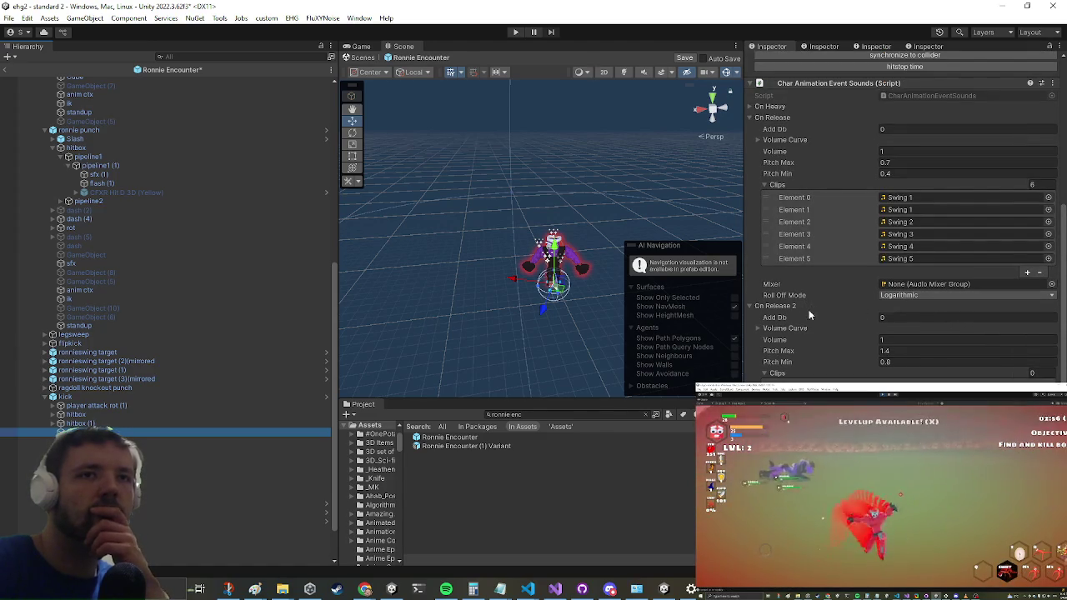
click(1032, 373)
text(1)
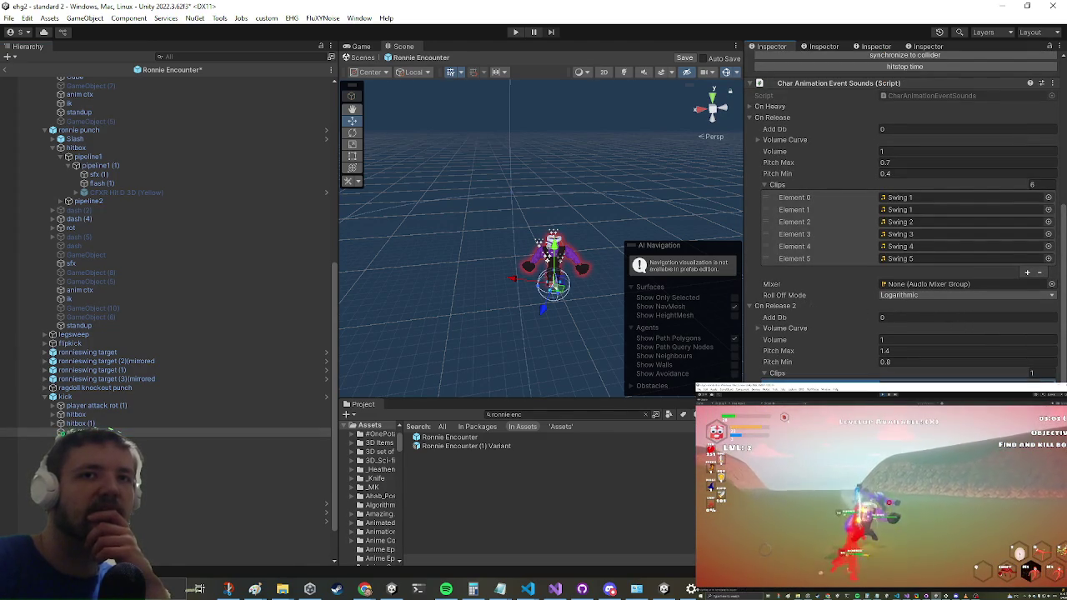
click(1039, 379)
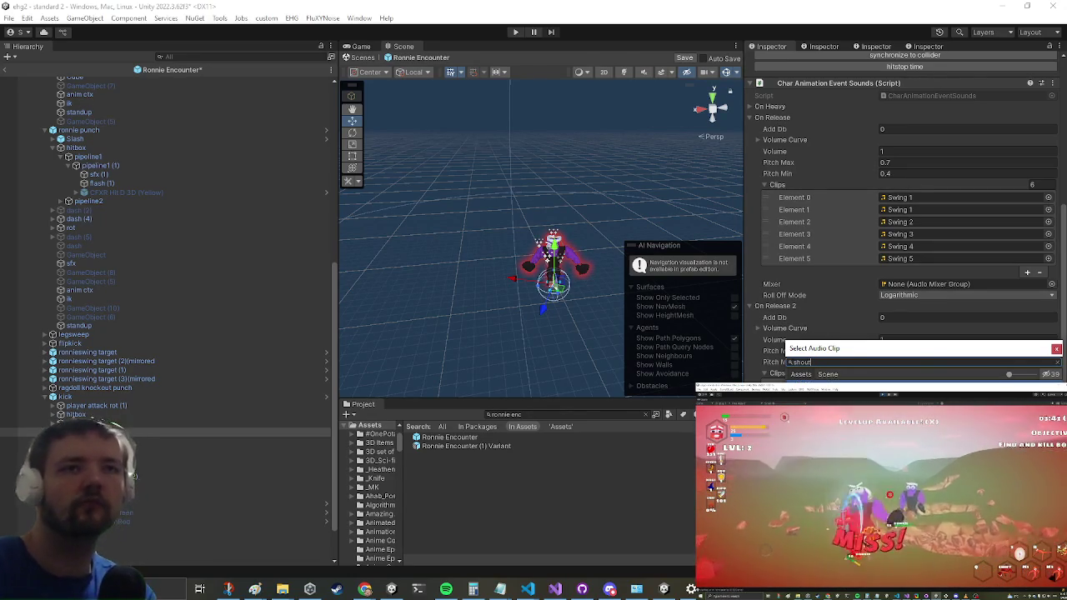
text(shout)
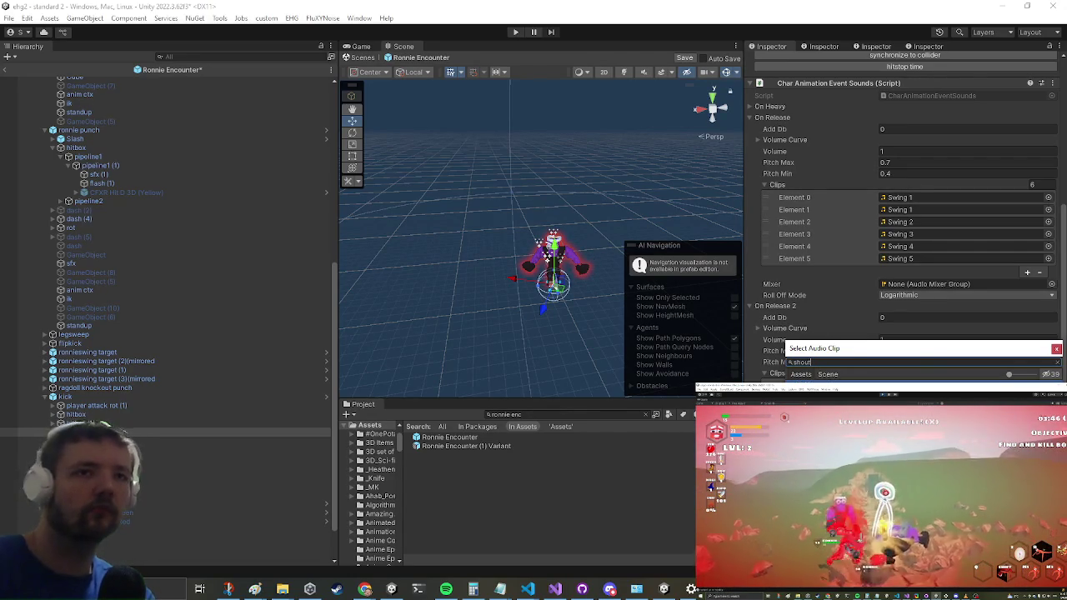
- Dismiss the audio clip picker for On Release 2 and browse to KriptoFX Realistic Effects Pack v4/Effects/Audio
key(Escape)
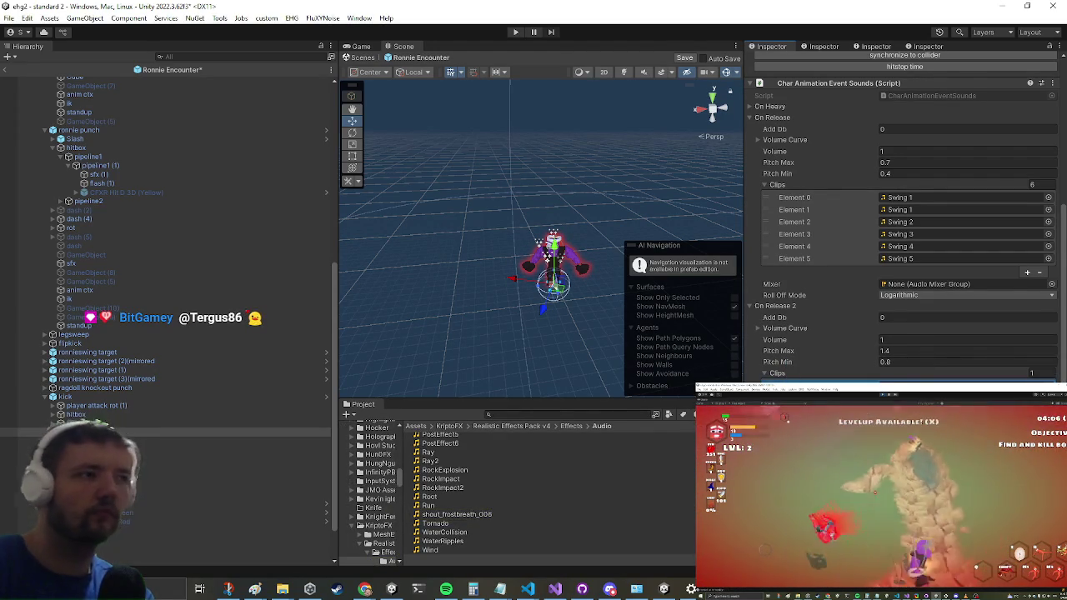
key(super)
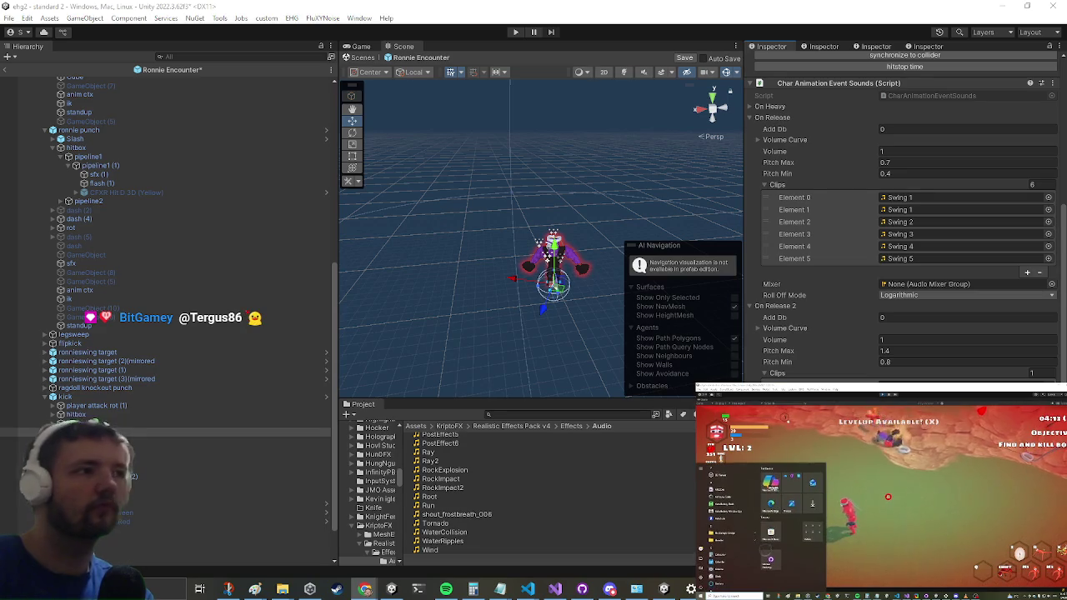
key(Escape)
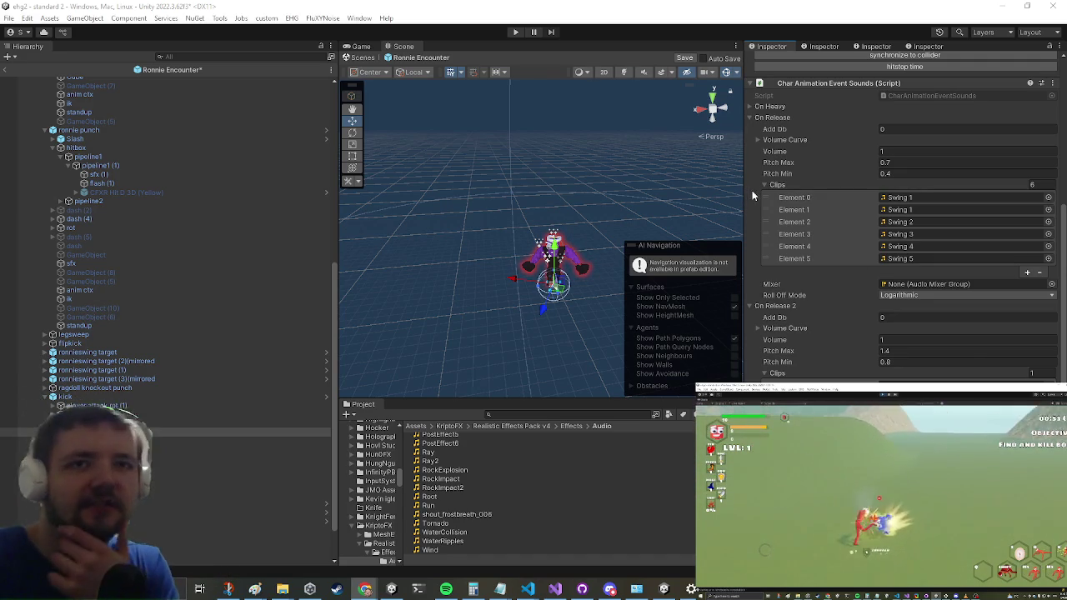
click(1048, 385)
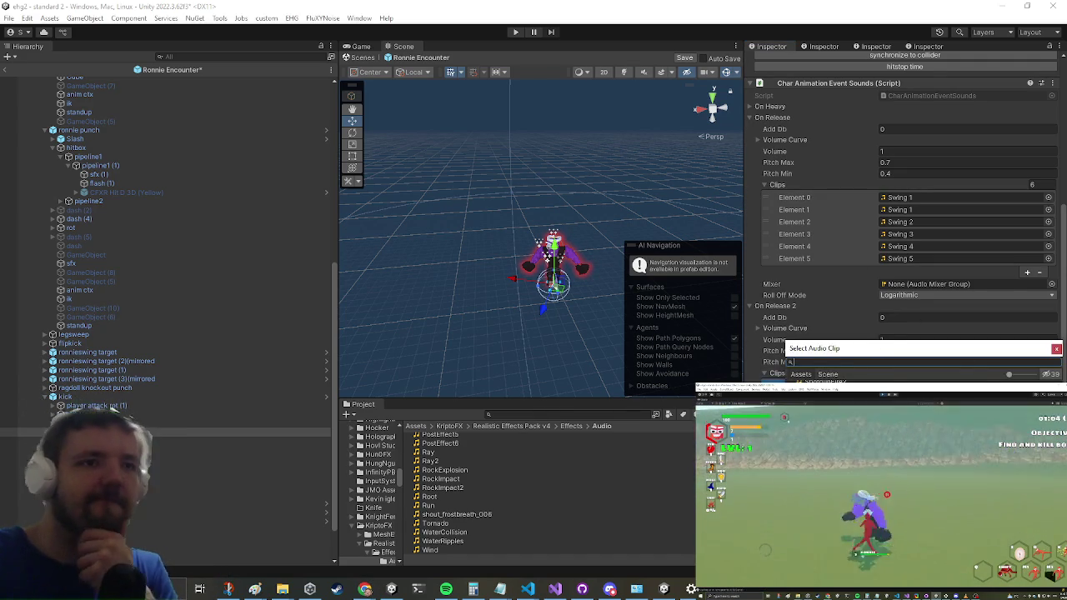
click(1056, 350)
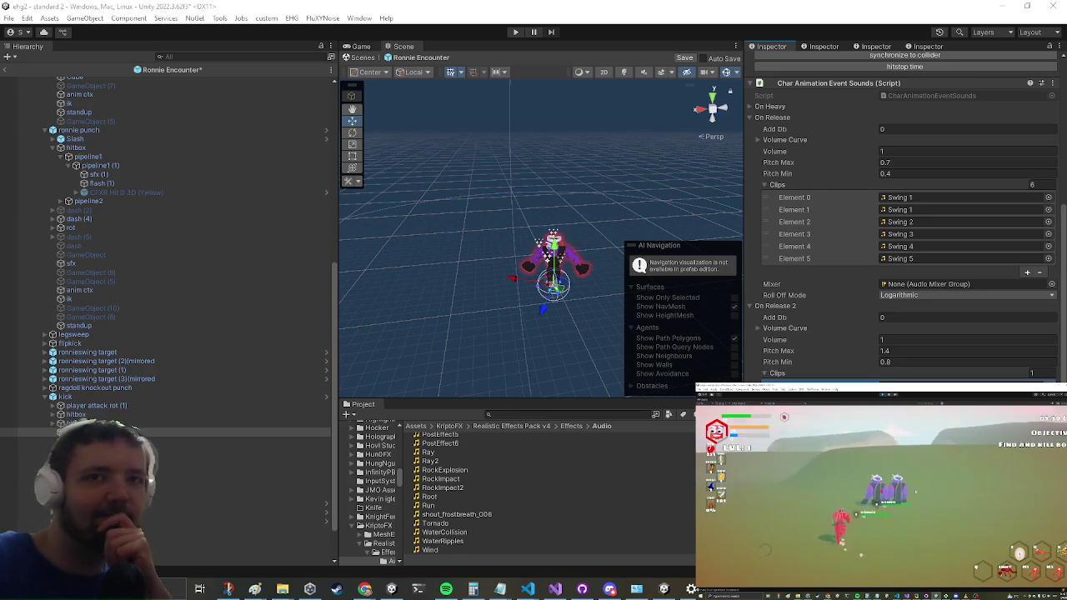
scroll(569, 284, up, 5)
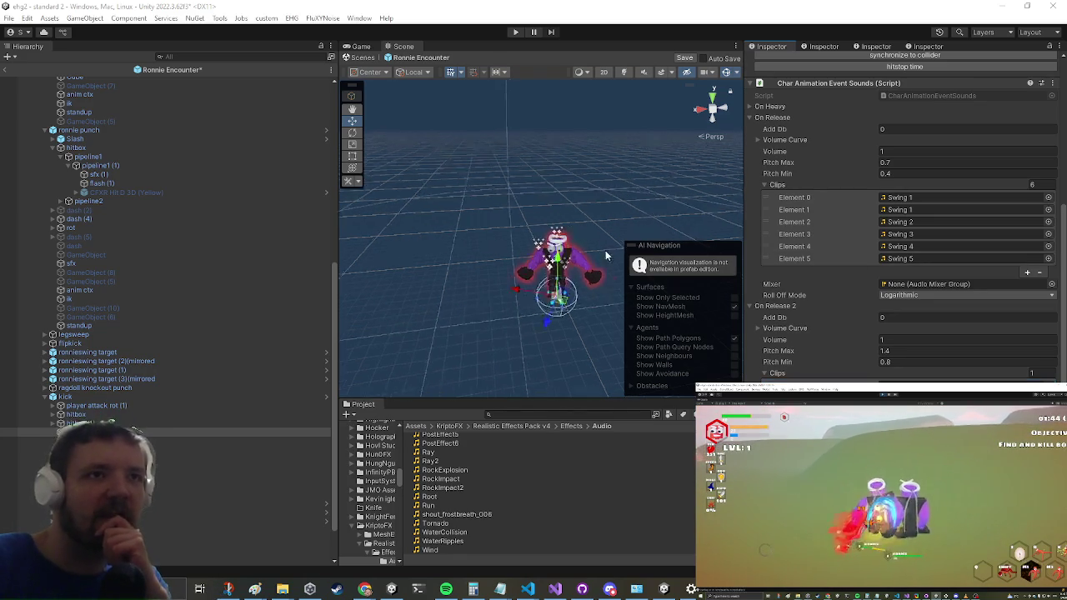
drag(569, 284, 517, 171)
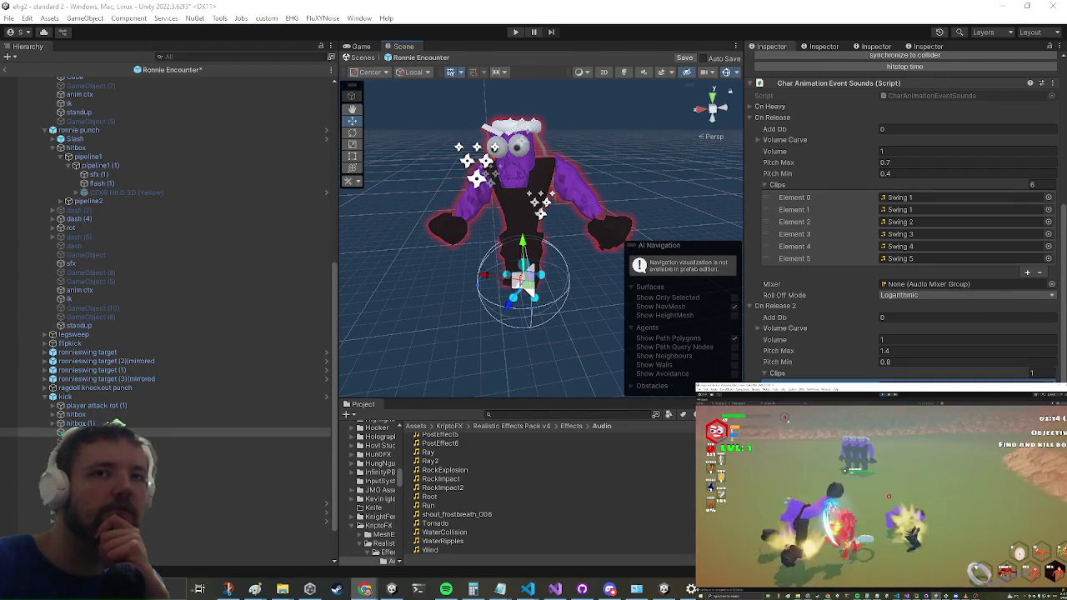
click(1044, 382)
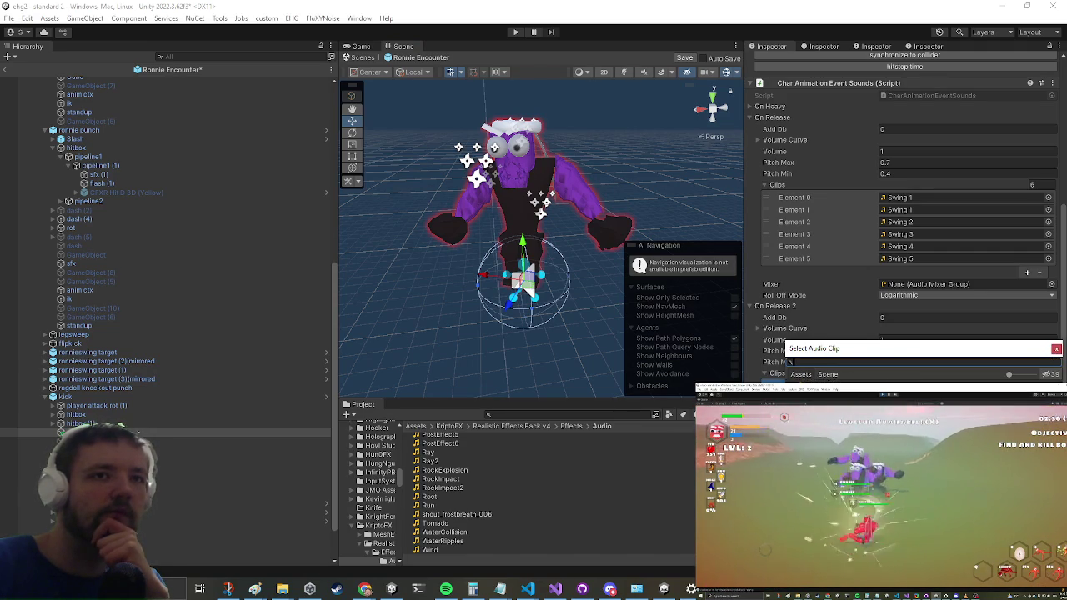
key(Escape)
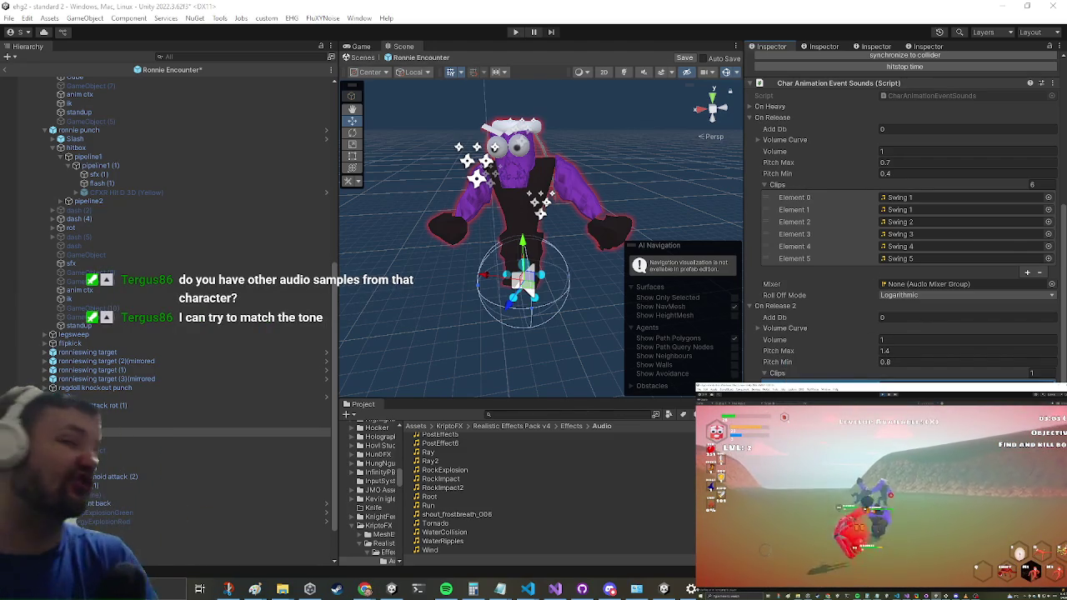
scroll(67, 217, up, 10)
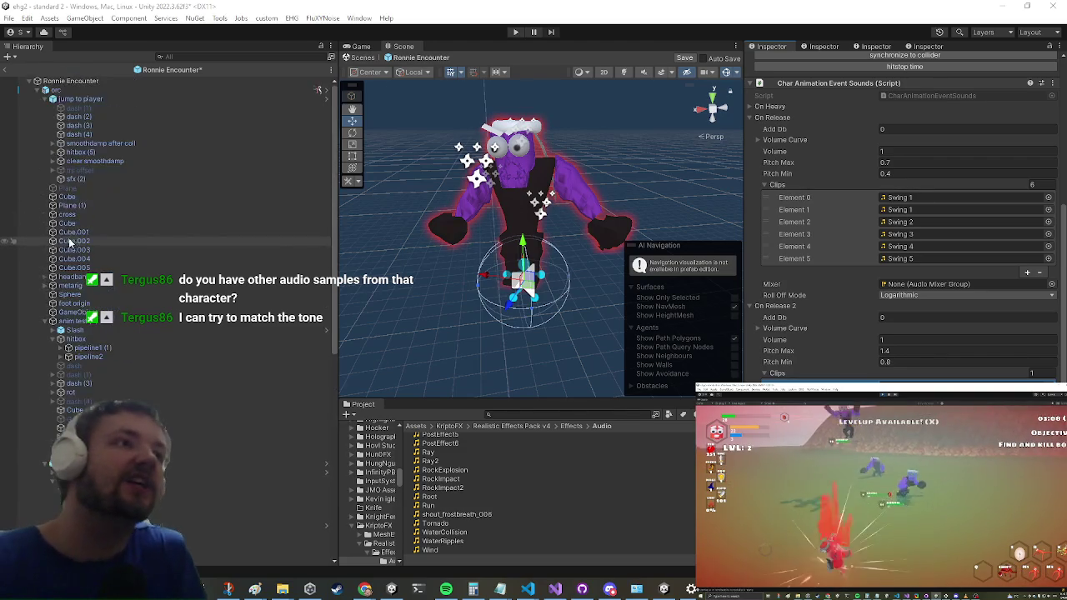
- Switch the Inspector to Ronnie_sfx and expand Death Element 2, showing CF_VO_Male03_death_03
click(924, 47)
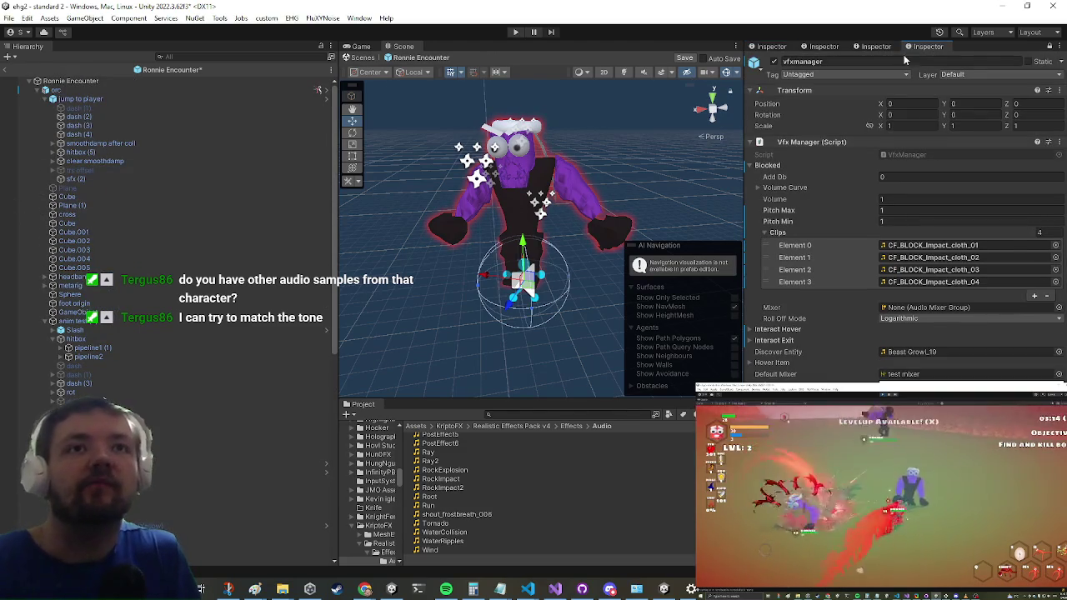
click(876, 47)
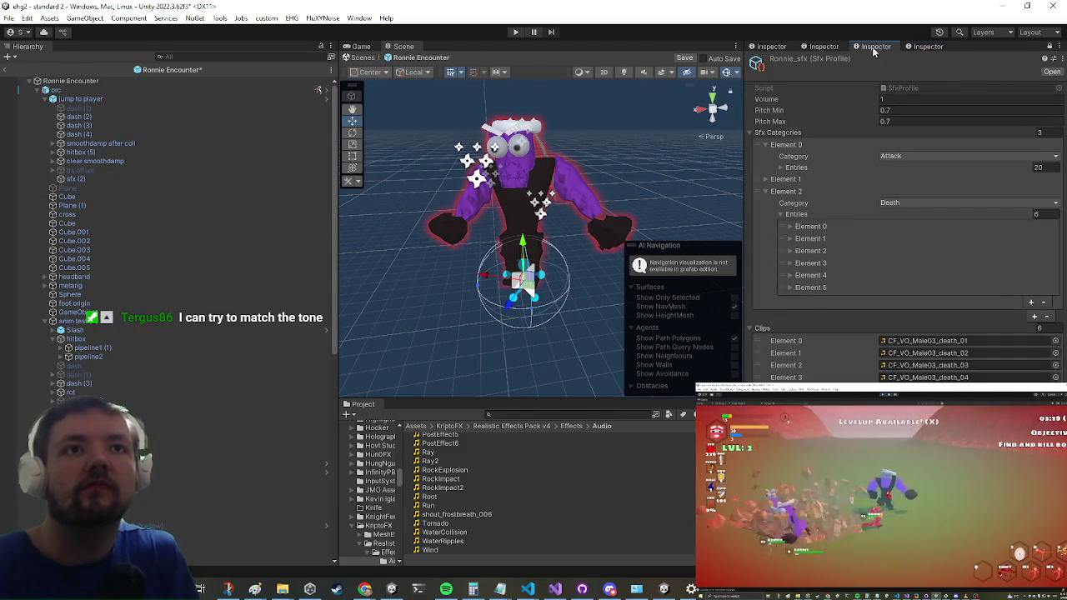
click(801, 250)
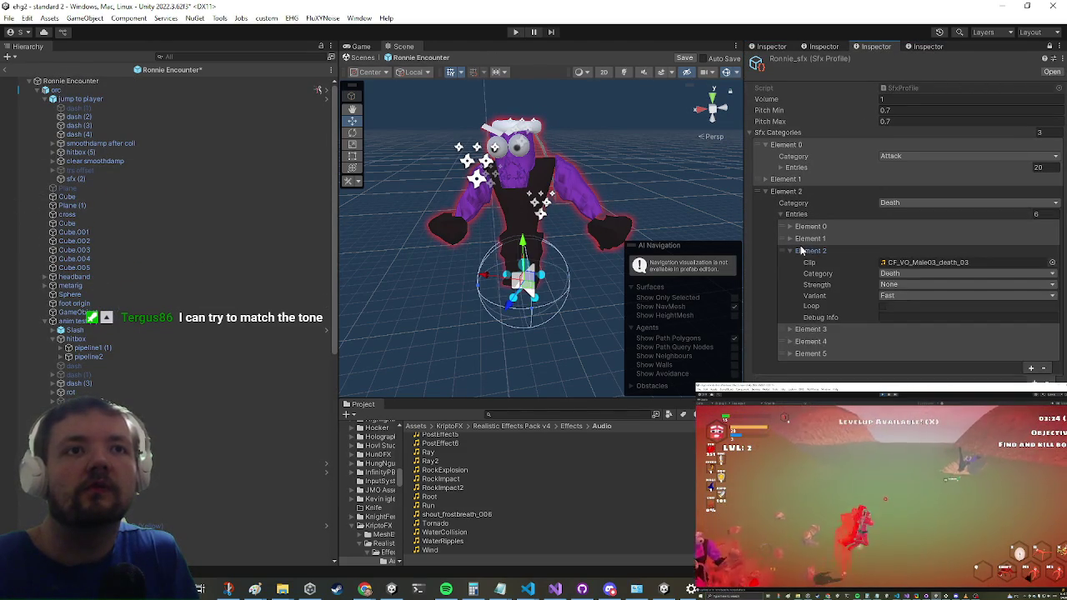